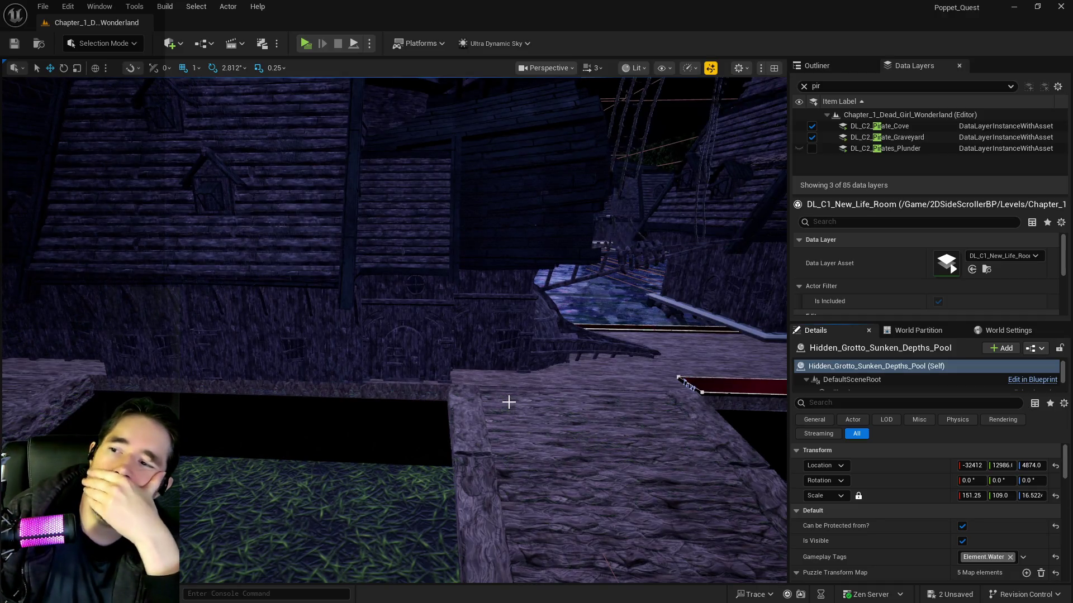
Survey the pool area, then clear the Data Layers name filter and scroll the layer list.
mouse_move(509, 401)
left_mouse_down()
mouse_move(492, 385)
mouse_move(452, 414)
mouse_move(460, 392)
left_mouse_up()
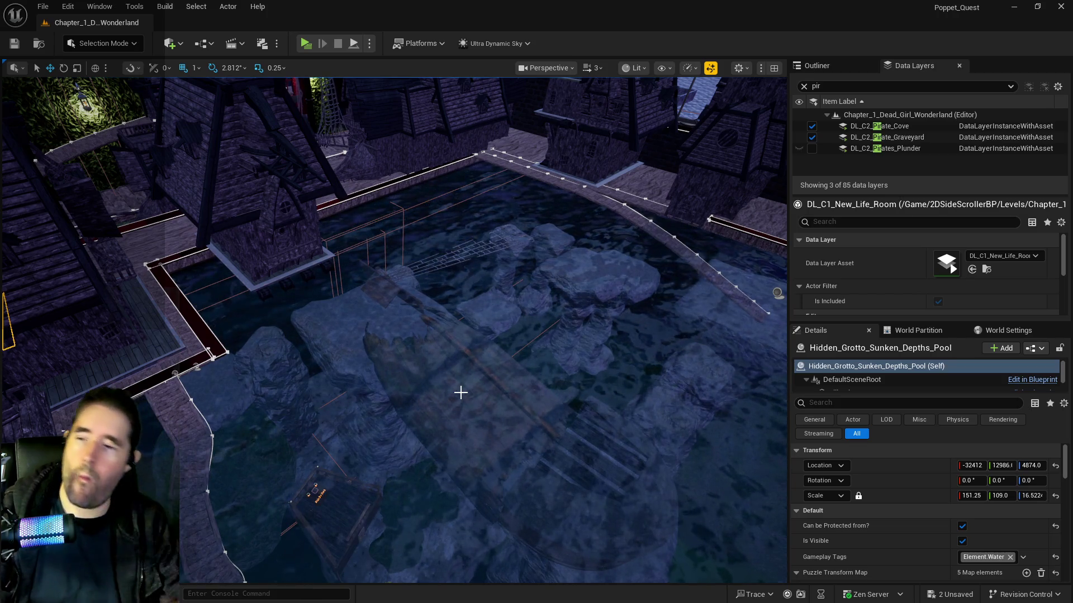
left_click_drag(461, 392, 514, 366)
left_click_drag(691, 330, 515, 336)
left_click(804, 86)
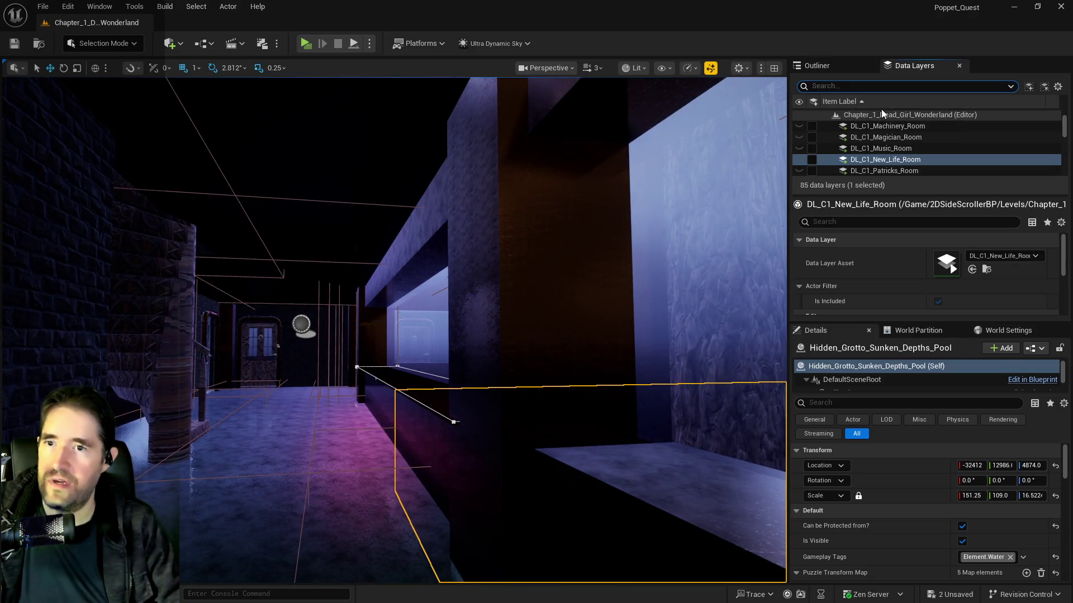
scroll(886, 128, "down", 2)
scroll(883, 148, "down", 2)
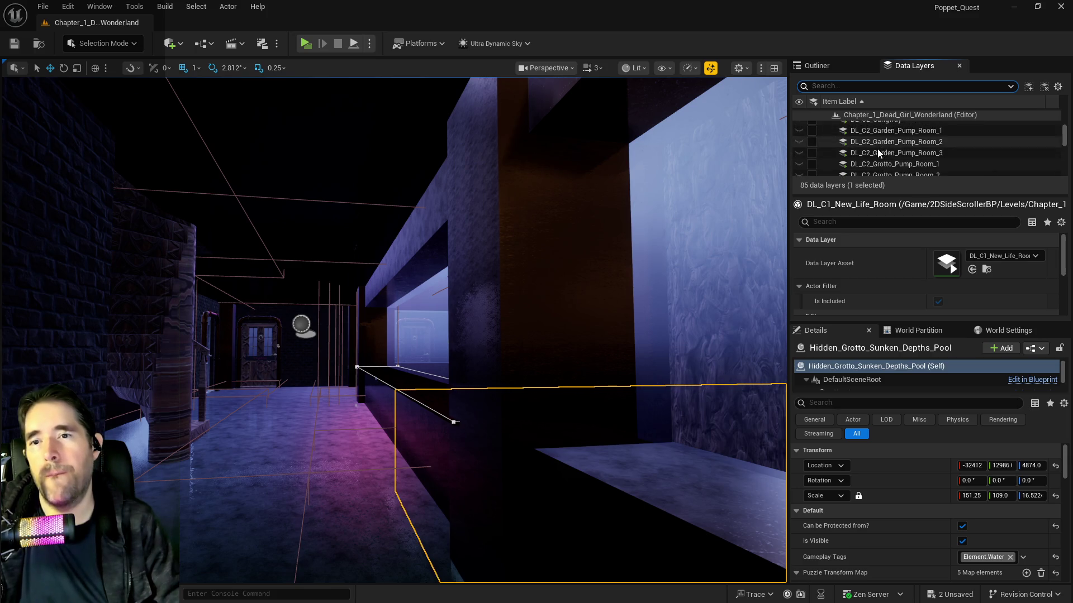
scroll(877, 150, "up", 5)
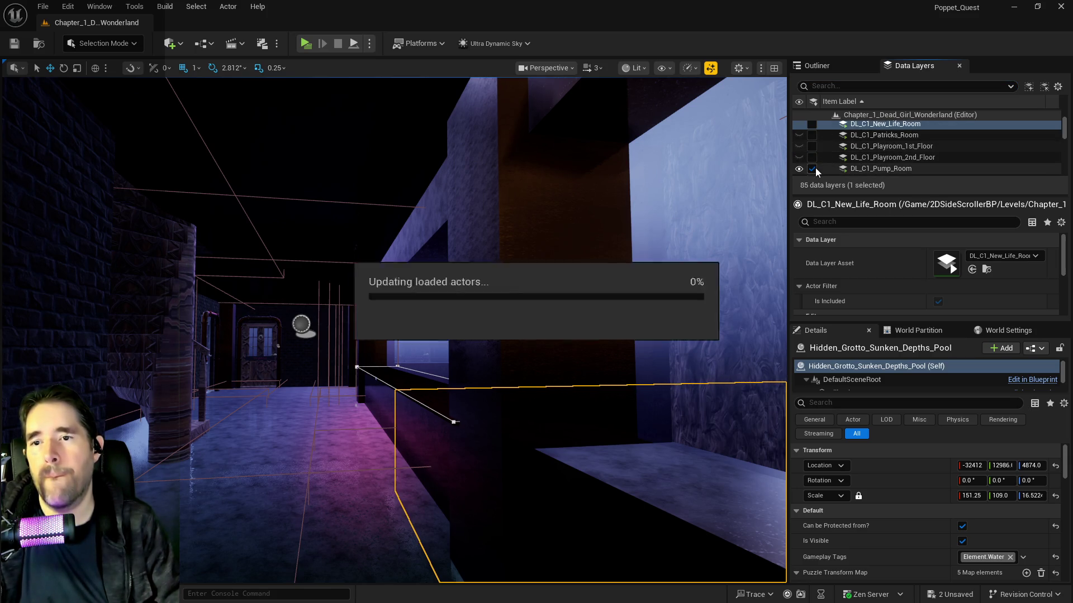
scroll(847, 157, "down", 5)
Select 25 layers starting from DL_C2_Crows_Nest and make them all visible.
left_click(874, 163)
scroll(872, 163, "down", 5)
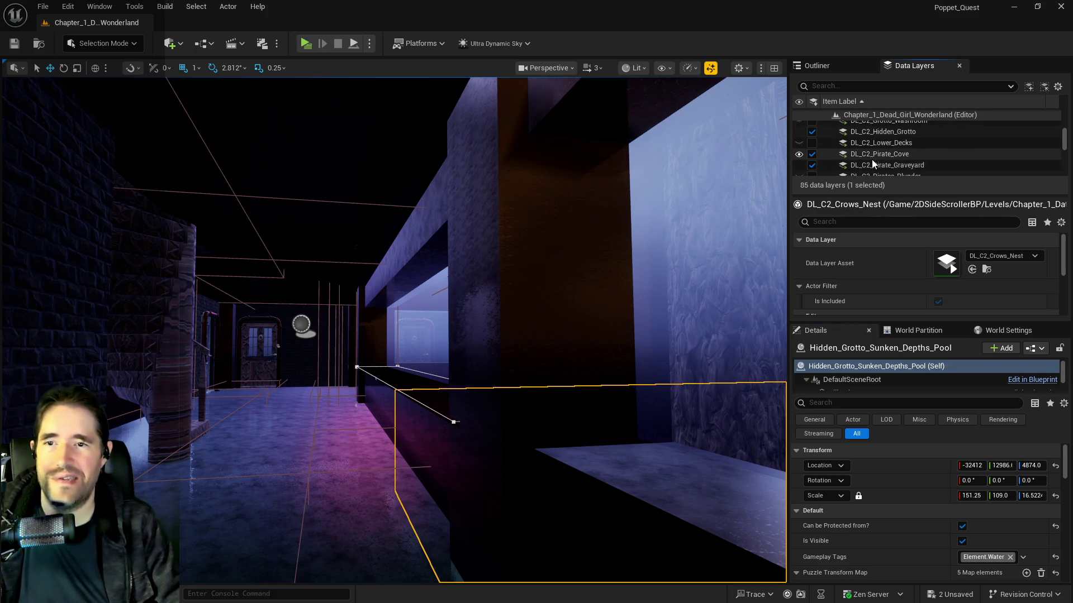
scroll(868, 175, "down", 6)
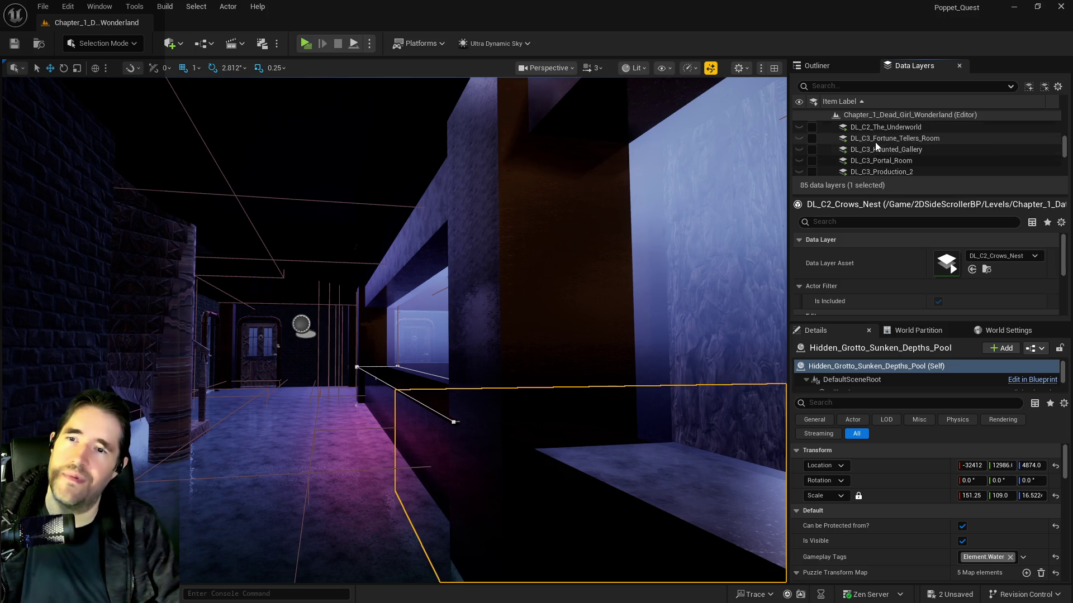
left_click(875, 129, "shift")
left_click(812, 128)
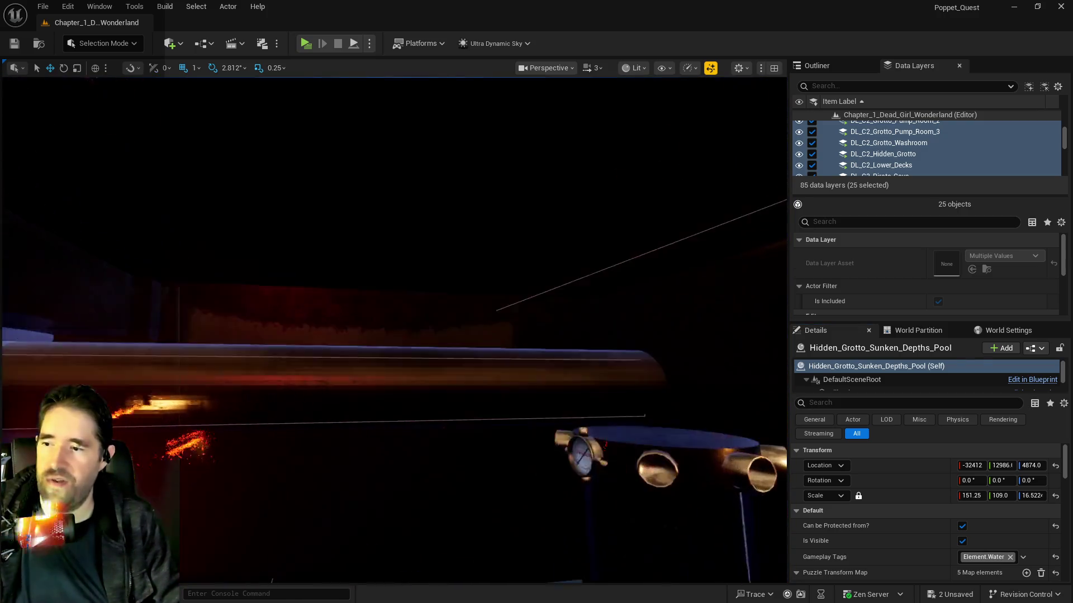
scroll(539, 376, "up", 3)
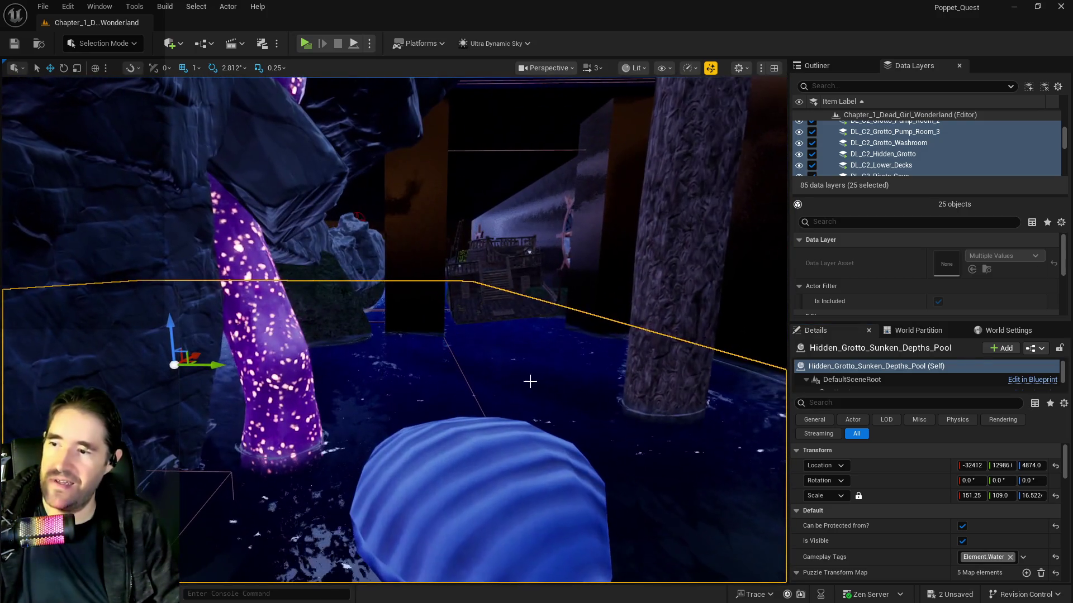
Select the blue BP_shell3 shell in the pool and frame the view on it.
left_click(528, 441)
key("f")
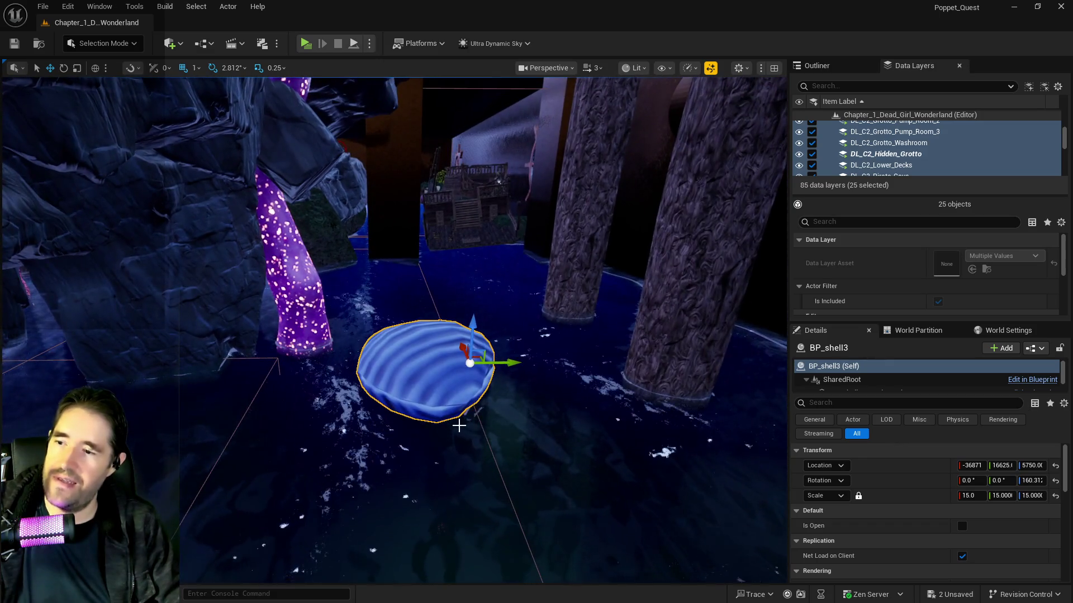
mouse_move(775, 506)
left_mouse_down()
mouse_move(726, 503)
mouse_move(670, 480)
mouse_move(710, 489)
left_mouse_up()
mouse_move(453, 383)
left_mouse_down()
mouse_move(441, 396)
mouse_move(453, 384)
left_mouse_up()
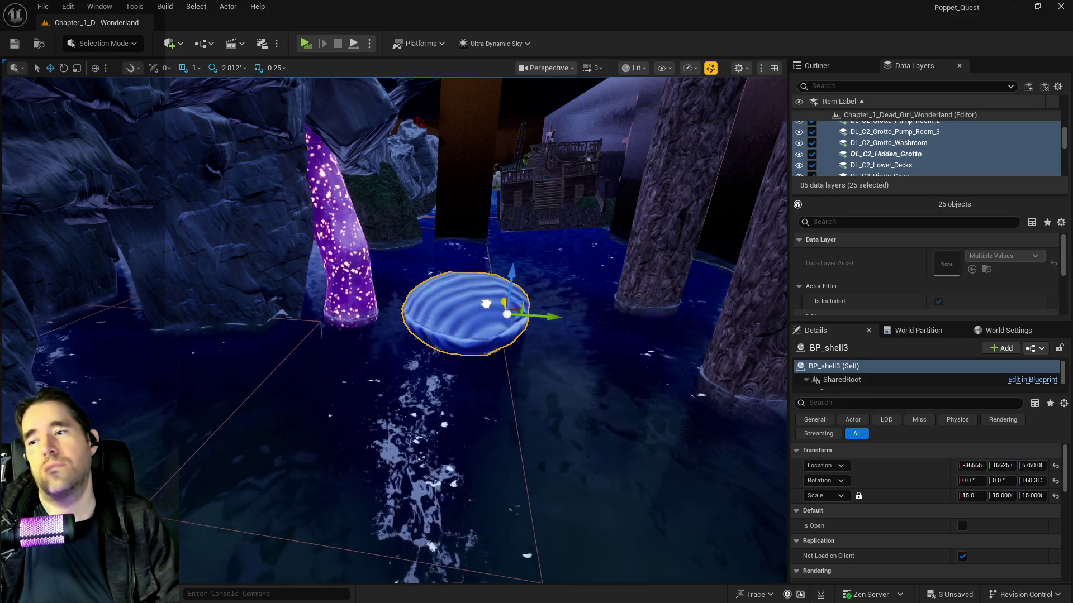
key("f")
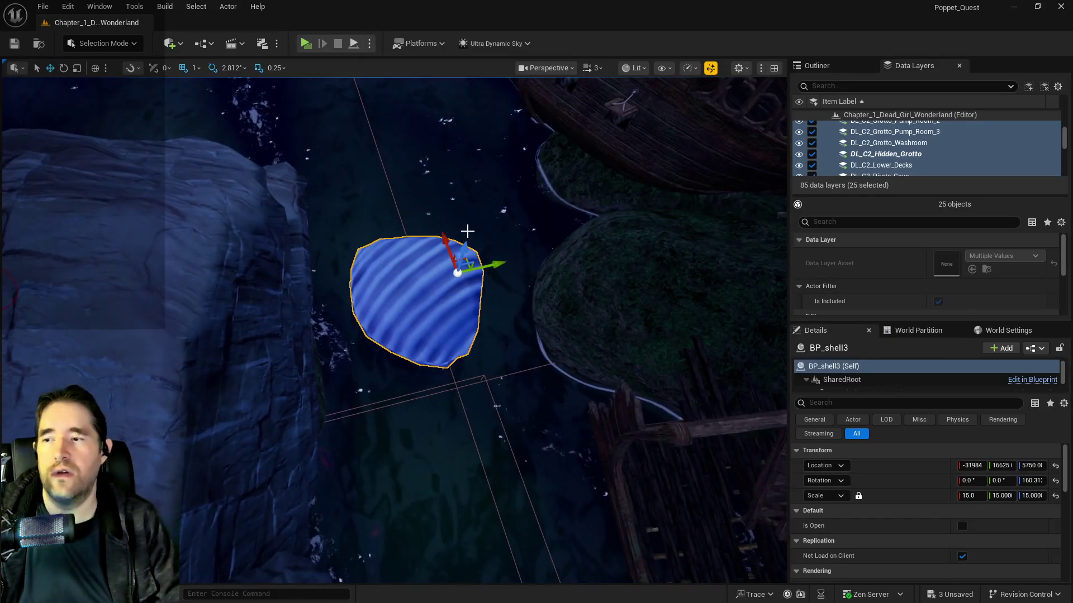
Move BP_shell3 along X across the water and along Y toward the rocks, to Y 13892.
mouse_move(444, 296)
left_mouse_down()
mouse_move(394, 149)
mouse_move(405, 86)
left_mouse_up()
key("f")
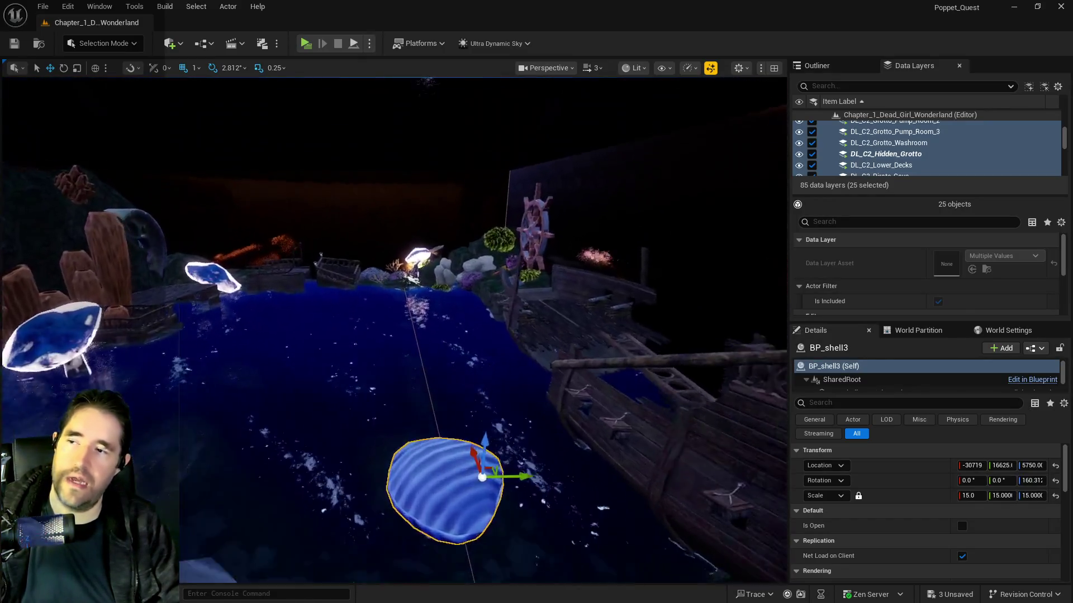
left_click_drag(536, 335, 558, 349)
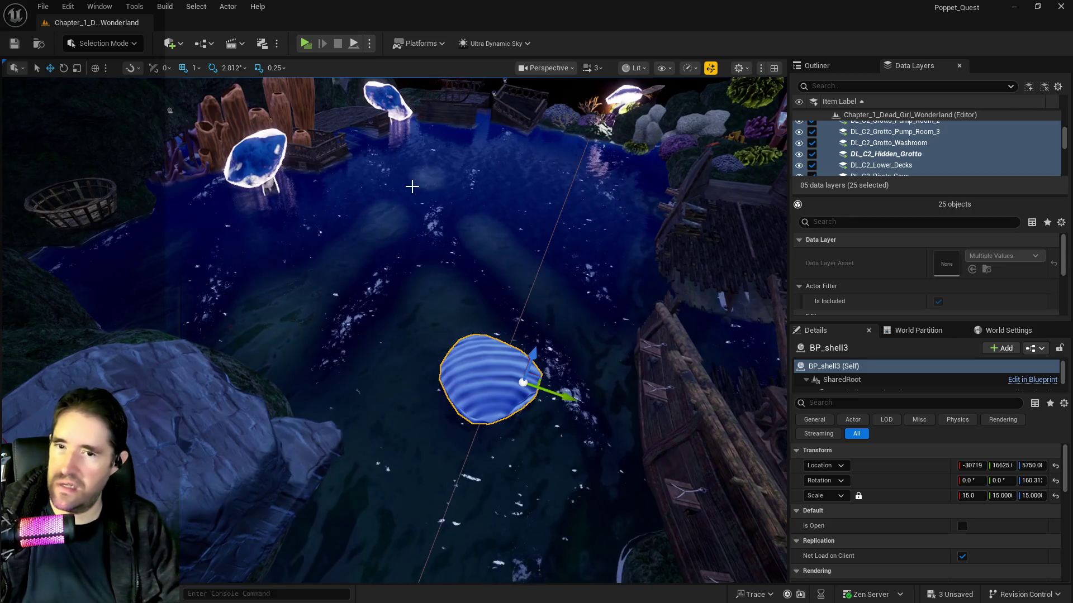
left_click_drag(573, 389, 251, 299)
key("f")
mouse_move(391, 335)
left_mouse_down()
mouse_move(368, 344)
mouse_move(346, 267)
left_mouse_up()
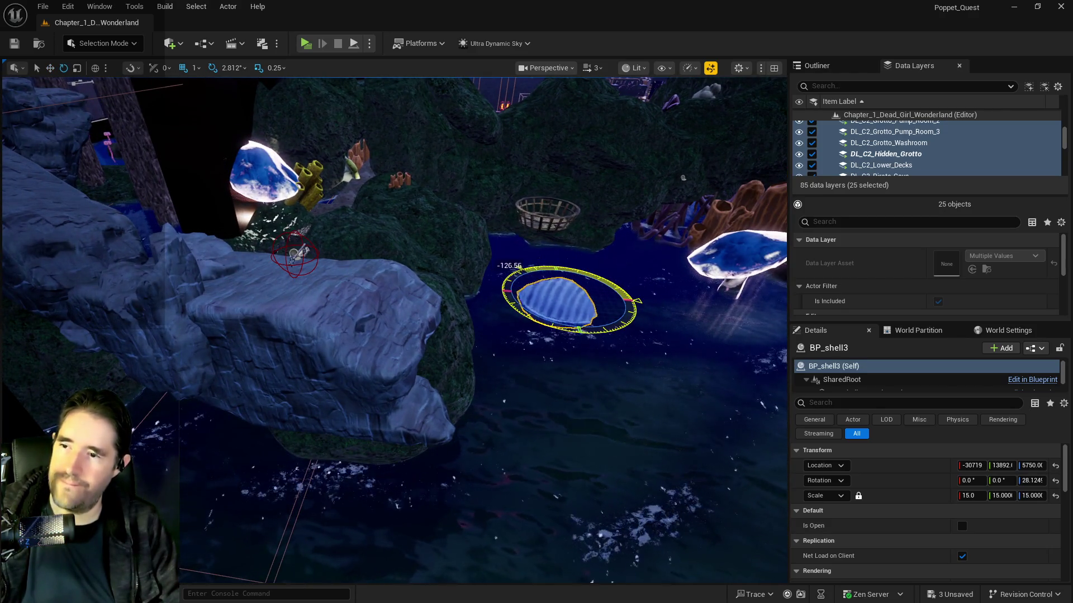
Rotate BP_shell3 to about 16.25° and nudge its inner component slightly.
mouse_move(637, 302)
left_mouse_down()
mouse_move(557, 309)
mouse_move(633, 295)
left_mouse_up()
left_click(557, 309)
mouse_move(712, 315)
left_mouse_down()
mouse_move(559, 302)
mouse_move(635, 305)
left_mouse_up()
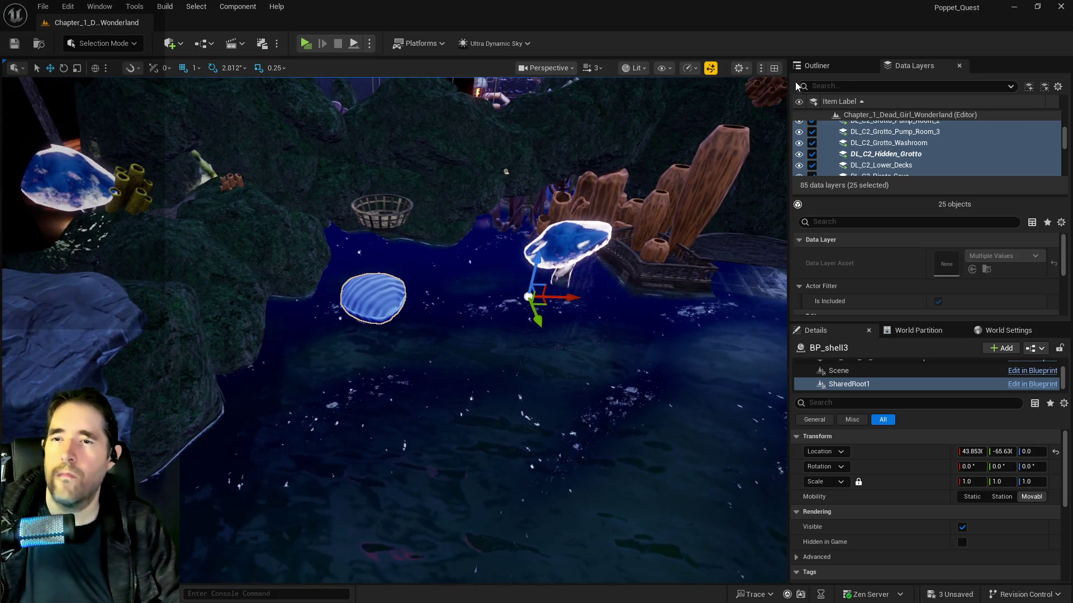
Reselect the whole BP_shell3 actor in the Outliner.
left_click(816, 65)
left_click_drag(536, 290, 468, 290)
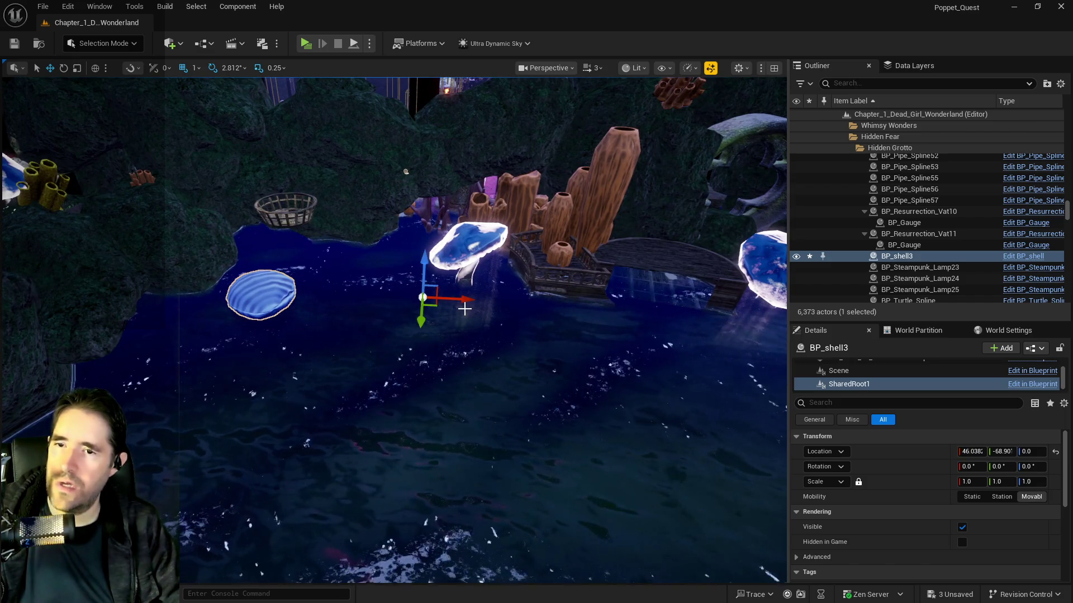
scroll(464, 309, "up", 5)
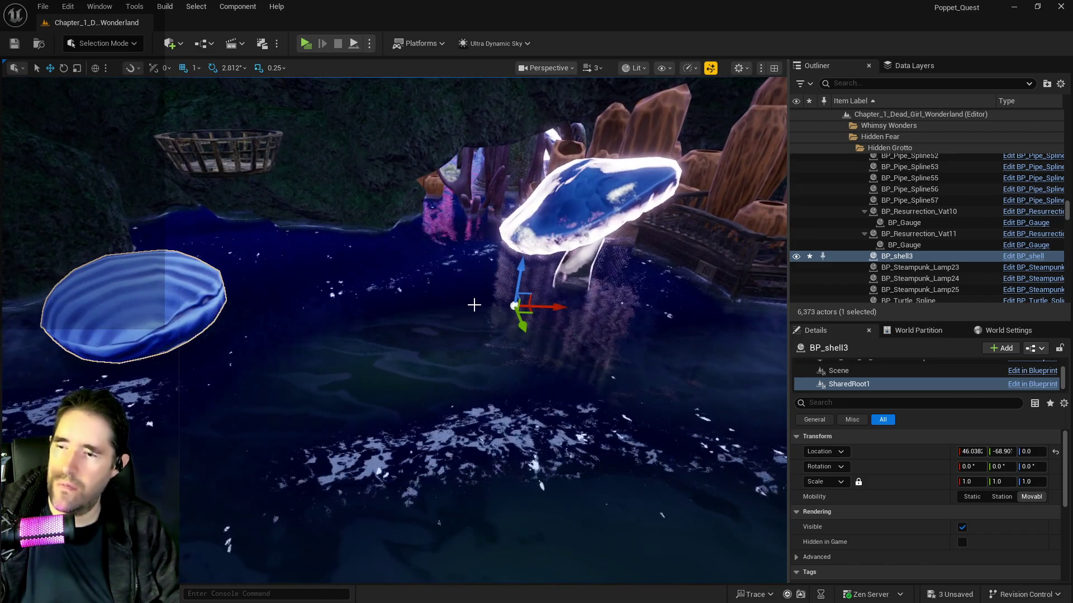
key("Up")
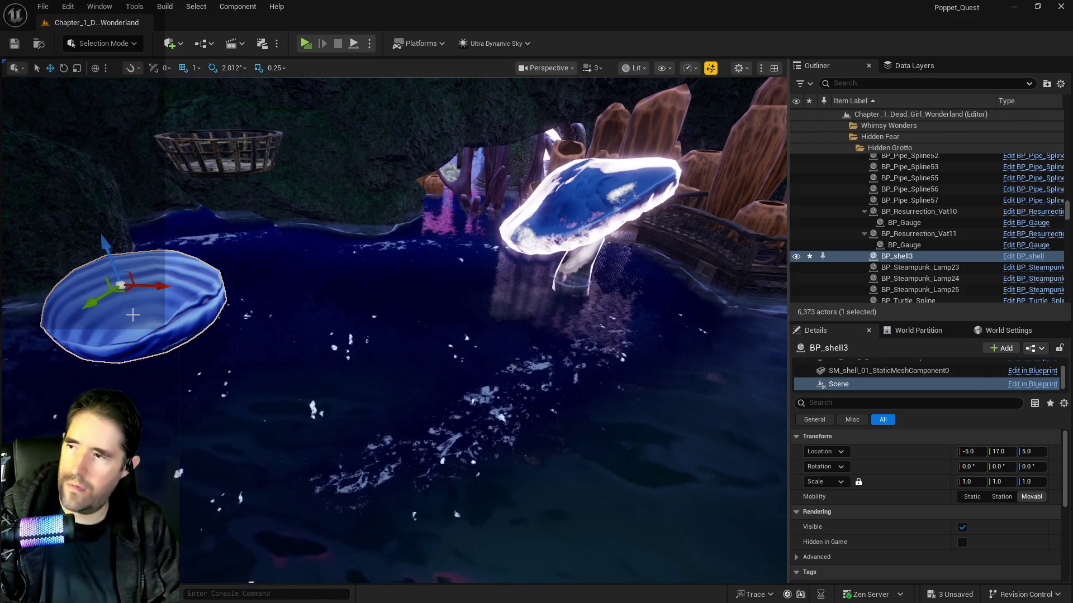
left_click(161, 374)
left_click(140, 309)
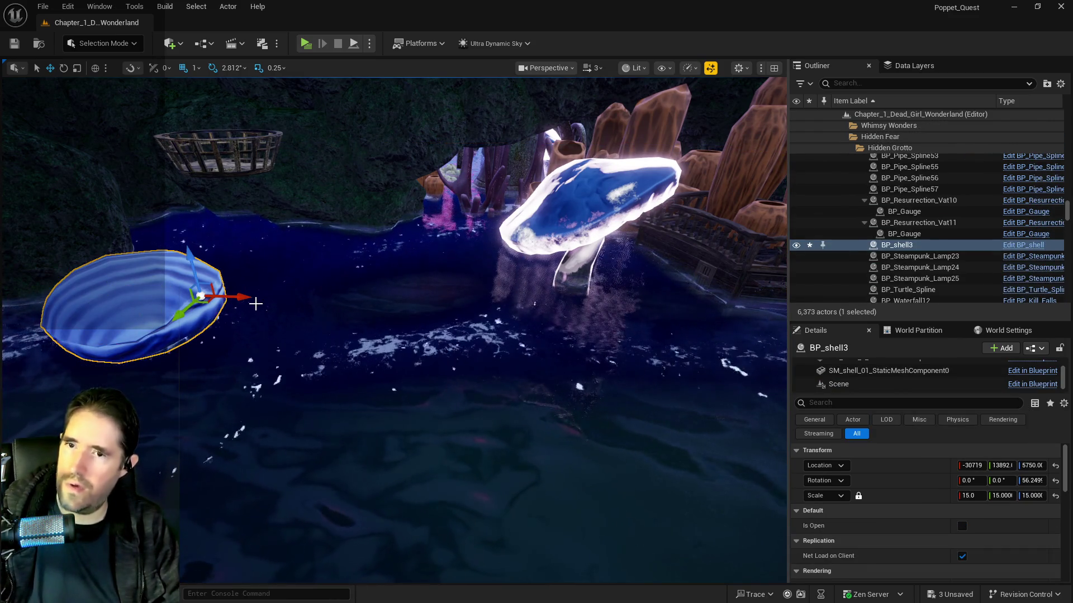
Duplicate the shell as BP_shell4 beside the first, and rotate it to -140.62°.
left_click_drag(242, 300, 376, 305, "alt")
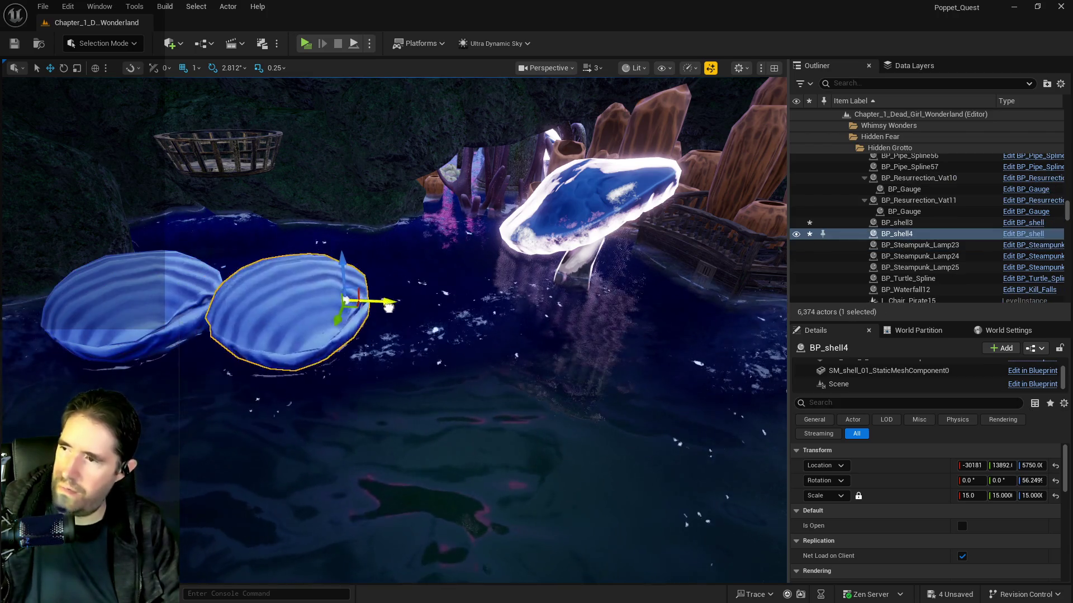
left_click_drag(711, 330, 542, 304)
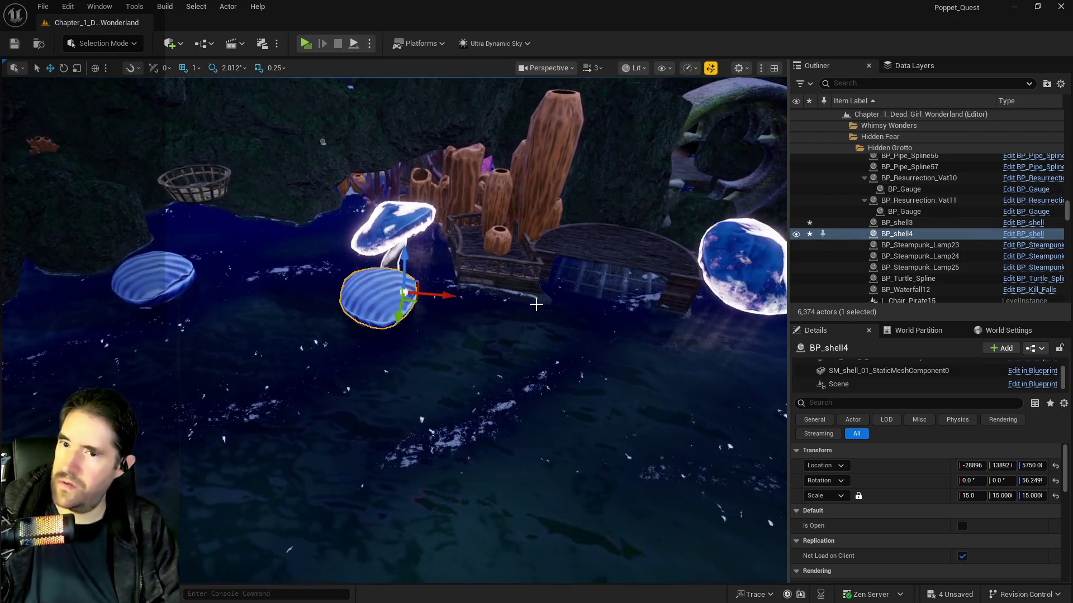
mouse_move(404, 319)
left_mouse_down()
mouse_move(366, 322)
mouse_move(421, 319)
mouse_move(412, 319)
mouse_move(520, 290)
mouse_move(648, 289)
mouse_move(479, 273)
left_mouse_up()
key("w")
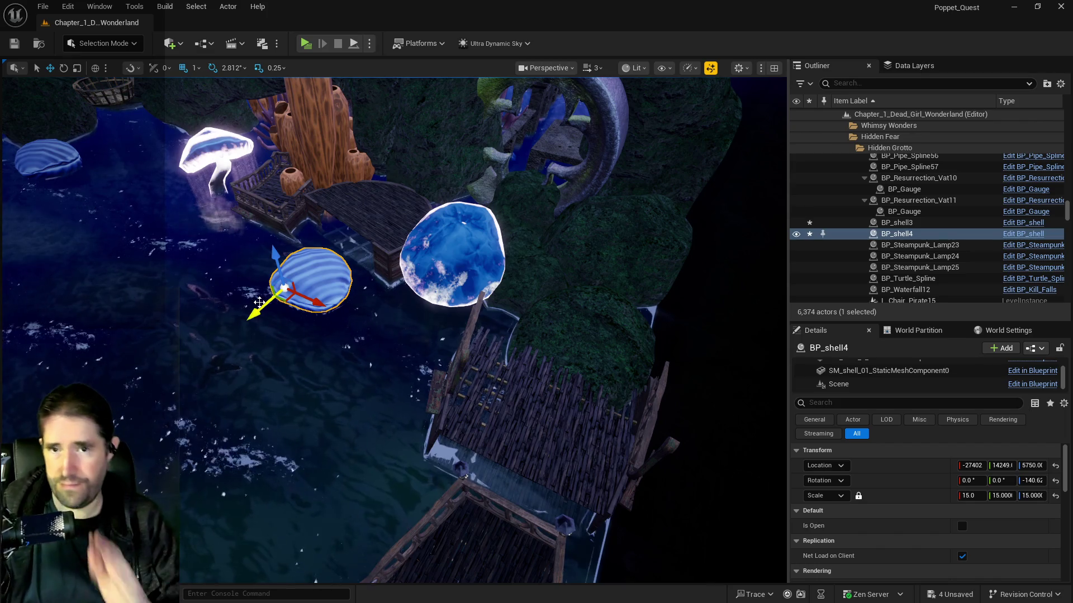
Fly the view over the water toward the wooden pillars and frame BP_shell4.
left_click_drag(259, 303, 422, 250)
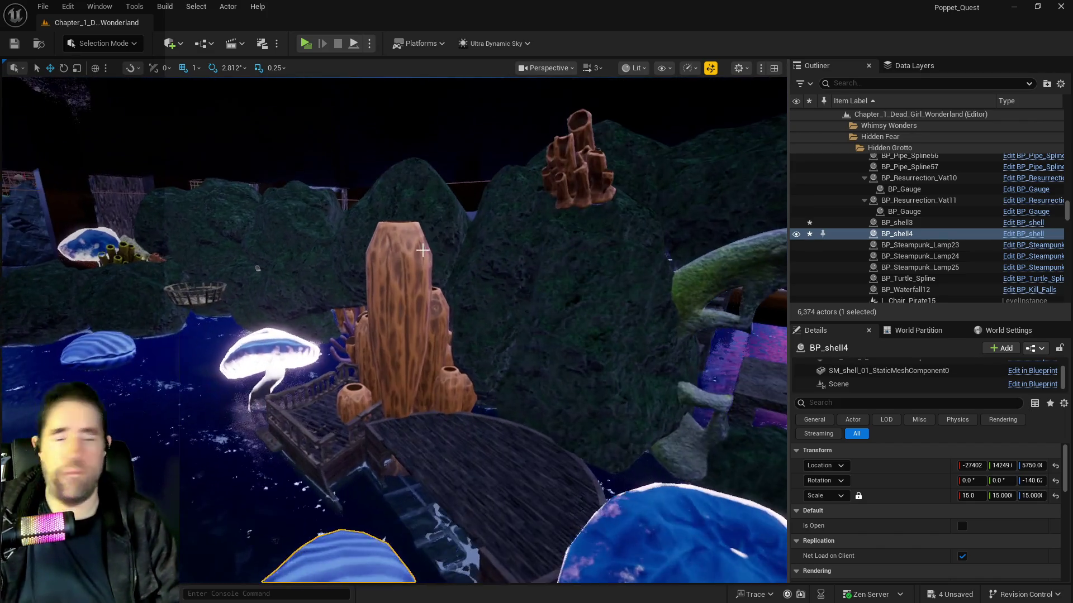
scroll(423, 250, "up", 2)
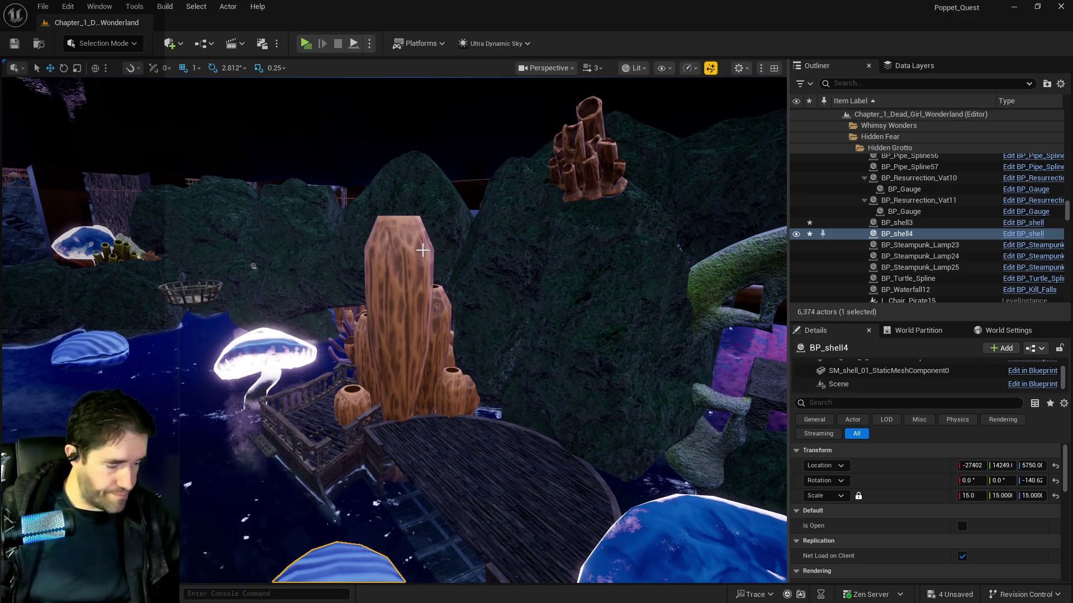
mouse_move(122, 344)
left_mouse_down()
mouse_move(115, 324)
mouse_move(128, 305)
left_mouse_up()
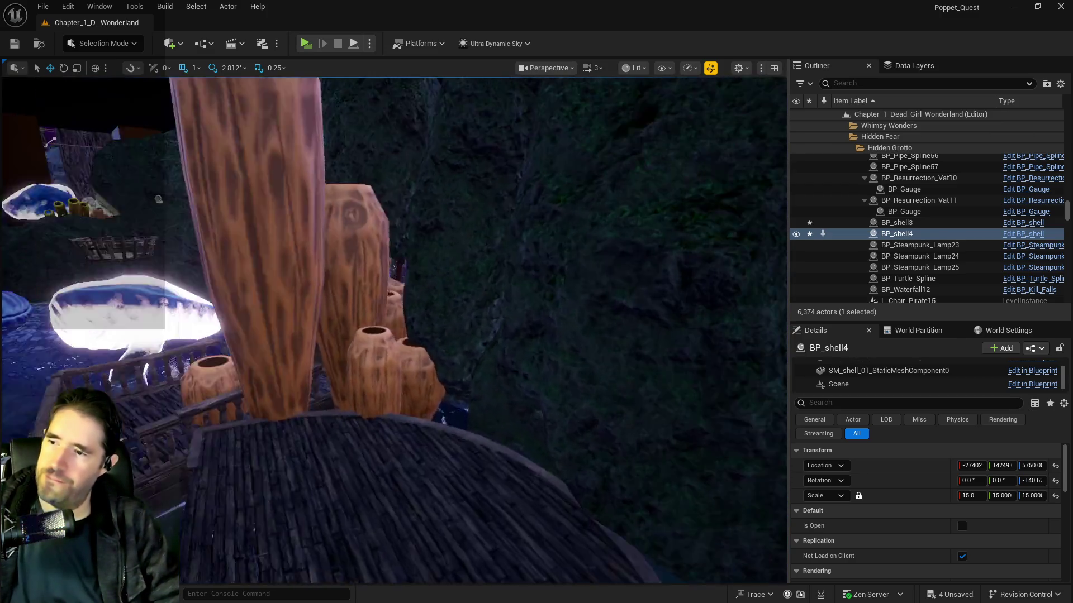
key("f")
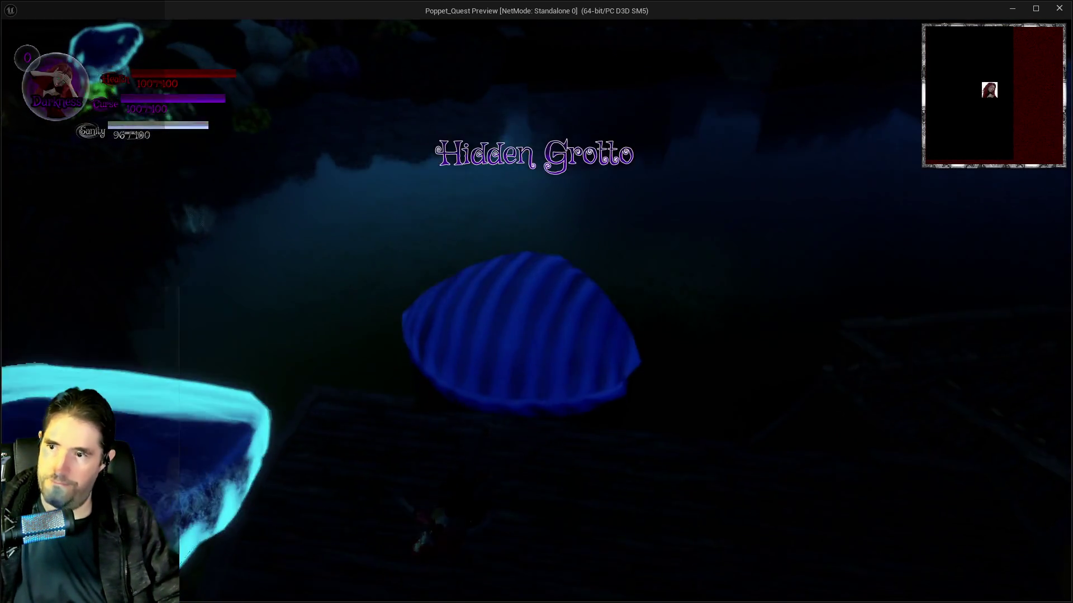
Leave the game preview, stop the play test, and select the grotto pool actor.
key("alt+Tab")
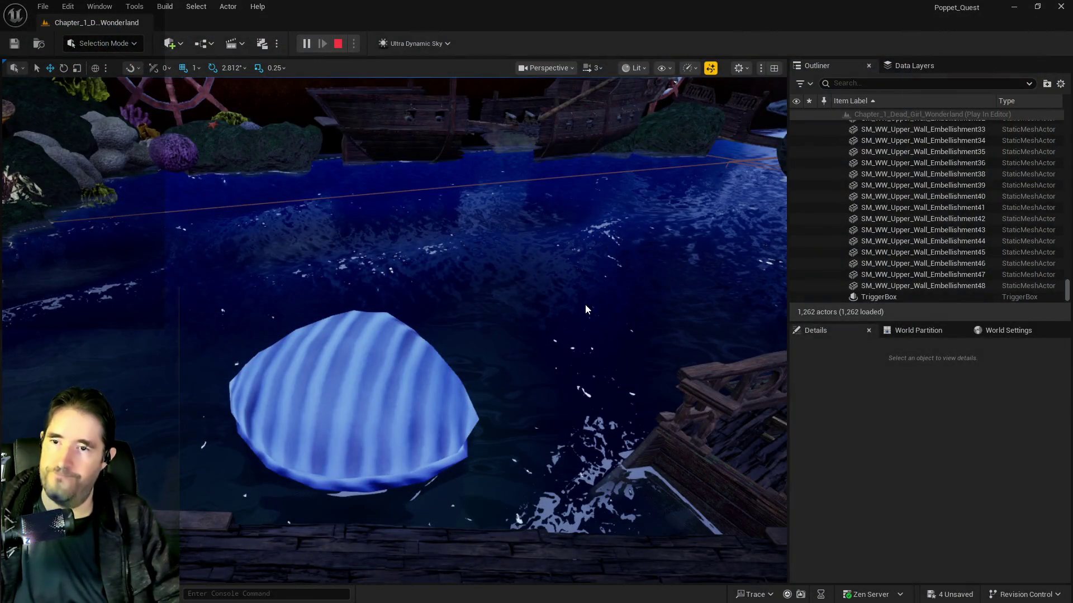
key("Escape")
left_click(460, 335)
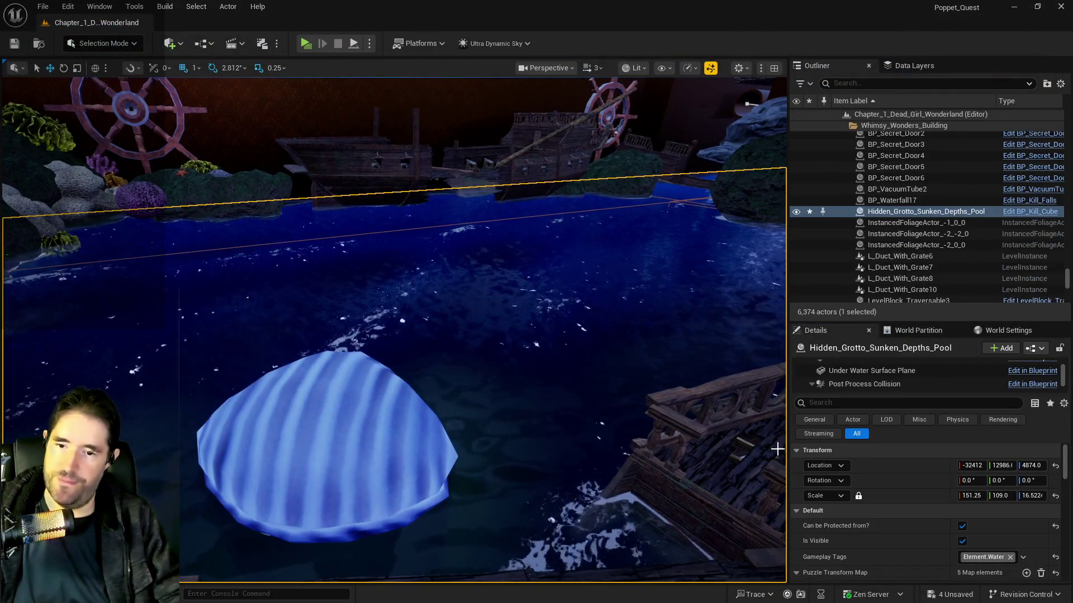
scroll(947, 539, "down", 8)
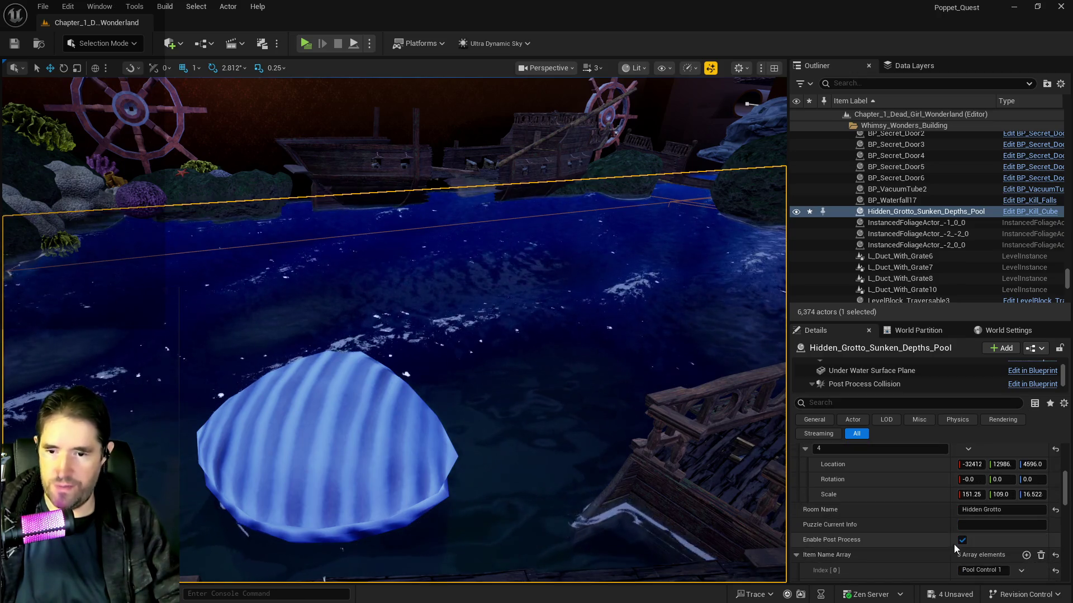
scroll(961, 540, "down", 3)
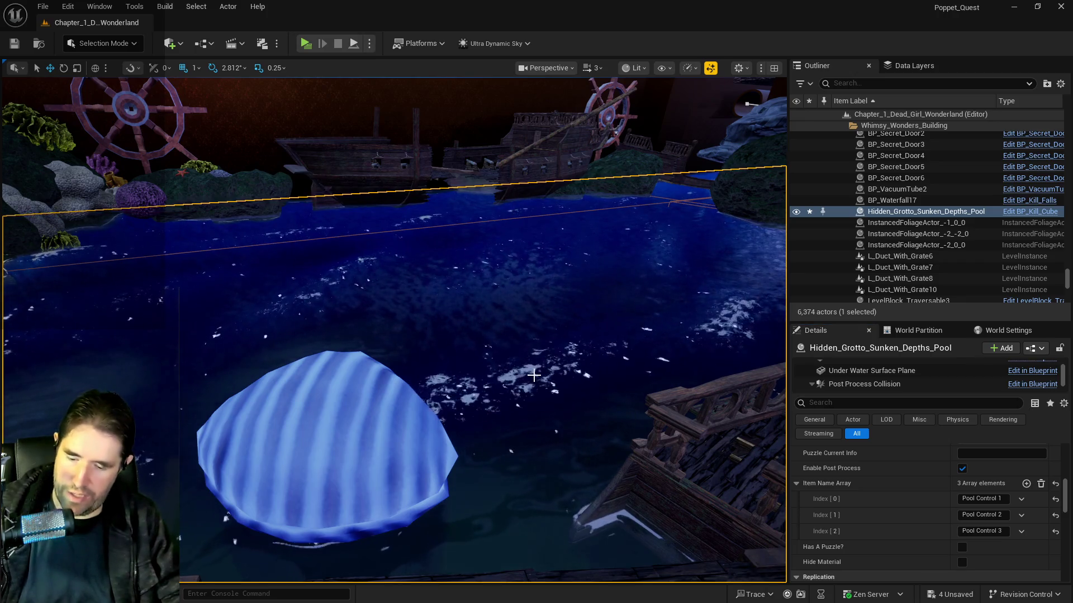
Uncheck Has A Puzzle? on BP_CartoonWater_Sunken_Depths.
left_click(534, 375)
scroll(949, 549, "down", 10)
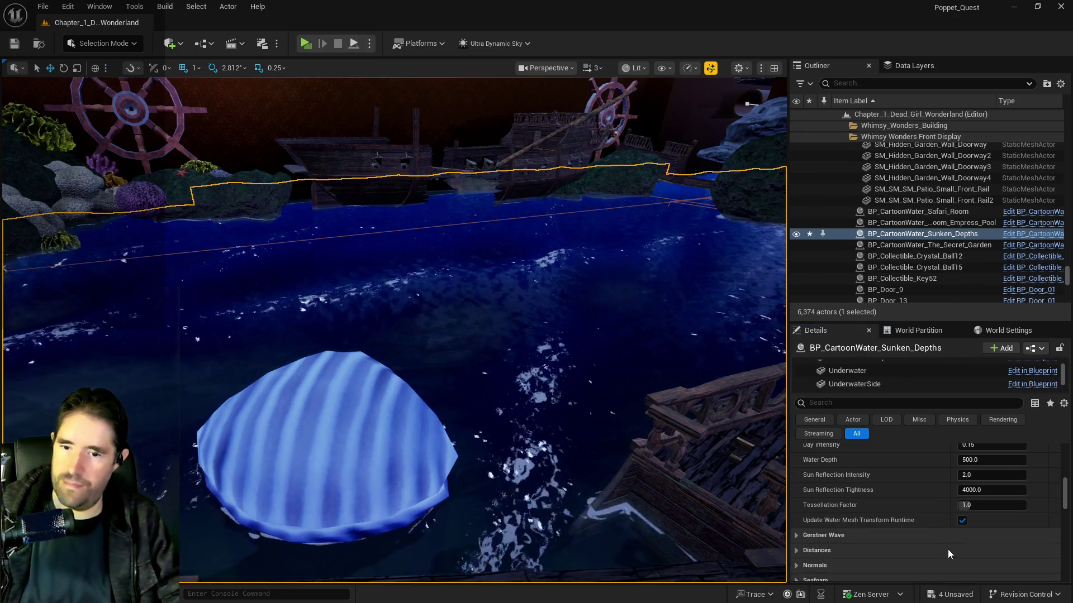
left_click(962, 568)
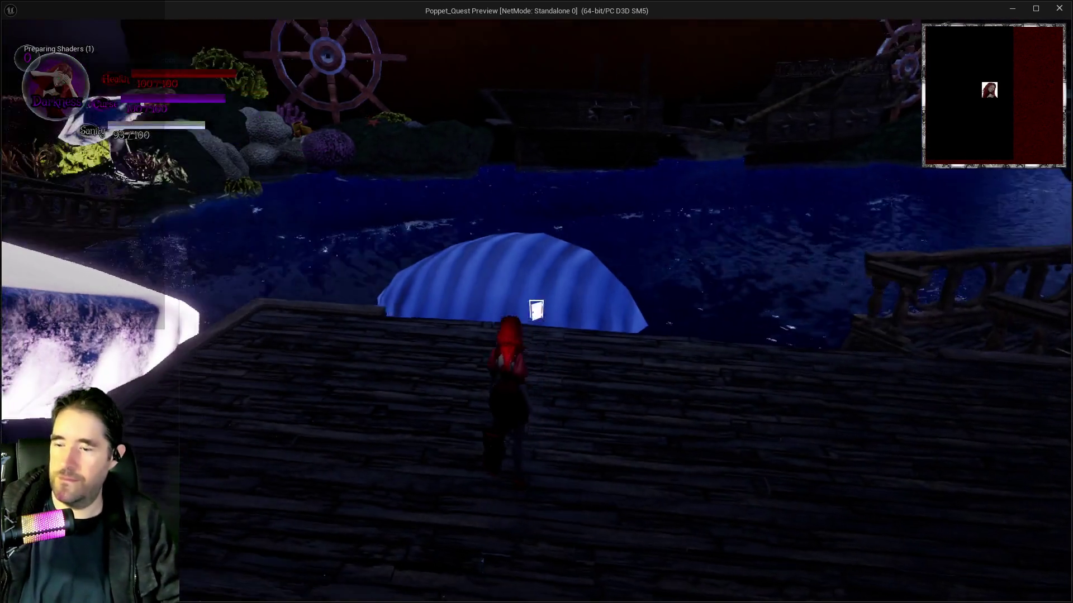
In the playtest, open and close the inventory, then walk the character to the dock edge.
key("Tab")
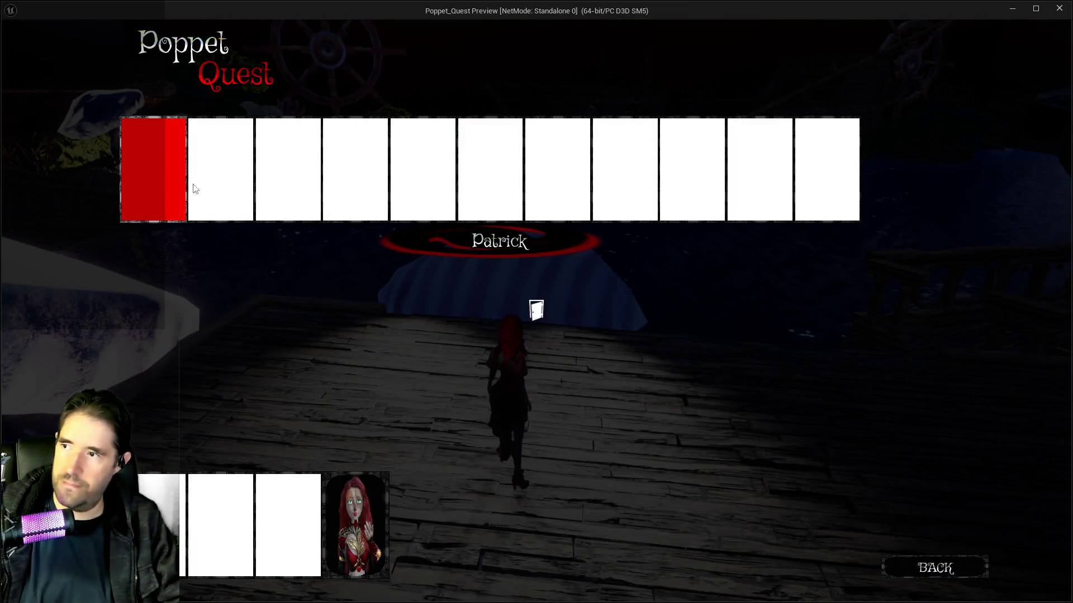
left_click(281, 186)
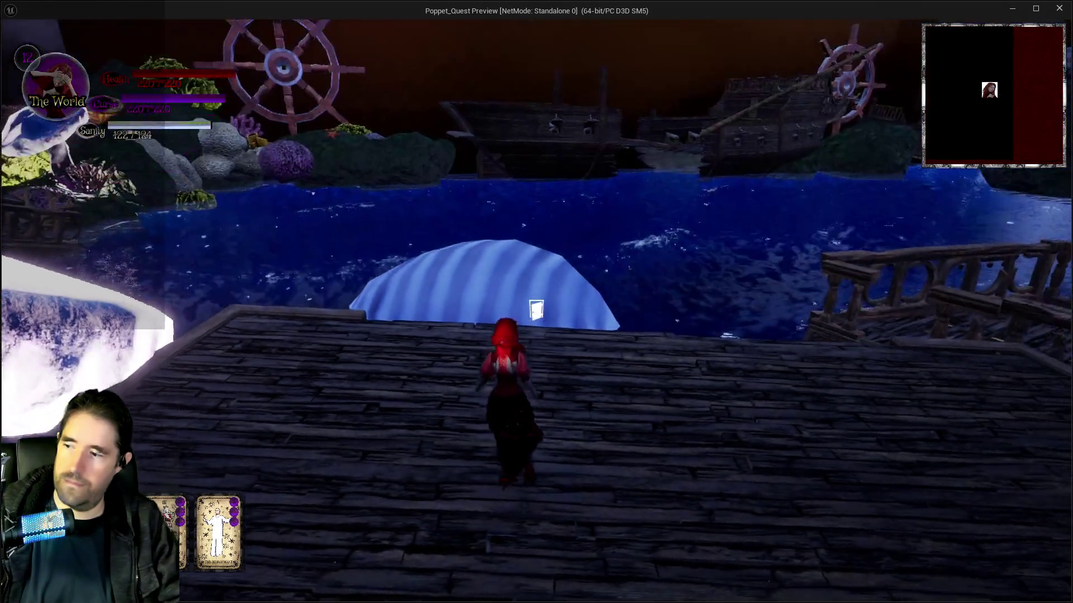
key("w")
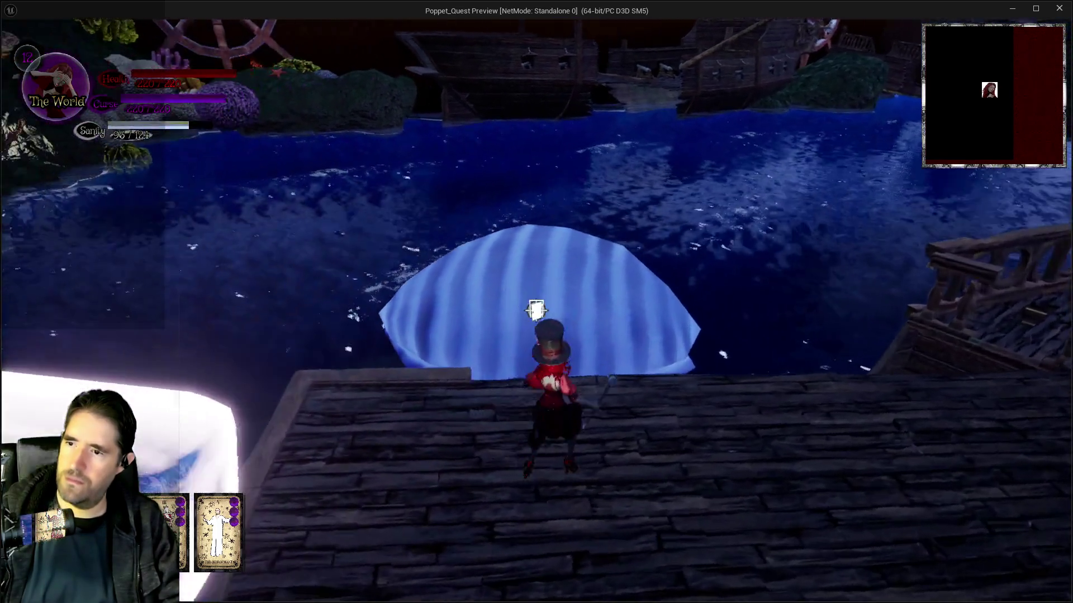
Stop the play session, select the giant shell, and open its BP_shell blueprint.
key("alt+Tab")
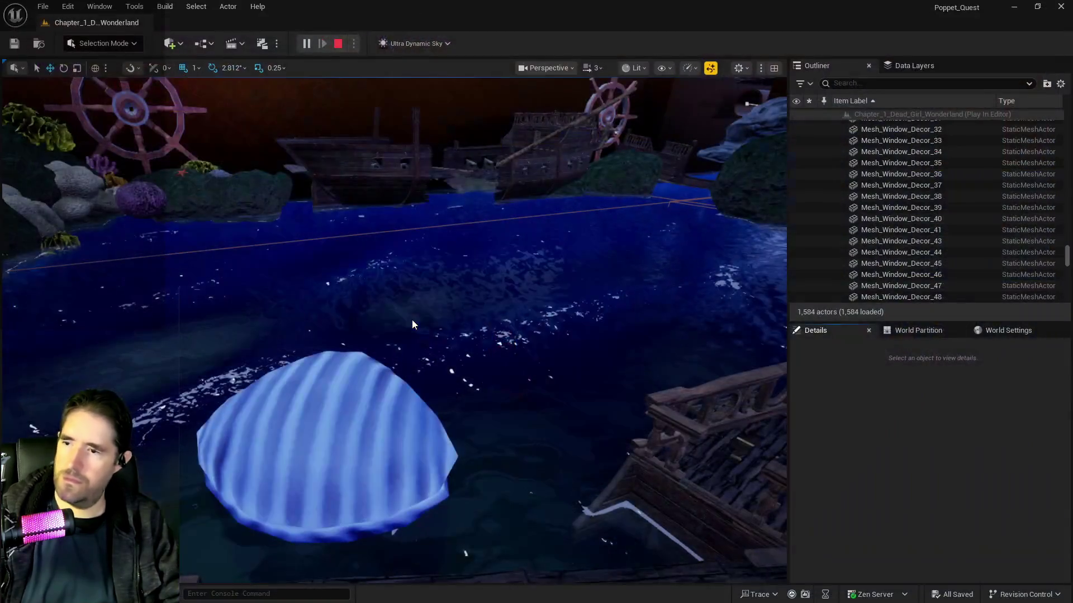
key("Escape")
left_click(369, 446)
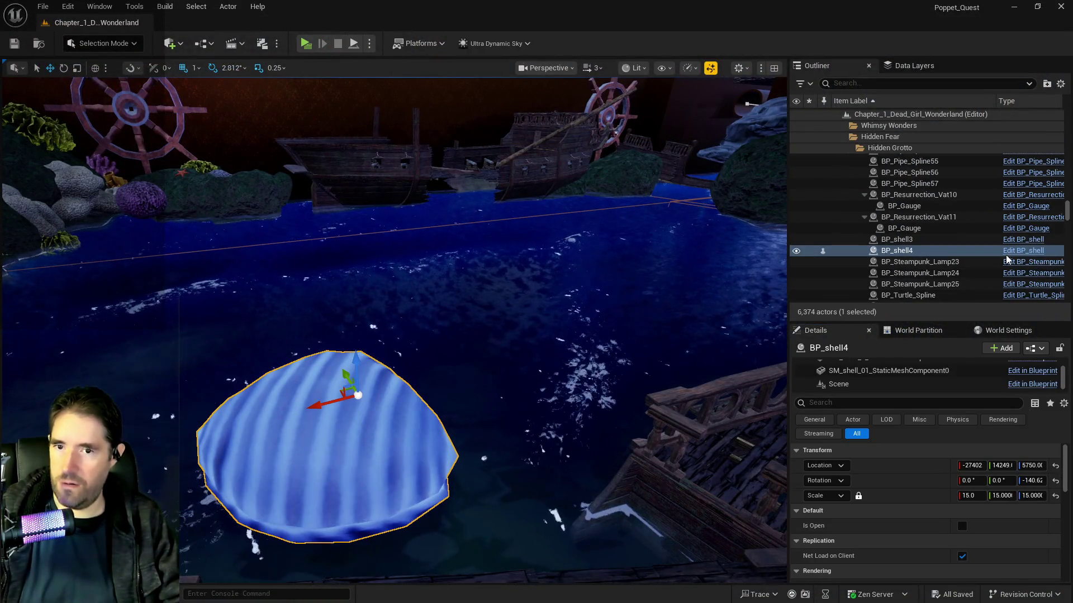
left_click(1028, 250)
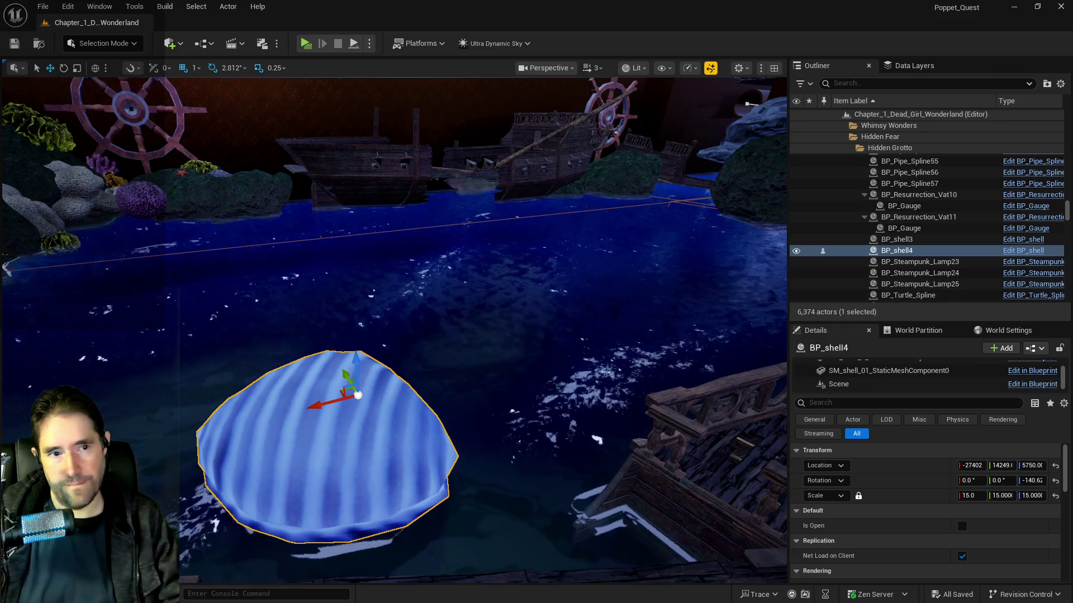
Maximize the blueprint editor, search BP_Cabinet_Drawer's Details for 'tag', then return to BP_shell.
double_click(683, 227)
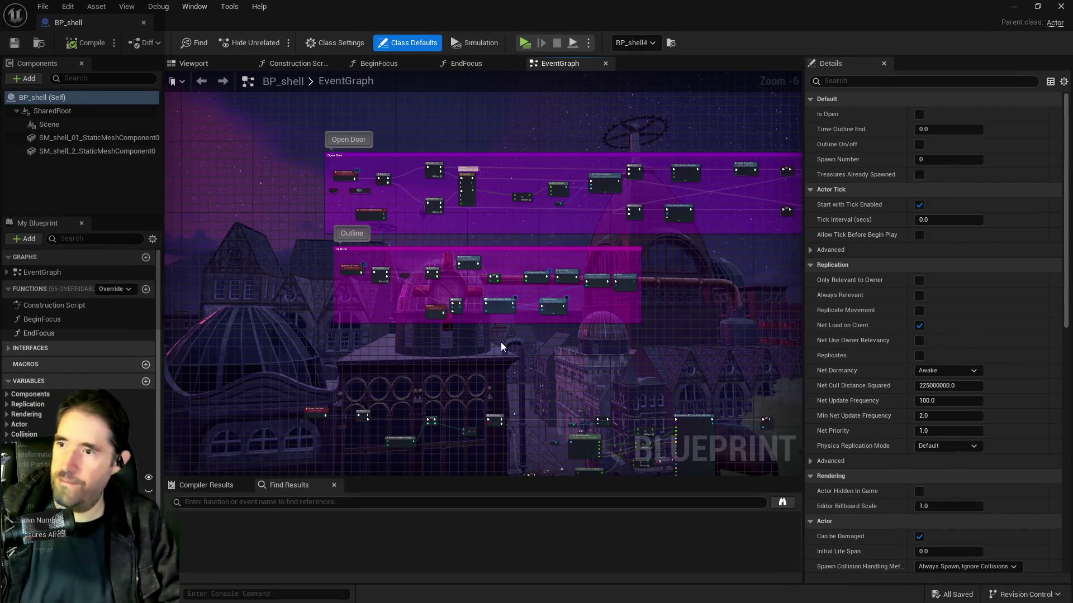
left_click(857, 82)
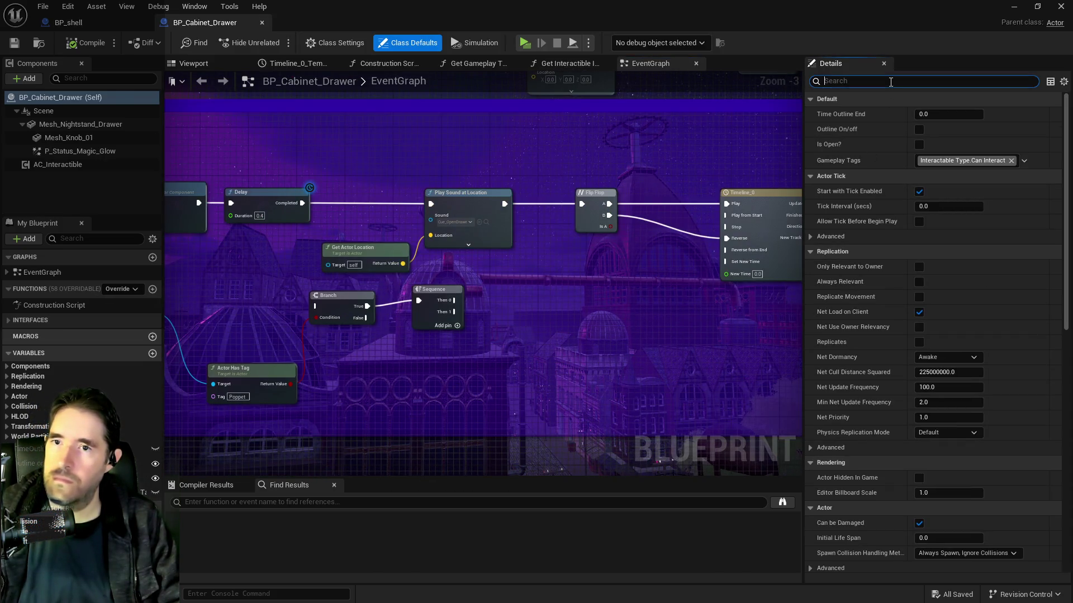
type("tag")
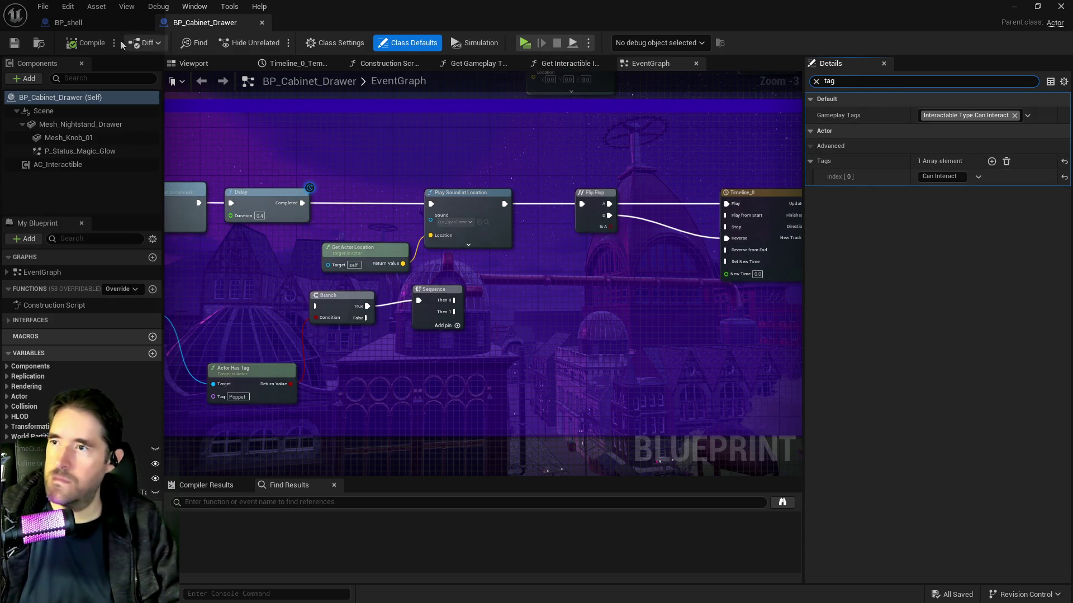
left_click(68, 22)
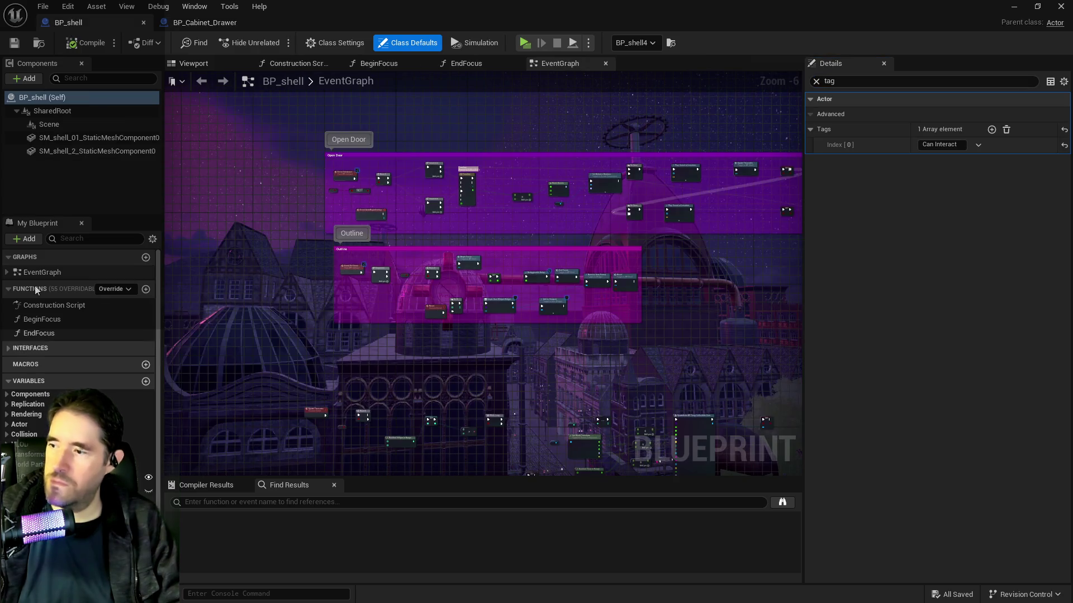
Open the Get Gameplay Tags function and promote its returned tags to a new variable.
left_click(81, 256)
left_click(73, 239)
type("gamepl")
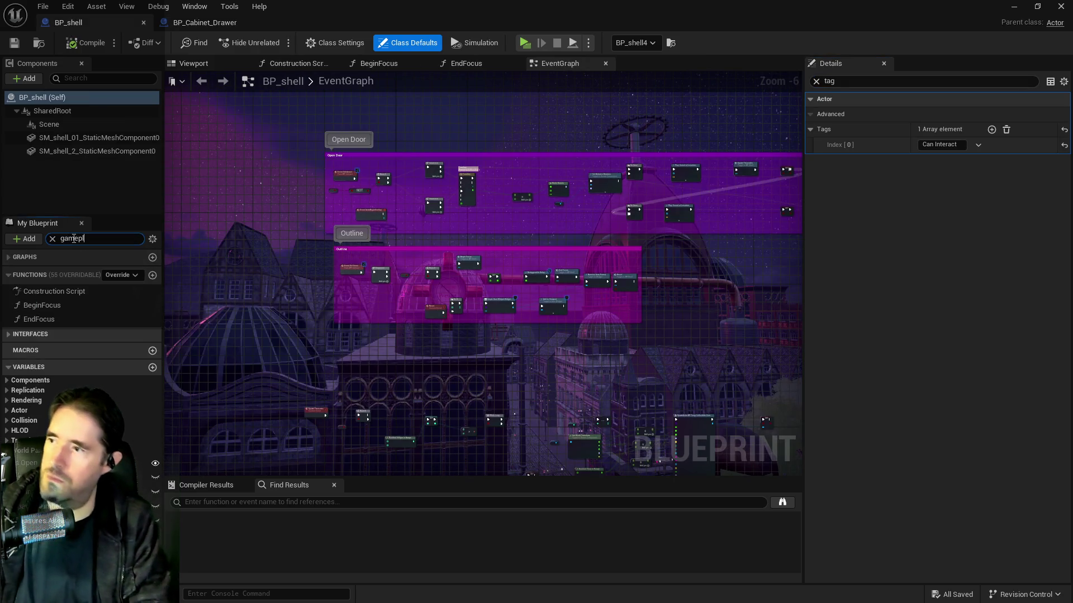
left_click(67, 321)
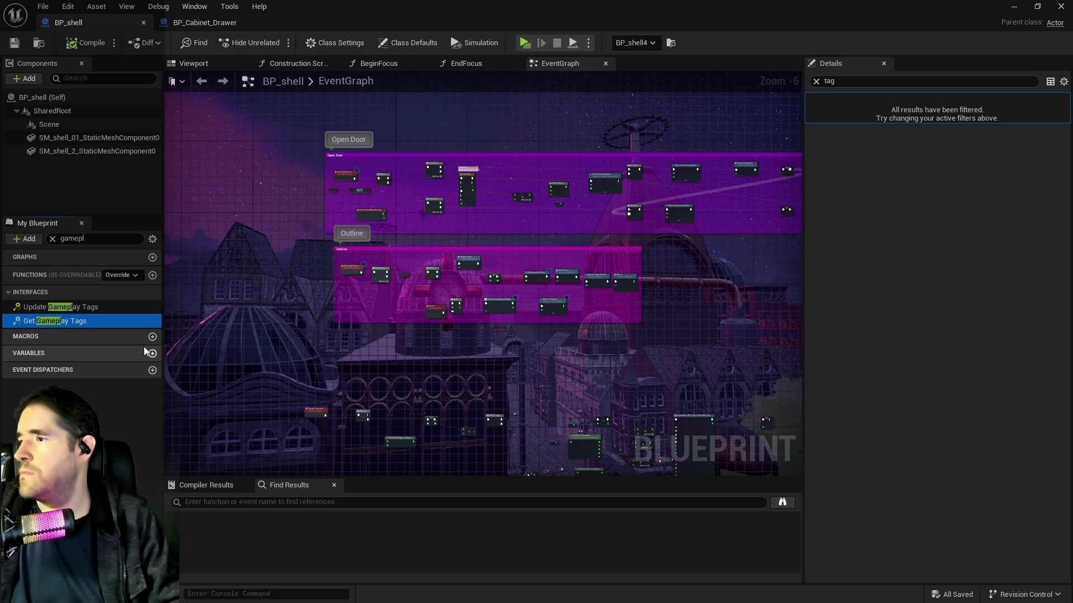
double_click(118, 324)
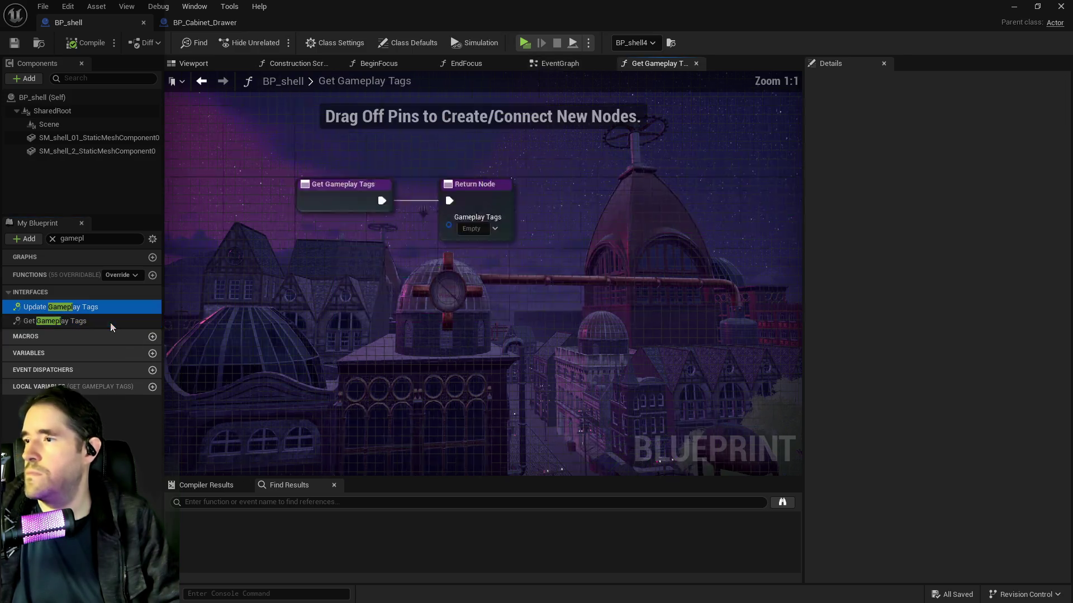
left_click_drag(502, 307, 502, 307)
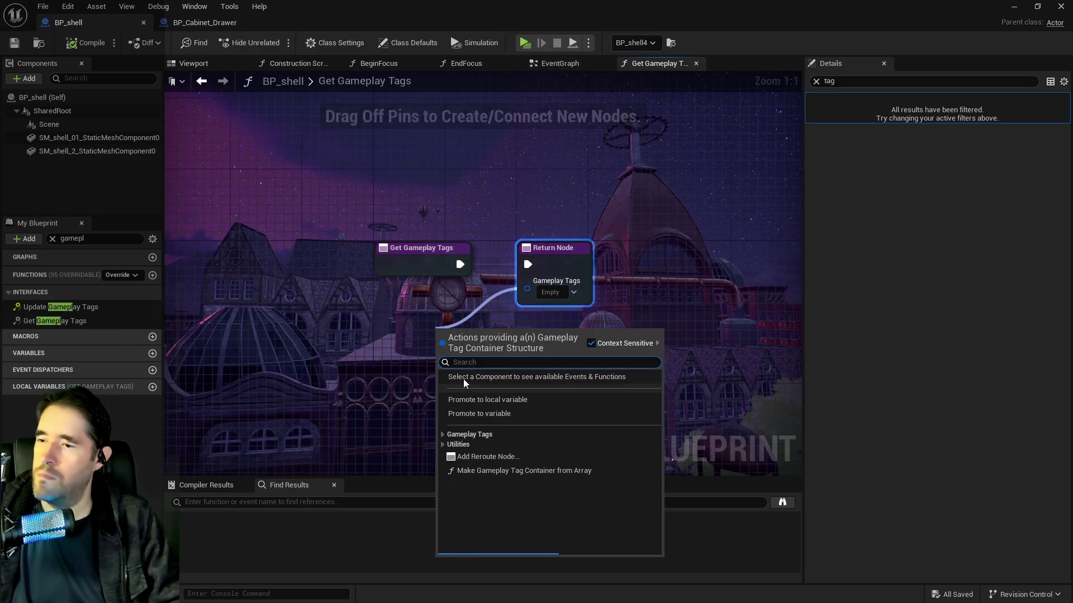
left_click(463, 414)
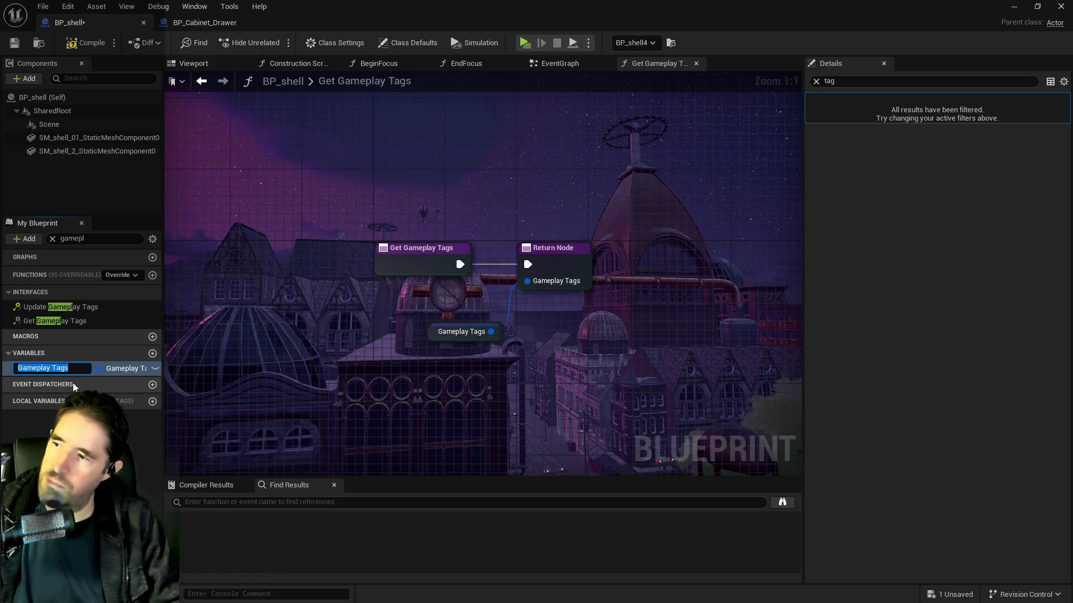
key("Return")
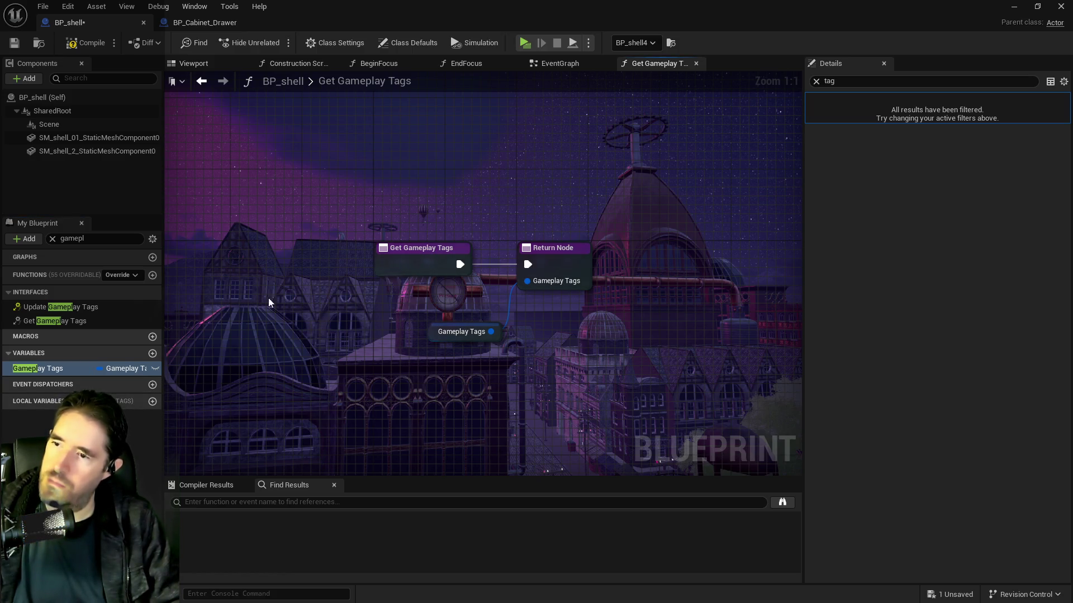
Compile the blueprint and set the variable's default tag to Can Interact.
left_click(14, 43)
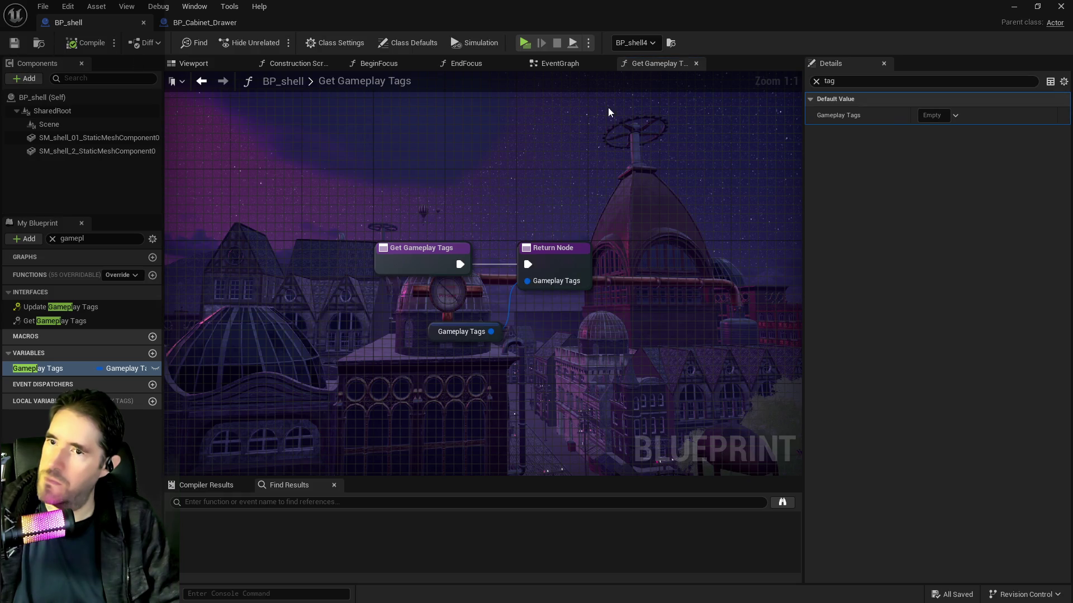
left_click(932, 116)
type("can inter")
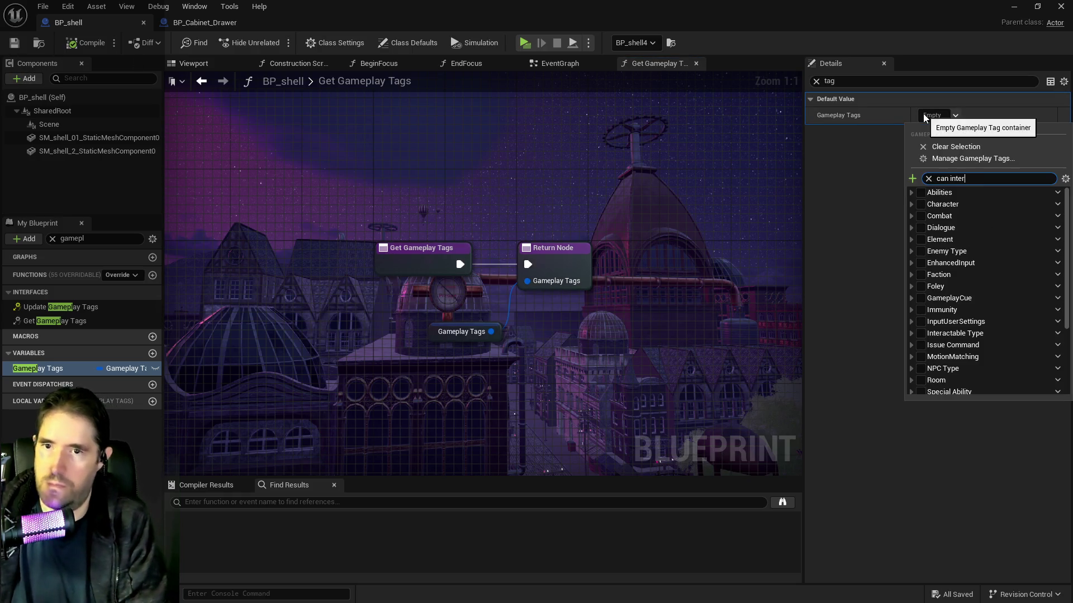
left_click(926, 205)
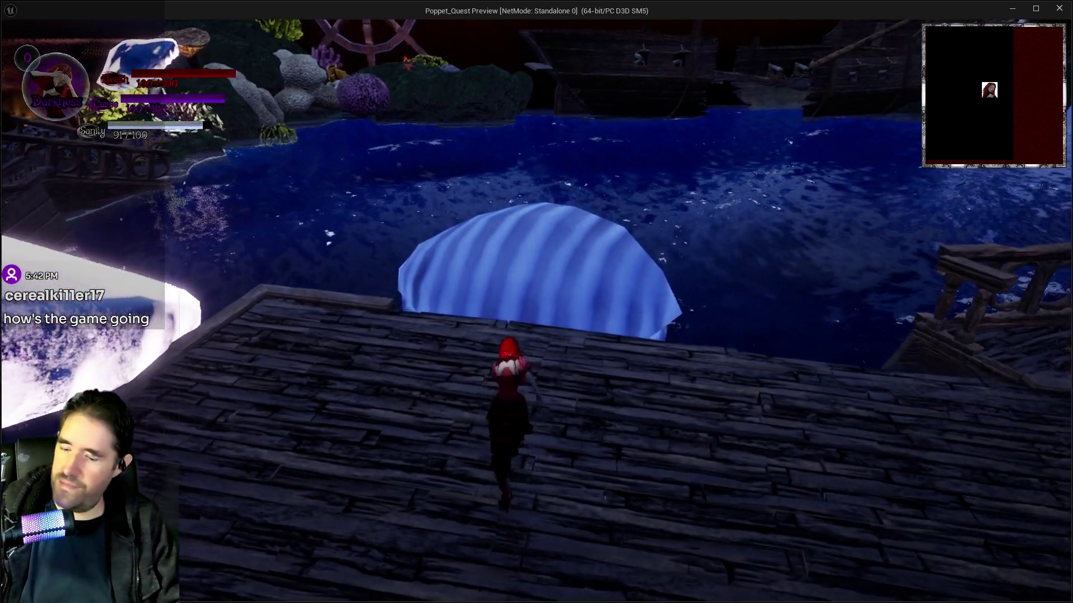
Toggle the inventory, interact with the giant clam to open it, then stop the play session.
key("Tab")
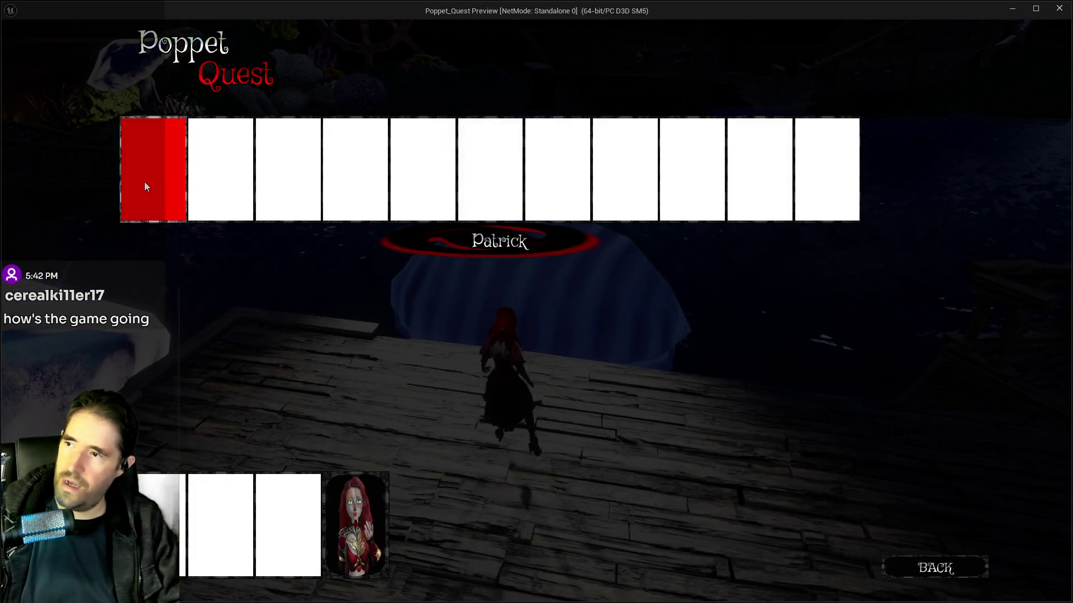
key("Tab")
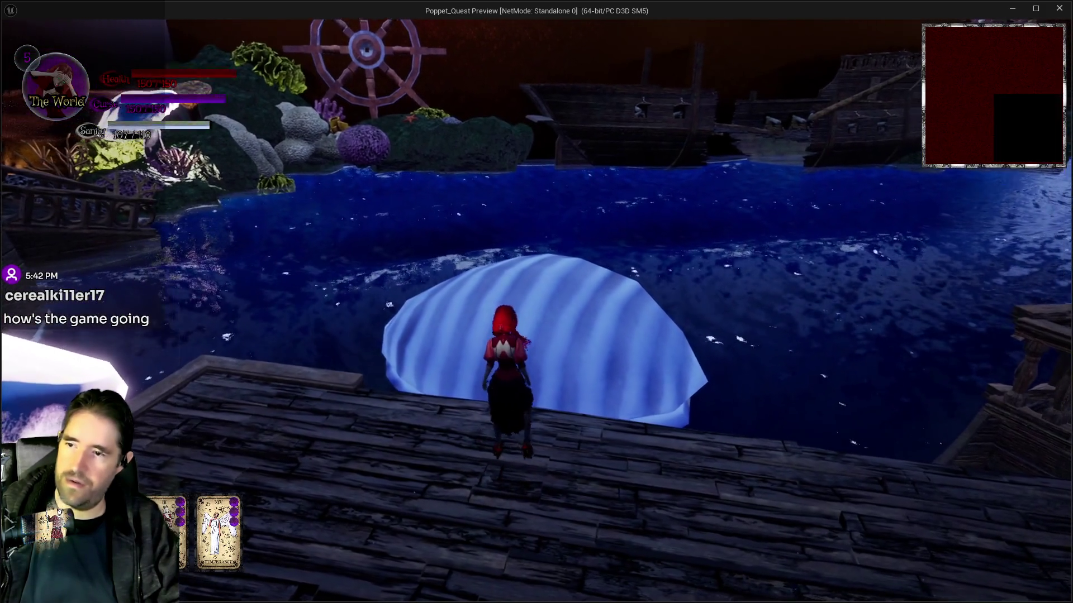
key("e")
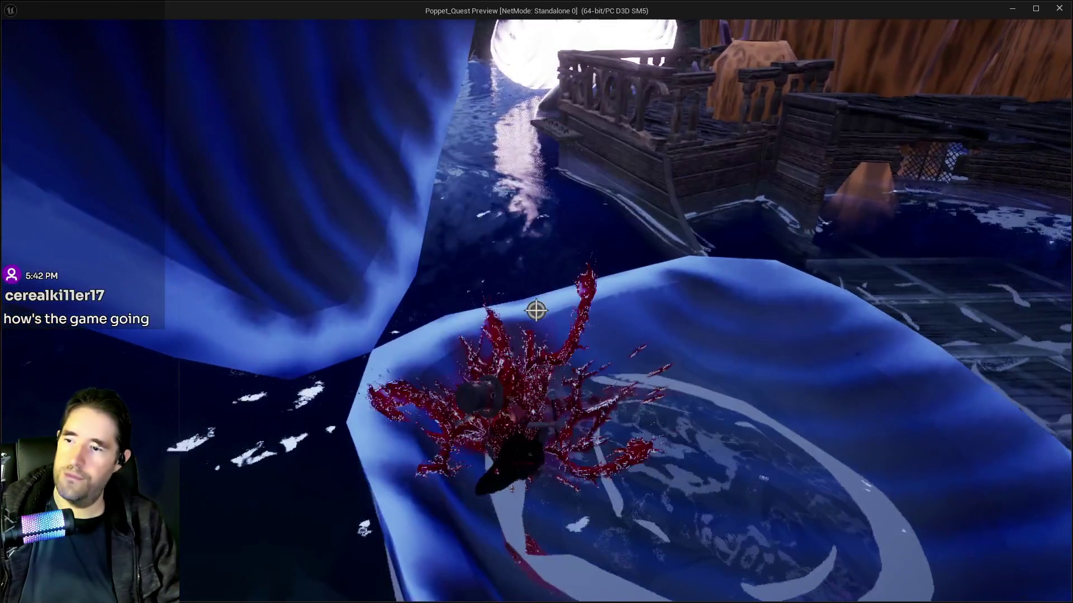
key("alt+Tab")
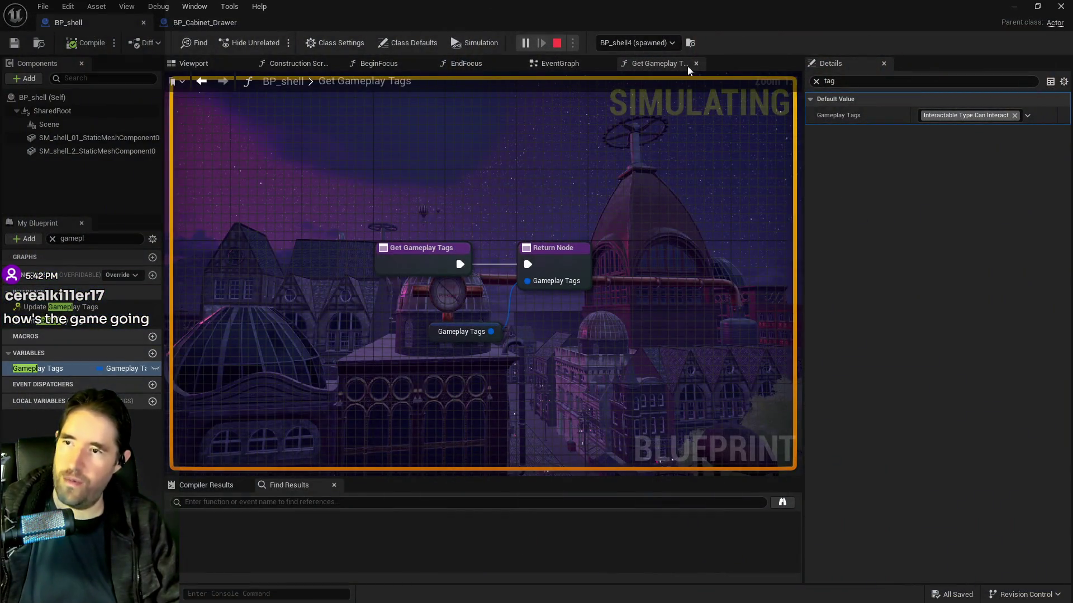
key("Escape")
key("alt+Tab")
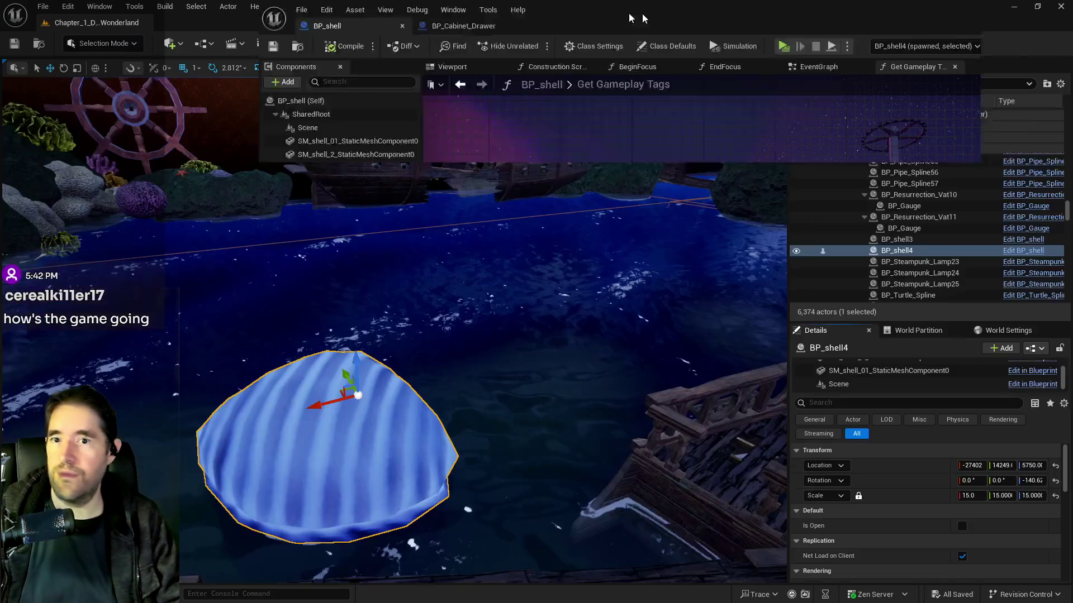
key("f")
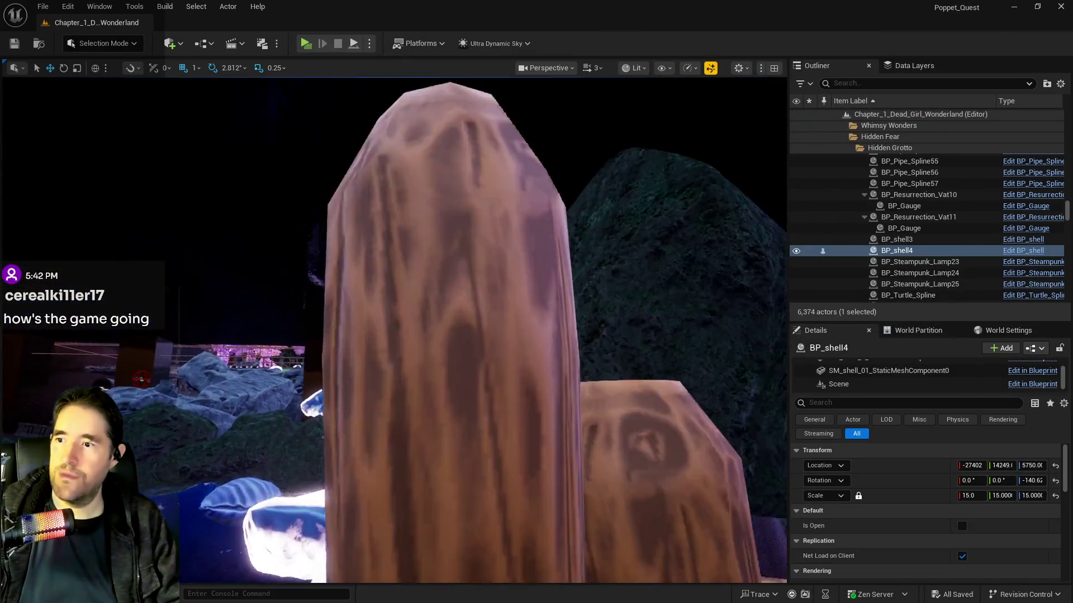
key("f")
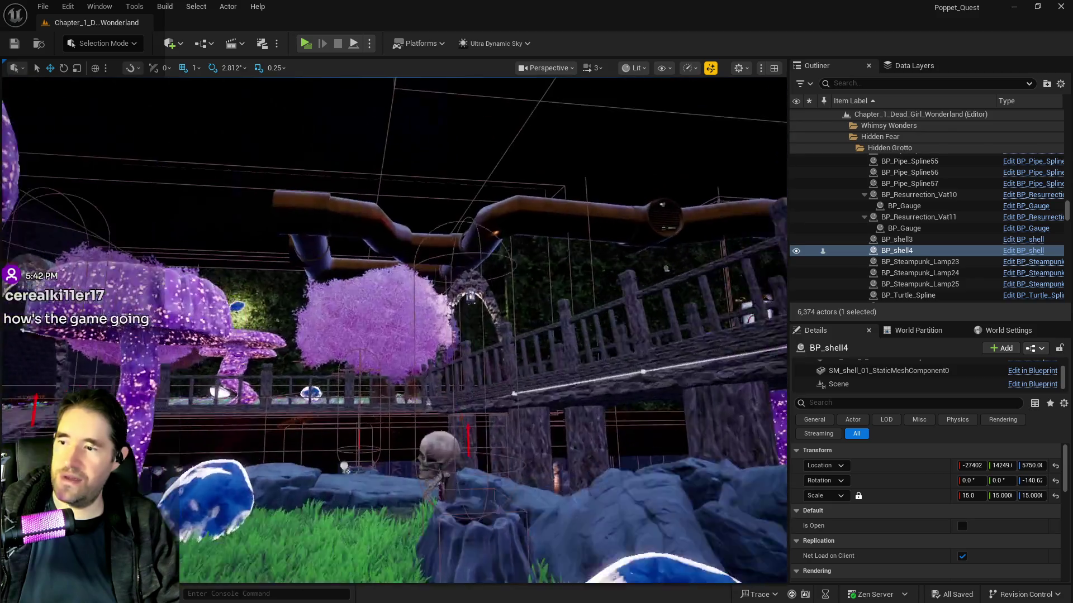
scroll(552, 428, "down", 10)
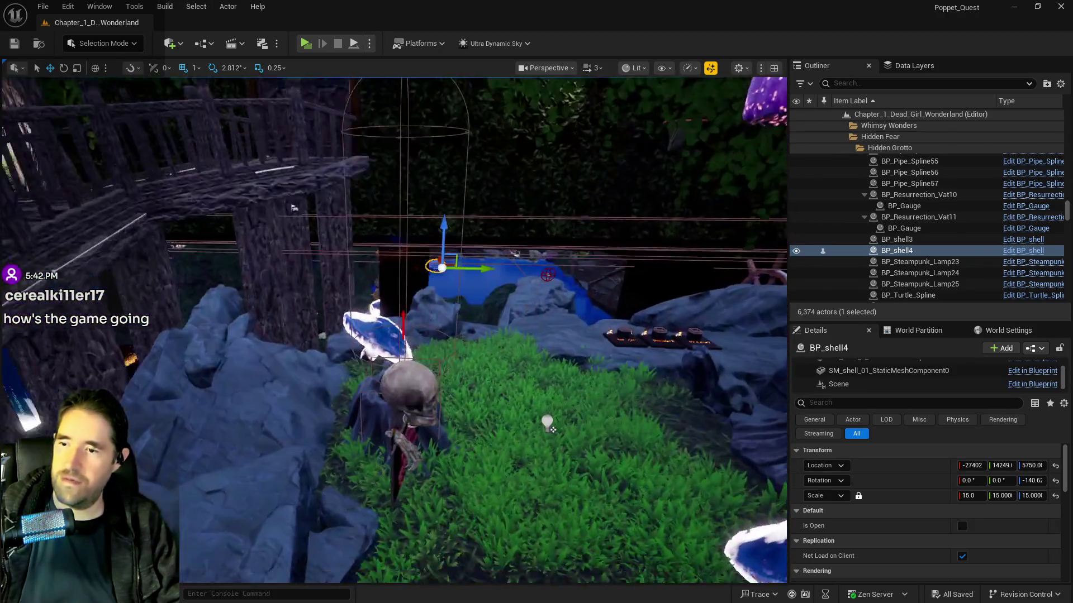
mouse_move(552, 428)
left_mouse_down()
mouse_move(369, 428)
mouse_move(529, 354)
left_mouse_up()
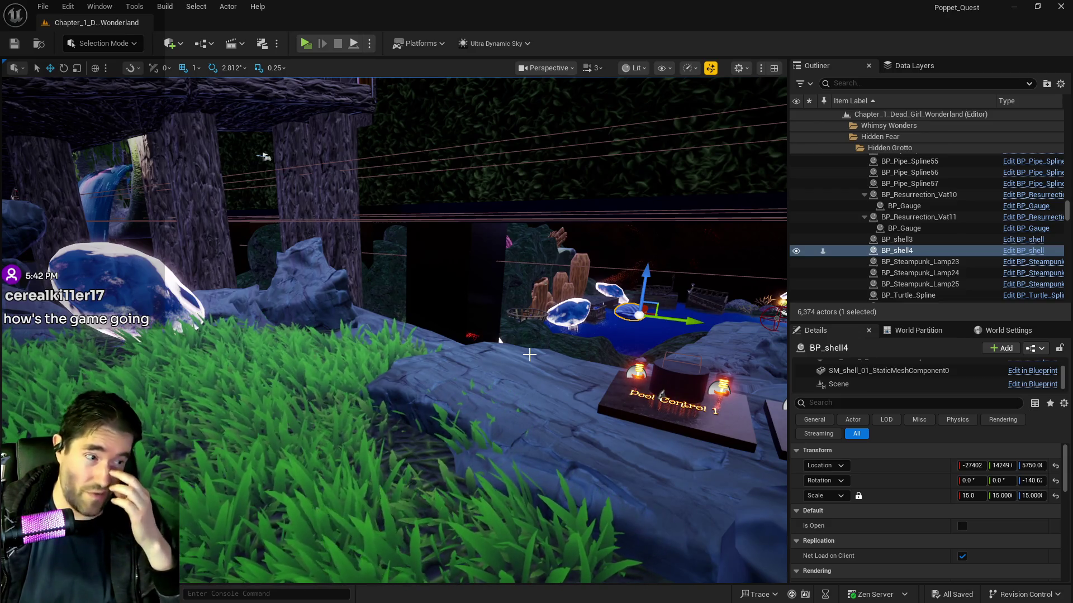
mouse_move(591, 366)
left_mouse_down()
mouse_move(459, 332)
mouse_move(459, 382)
left_mouse_up()
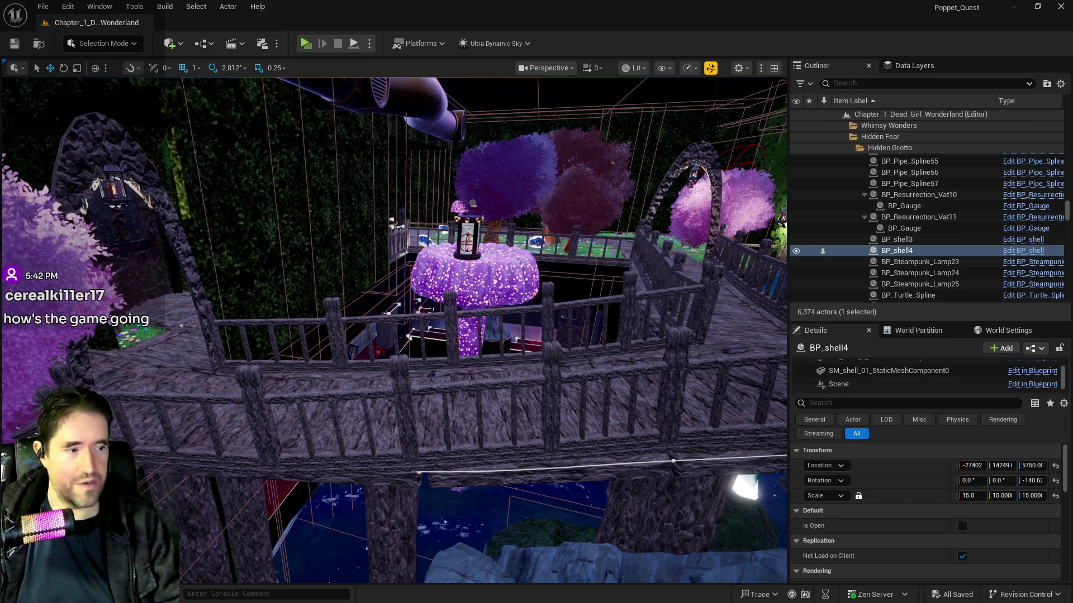
mouse_move(645, 358)
left_mouse_down()
mouse_move(645, 223)
mouse_move(628, 193)
mouse_move(531, 198)
left_mouse_up()
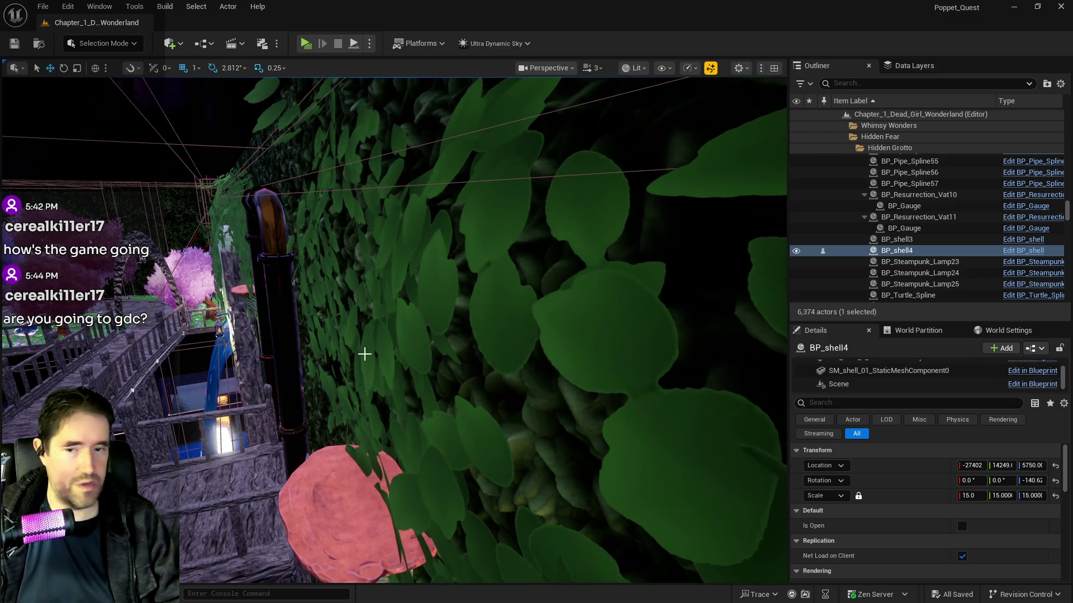
key("f")
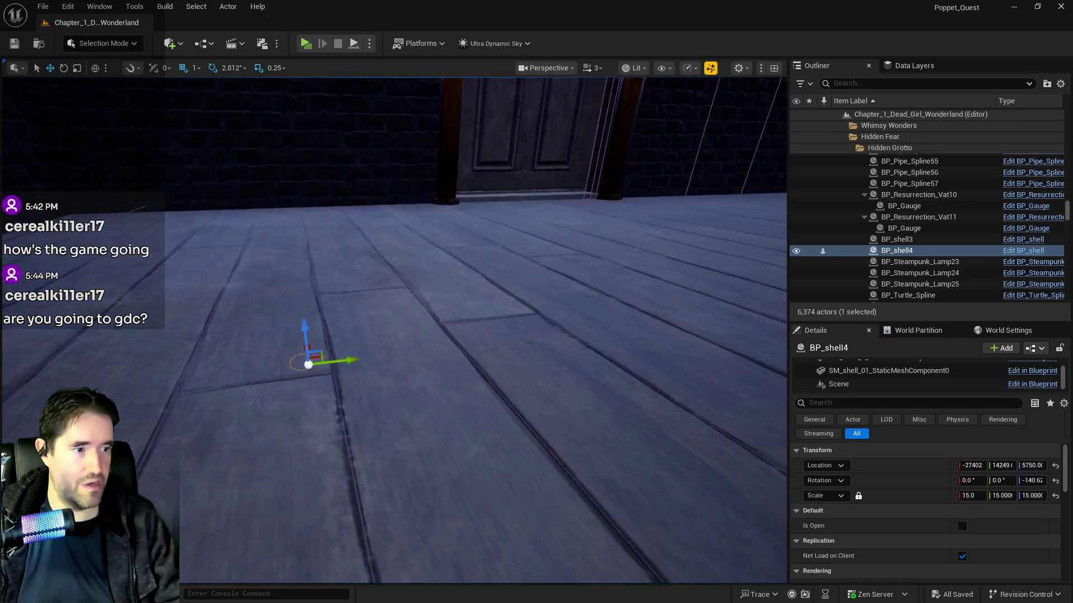
scroll(394, 330, "down", 10)
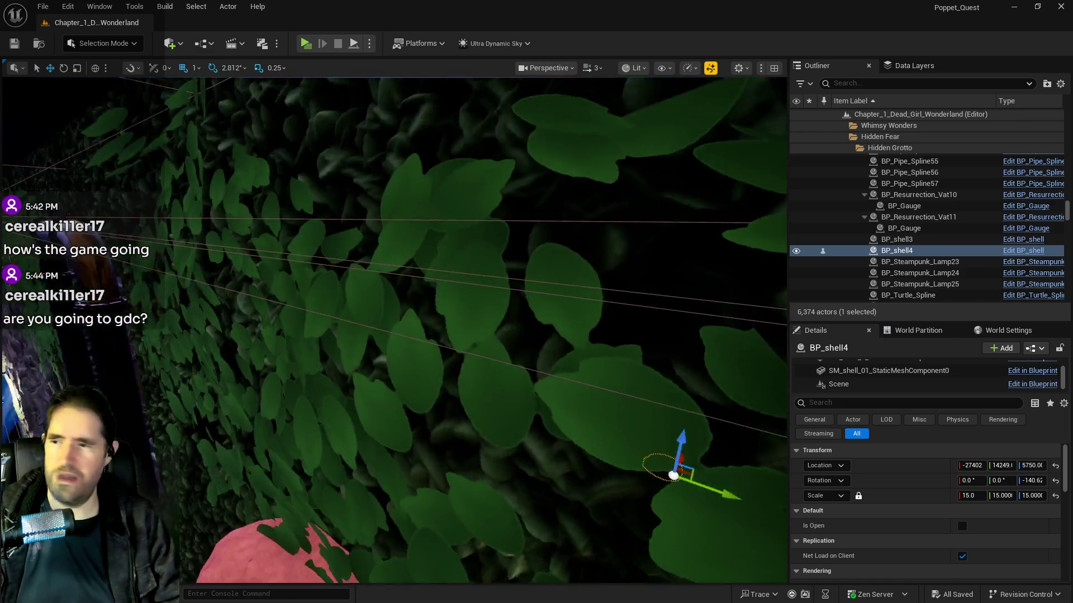
scroll(393, 329, "down", 10)
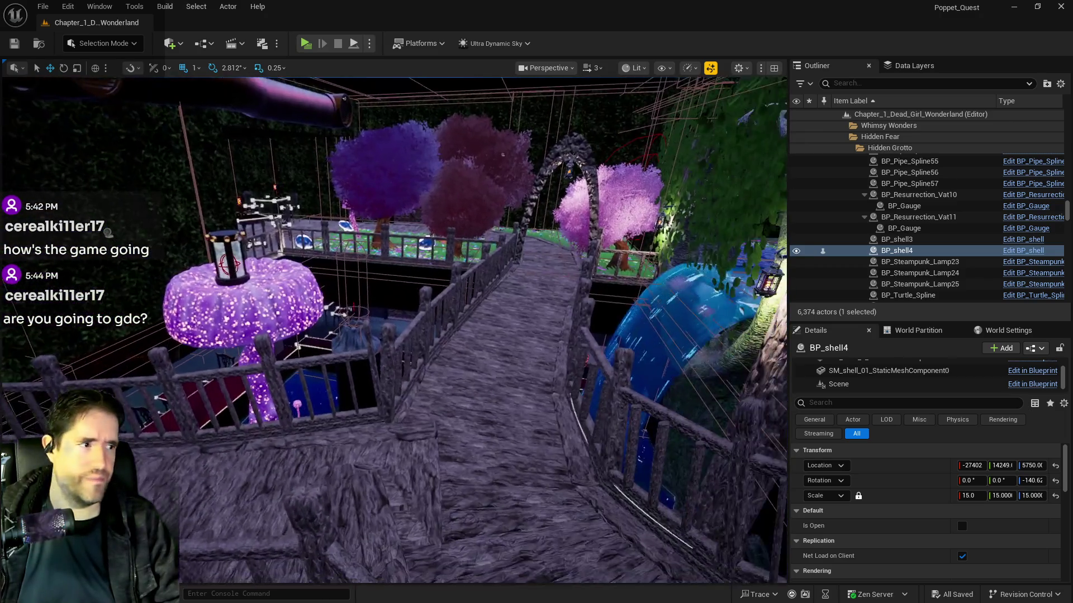
key("f")
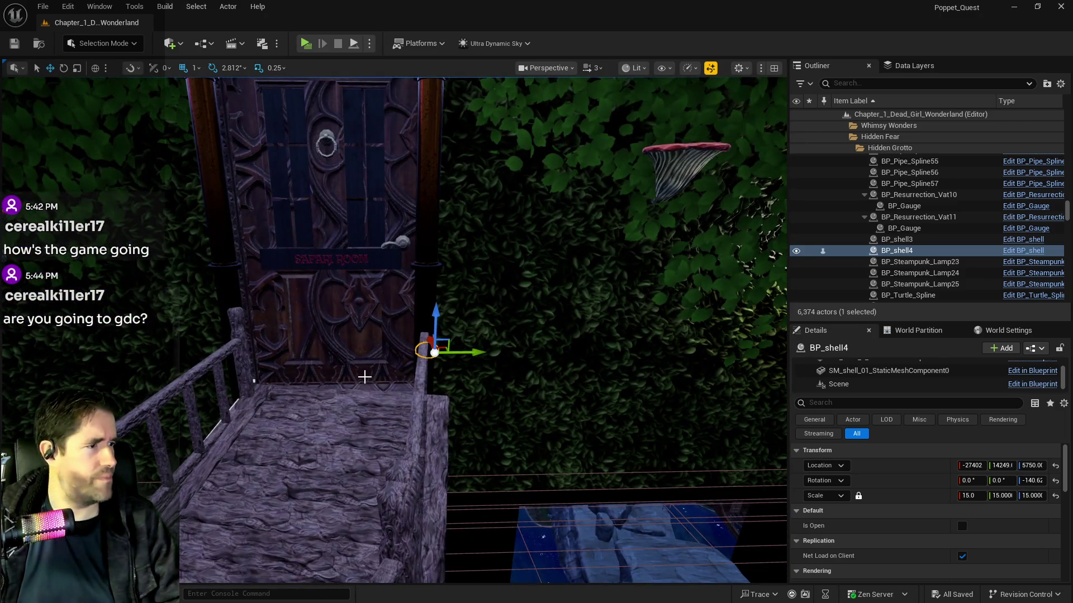
mouse_move(362, 358)
left_mouse_down()
mouse_move(361, 380)
mouse_move(360, 358)
left_mouse_up()
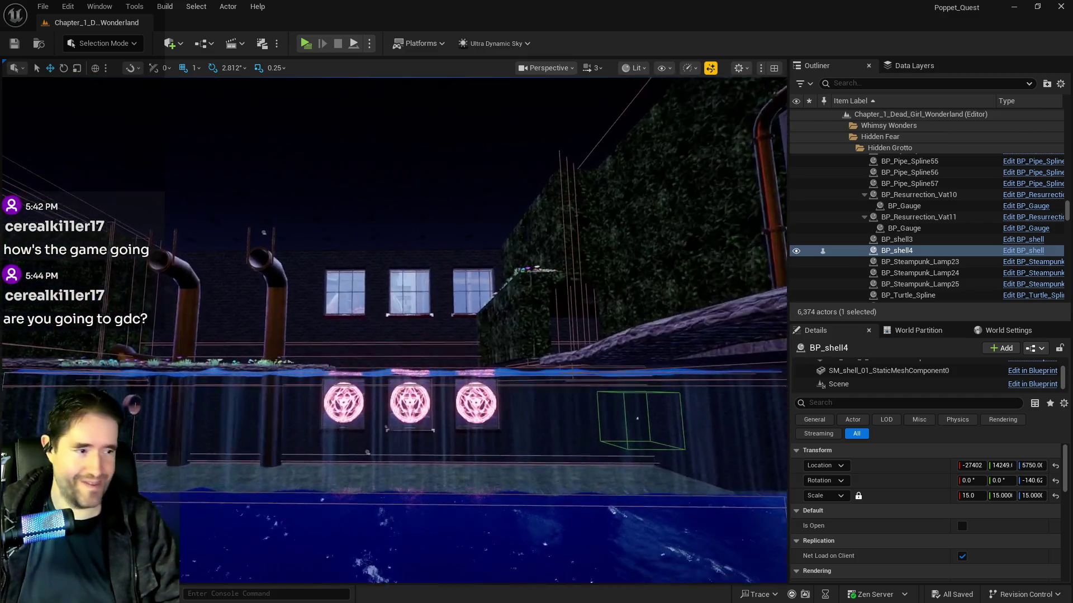
left_click_drag(363, 490, 358, 581)
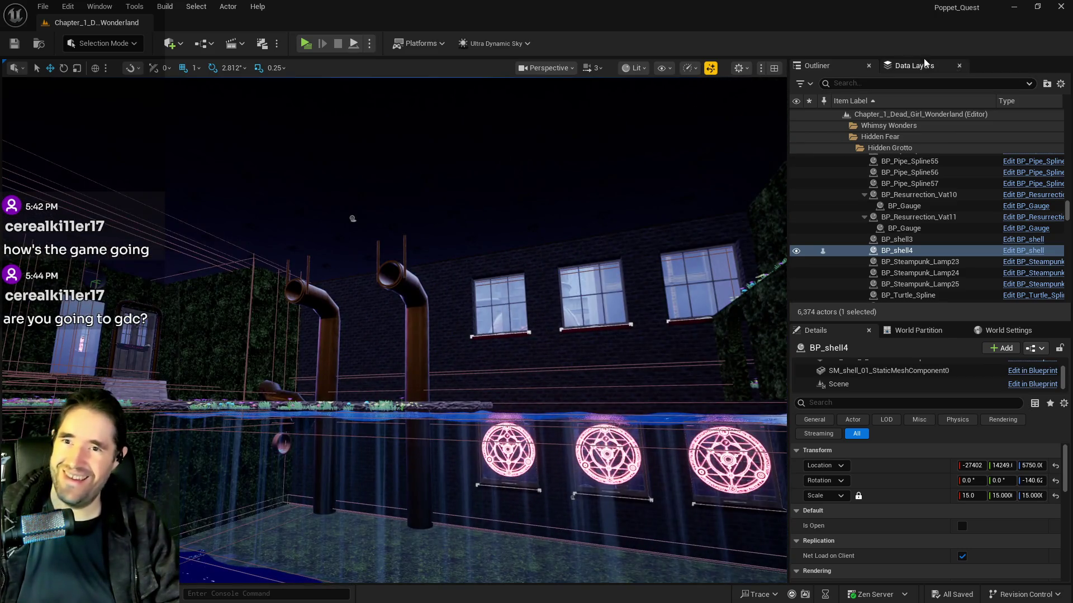
Open the Data Layers list and fly past the mushroom garden to the coral area.
left_click(922, 64)
scroll(872, 142, "up", 5)
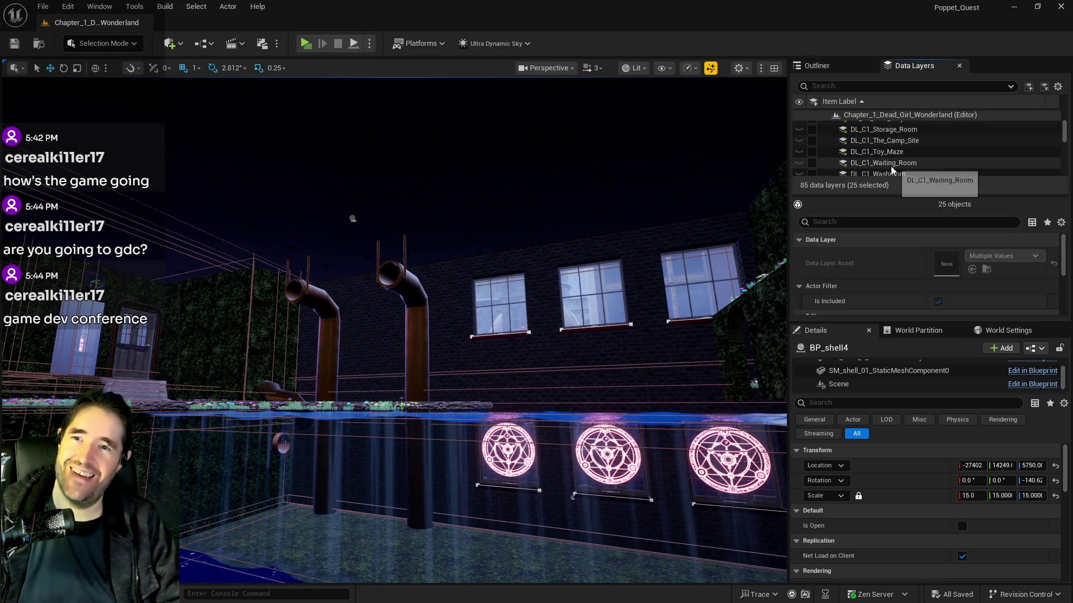
mouse_move(570, 213)
left_mouse_down()
mouse_move(570, 235)
mouse_move(709, 307)
mouse_move(657, 475)
mouse_move(684, 455)
left_mouse_up()
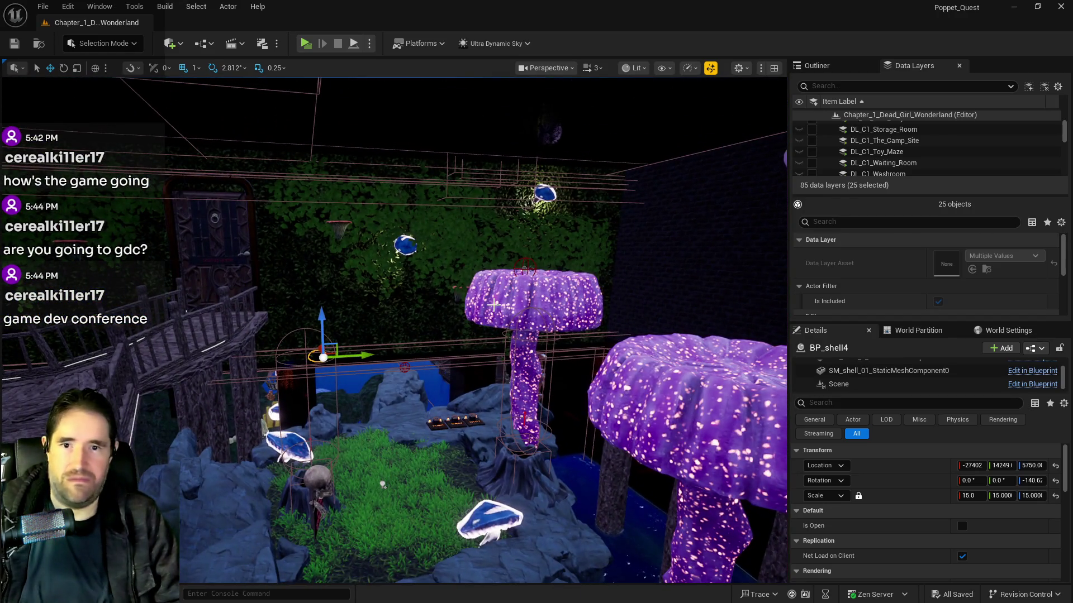
left_click_drag(685, 456, 699, 444)
left_click_drag(453, 516, 433, 422)
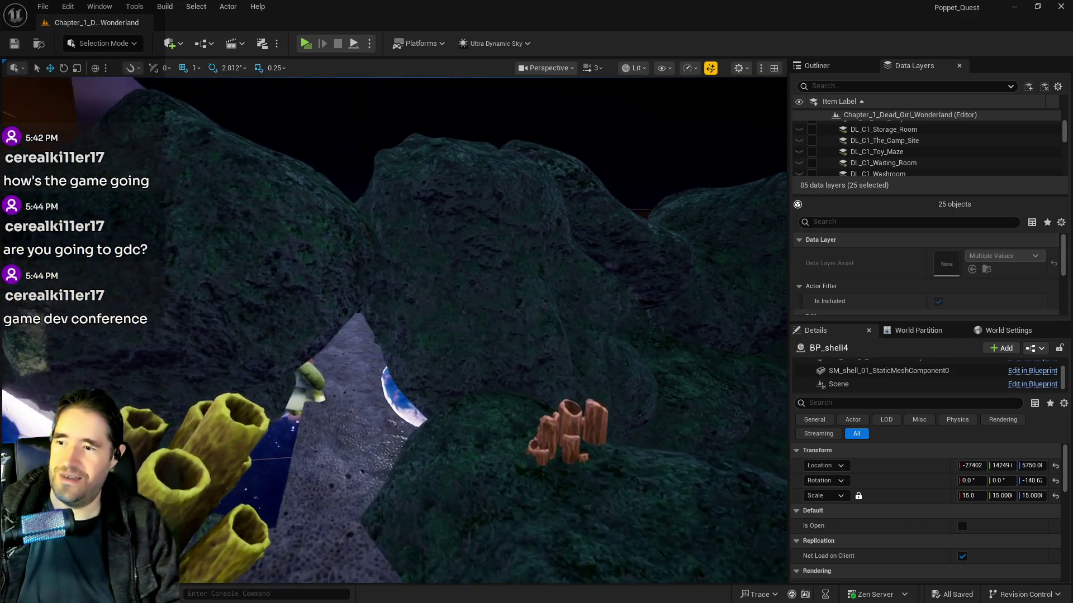
mouse_move(433, 422)
left_mouse_down()
mouse_move(425, 382)
mouse_move(492, 382)
left_mouse_up()
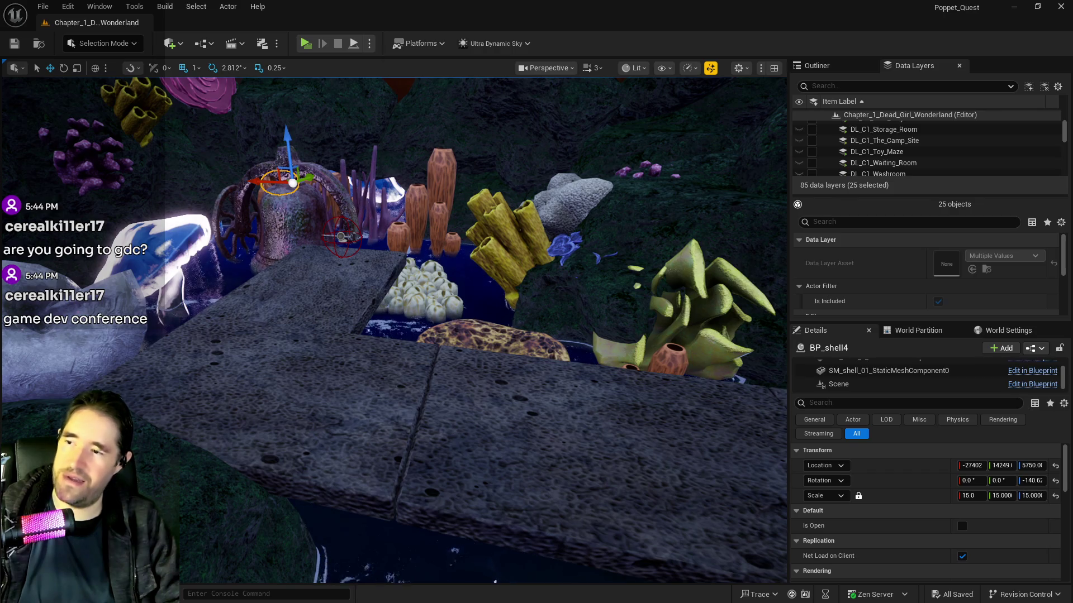
Raise BP_shell4 slightly to Z 5807, then unload the 25 selected data layers from the editor.
left_click(335, 296)
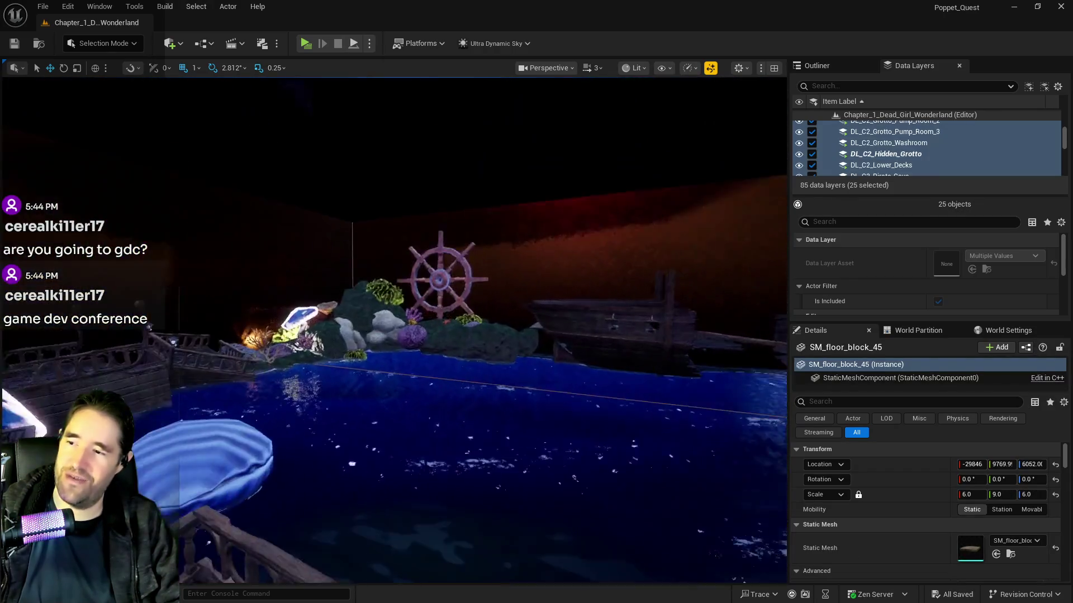
left_click(501, 421)
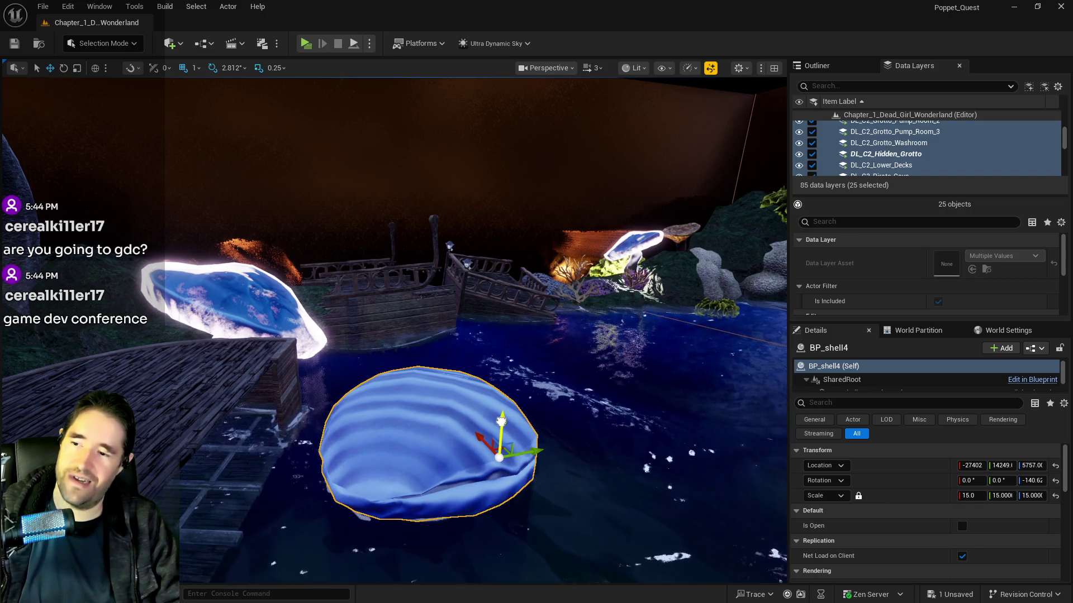
left_click_drag(501, 422, 501, 413)
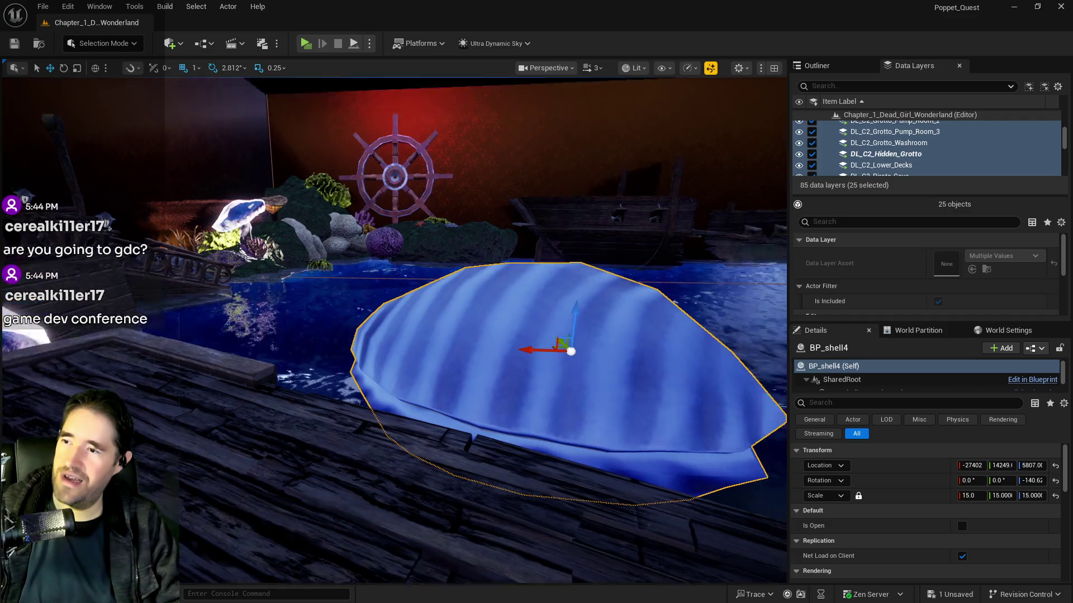
scroll(394, 329, "down", 5)
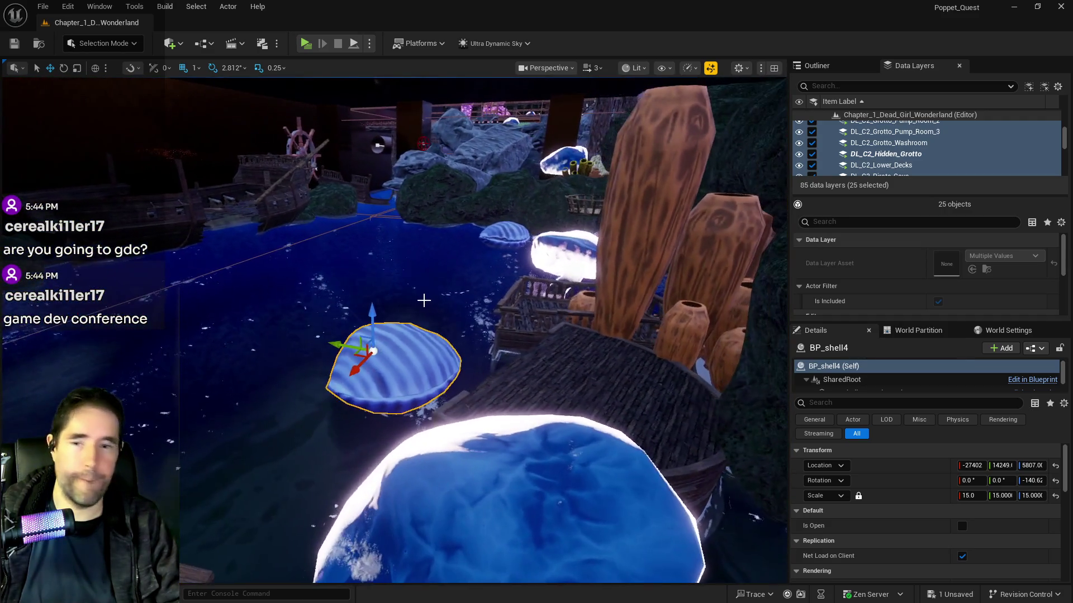
left_click(813, 157)
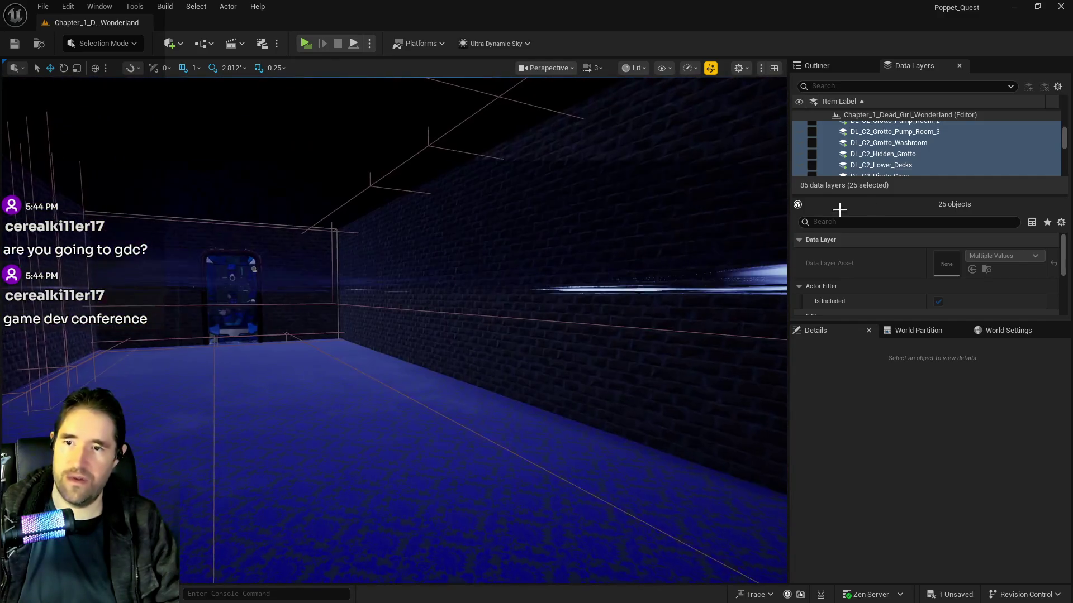
Turn the view toward the door and select the Sunken Depths cartoon water.
scroll(889, 165, "down", 3)
mouse_move(558, 249)
left_mouse_down()
mouse_move(444, 278)
mouse_move(430, 313)
left_mouse_up()
left_click(444, 278)
left_click_drag(383, 269, 383, 269)
left_click(382, 270)
scroll(382, 269, "down", 6)
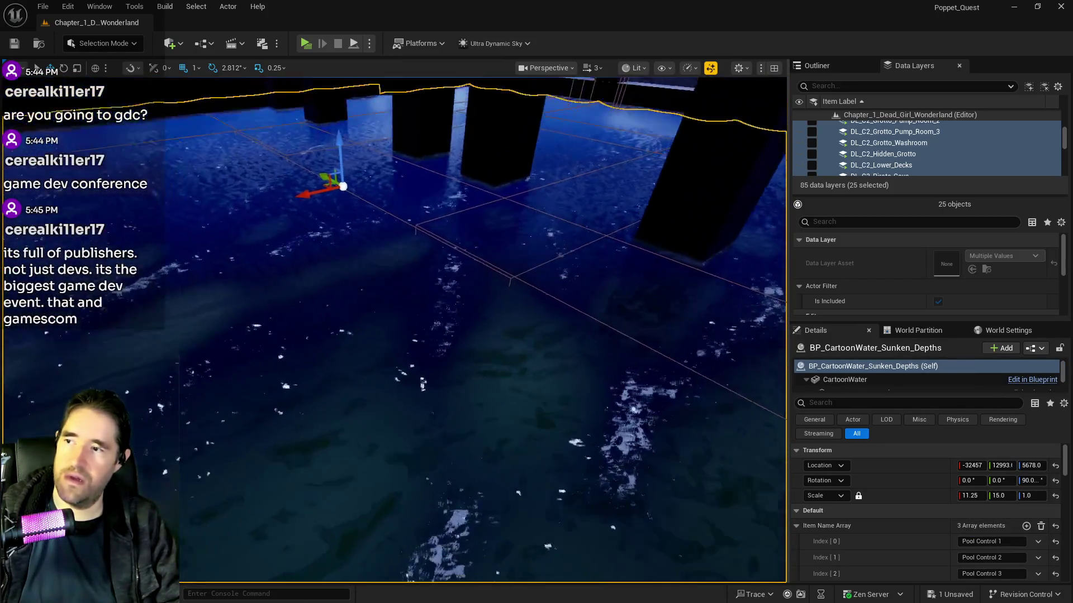
scroll(870, 532, "down", 2)
scroll(869, 531, "down", 3)
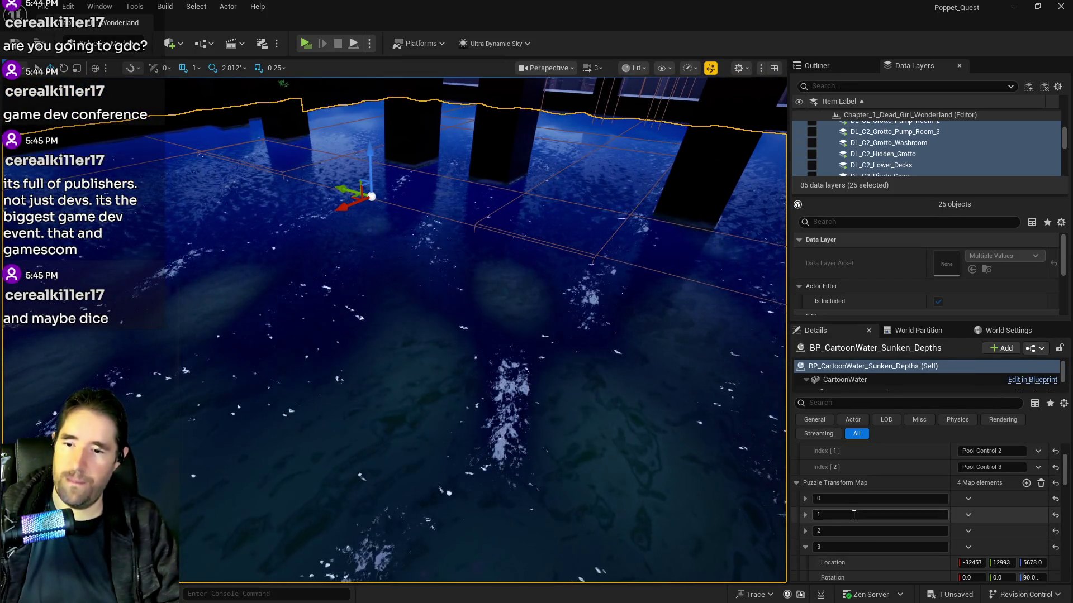
Copy Puzzle Transform Map element 0's location onto the water's Location, giving Z 7181.0.
left_click(805, 498)
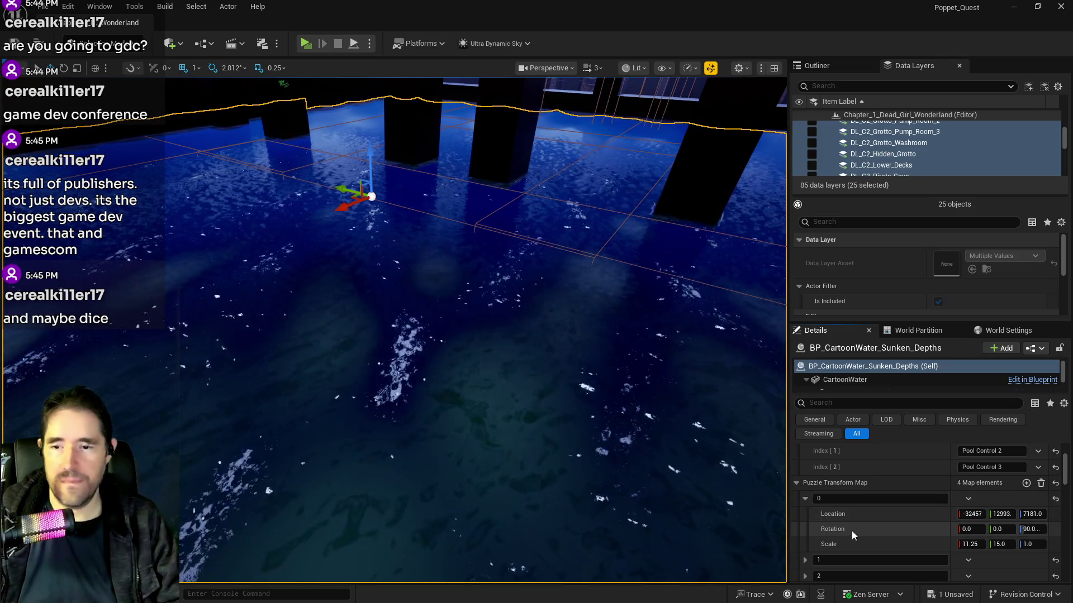
right_click(860, 515)
left_click(874, 540)
scroll(877, 525, "up", 4)
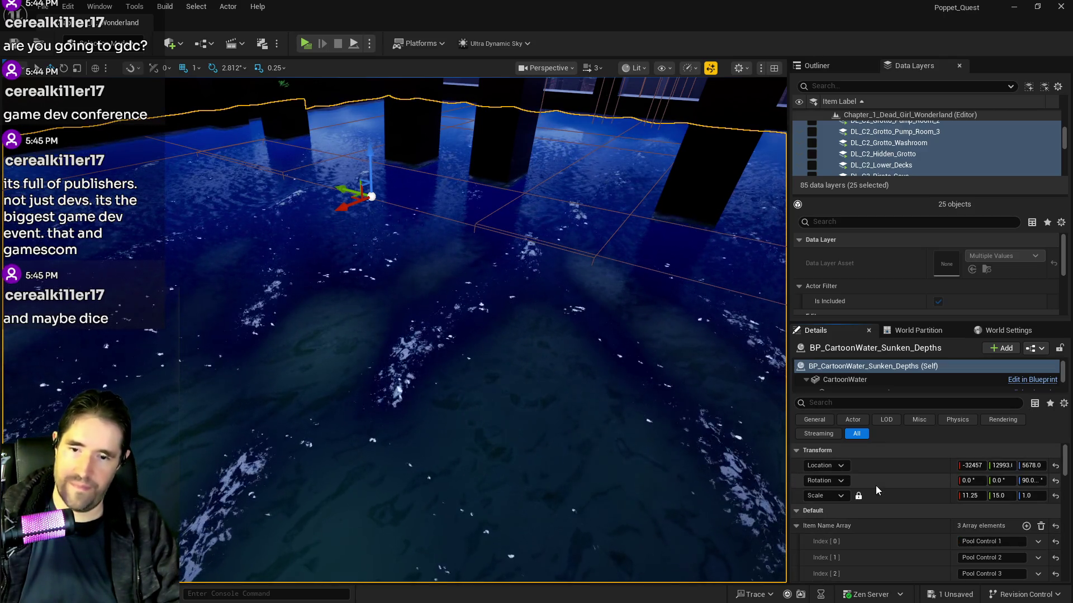
right_click(887, 470)
left_click(911, 505)
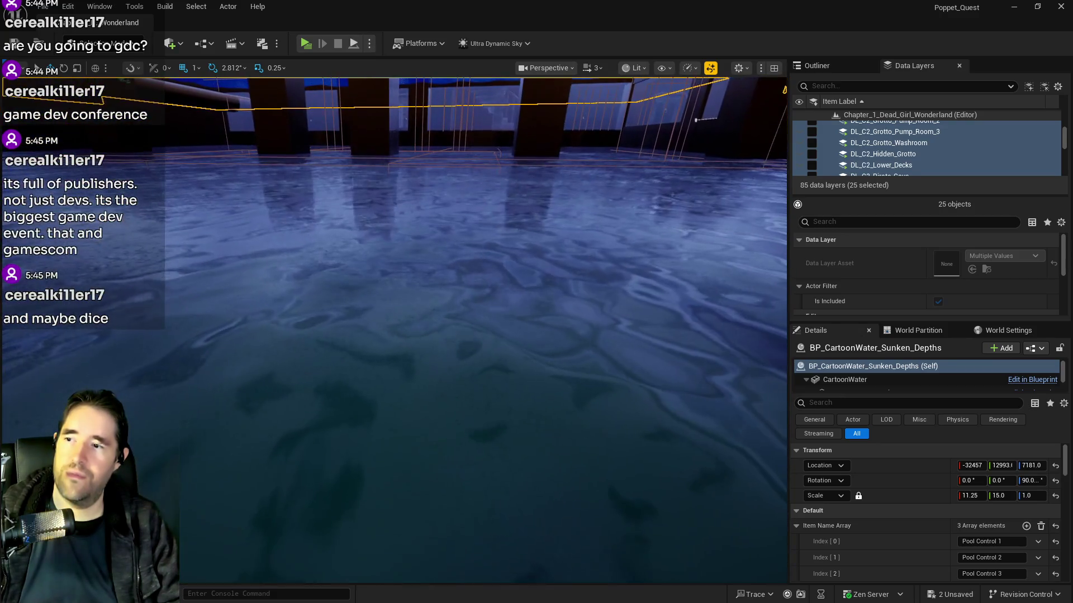
left_click(548, 400)
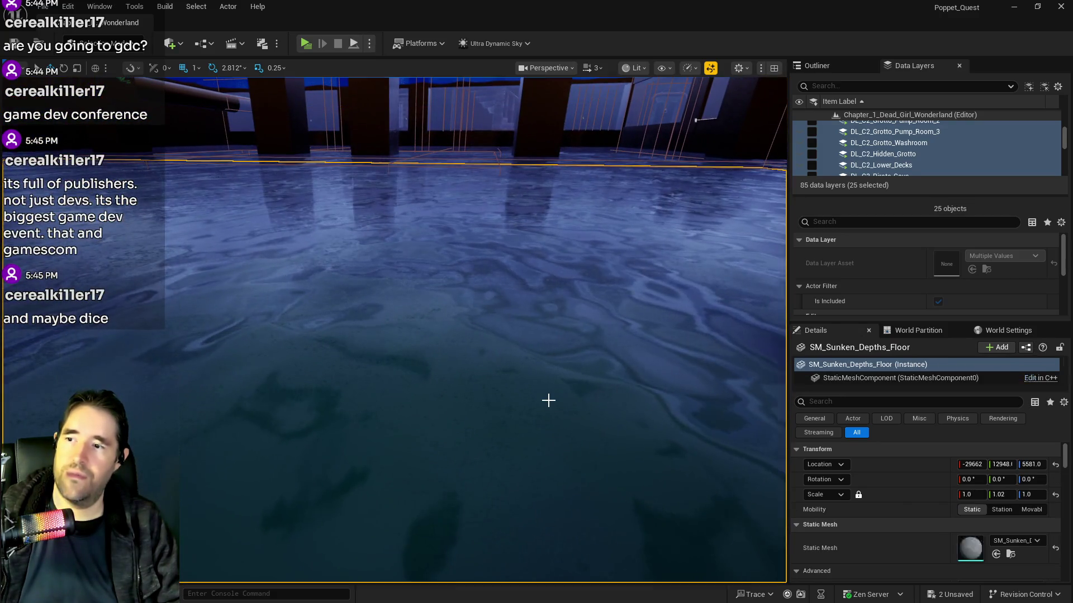
Open the floor's transform copy/paste menu and dismiss it without changes.
right_click(900, 471)
scroll(849, 528, "down", 2)
scroll(826, 528, "up", 2)
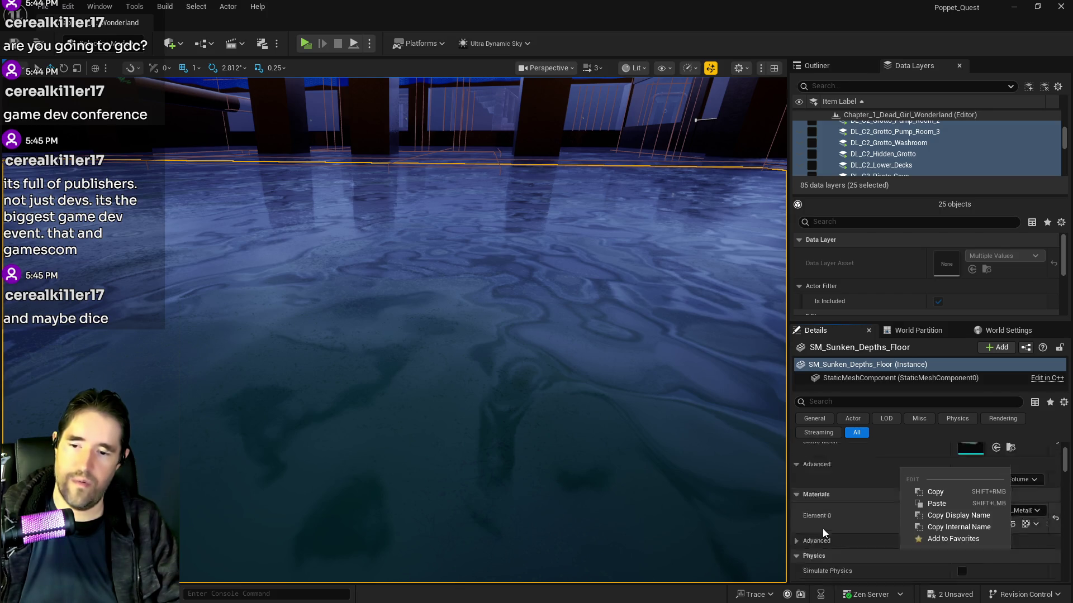
left_click(820, 529)
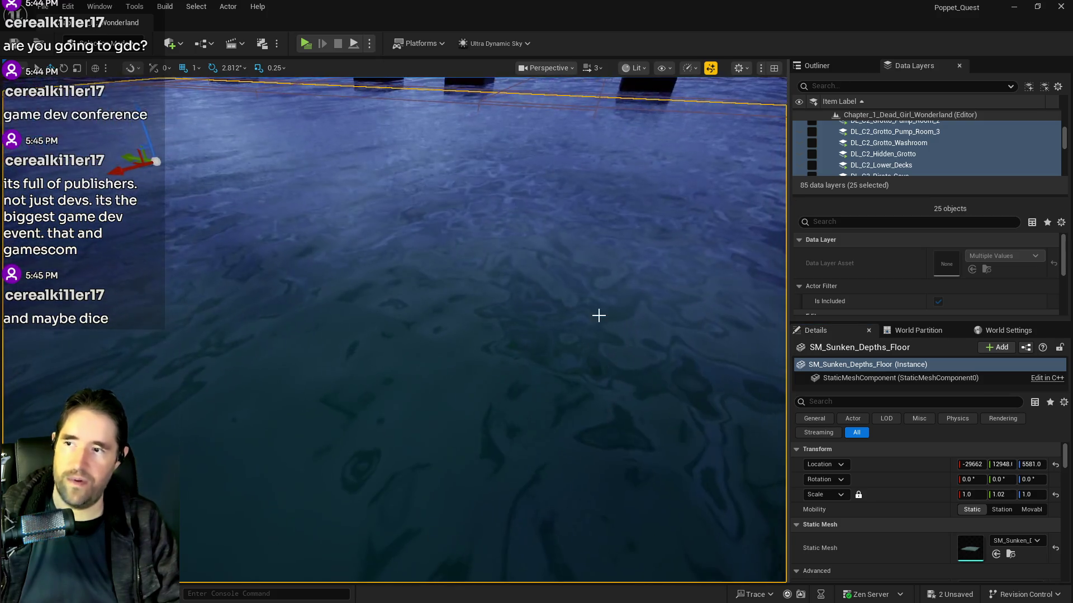
Select Hidden_Grotto_Sunken_Depths_Pool and copy its Puzzle Transform Map element 0 location.
left_click(522, 311)
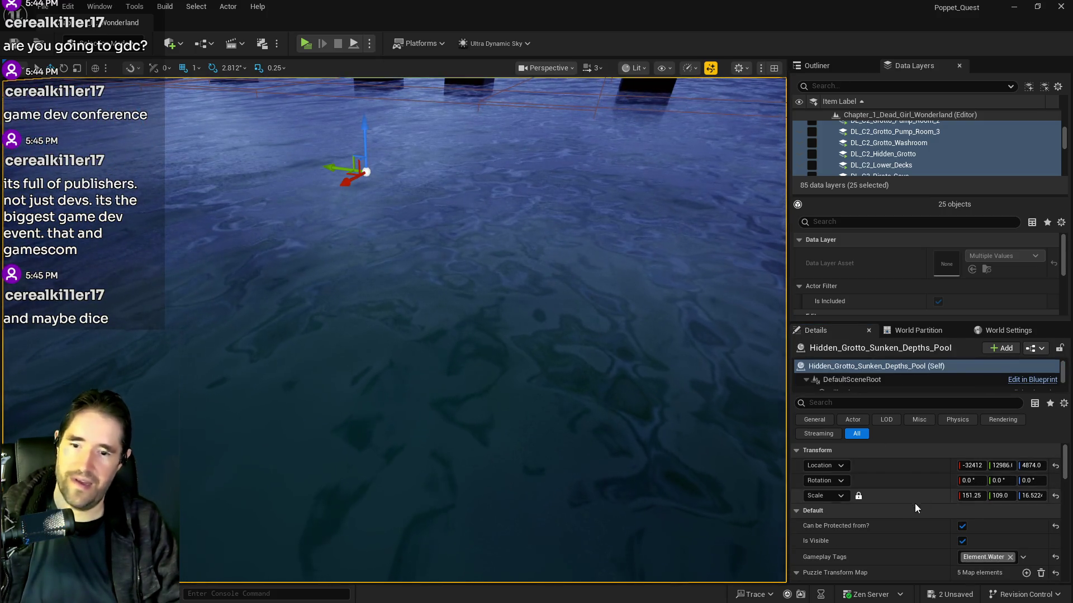
scroll(918, 502, "down", 3)
left_click(805, 499)
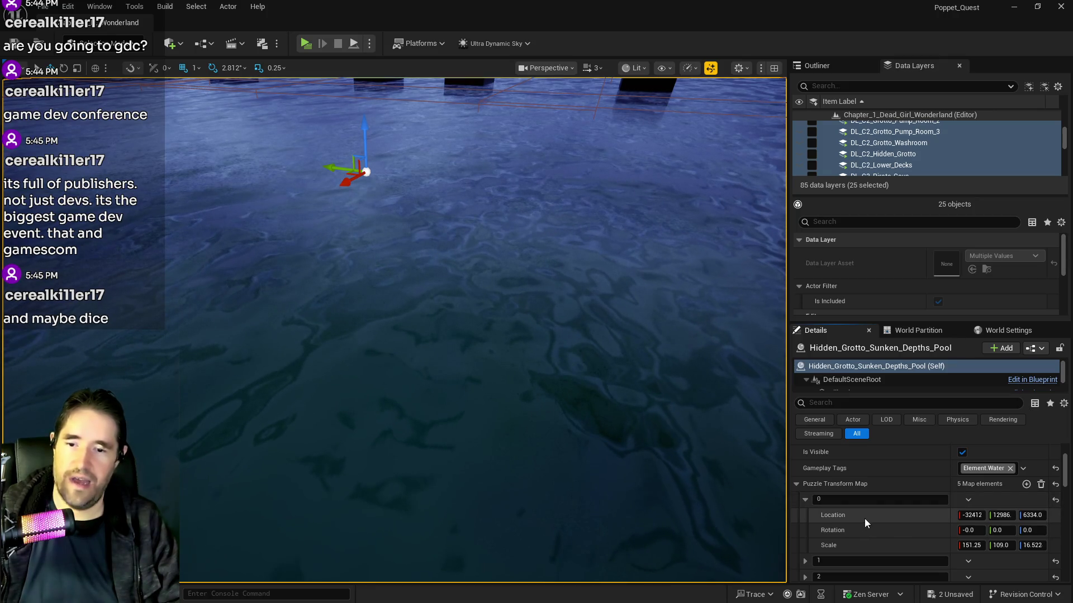
right_click(863, 519)
left_click(883, 538)
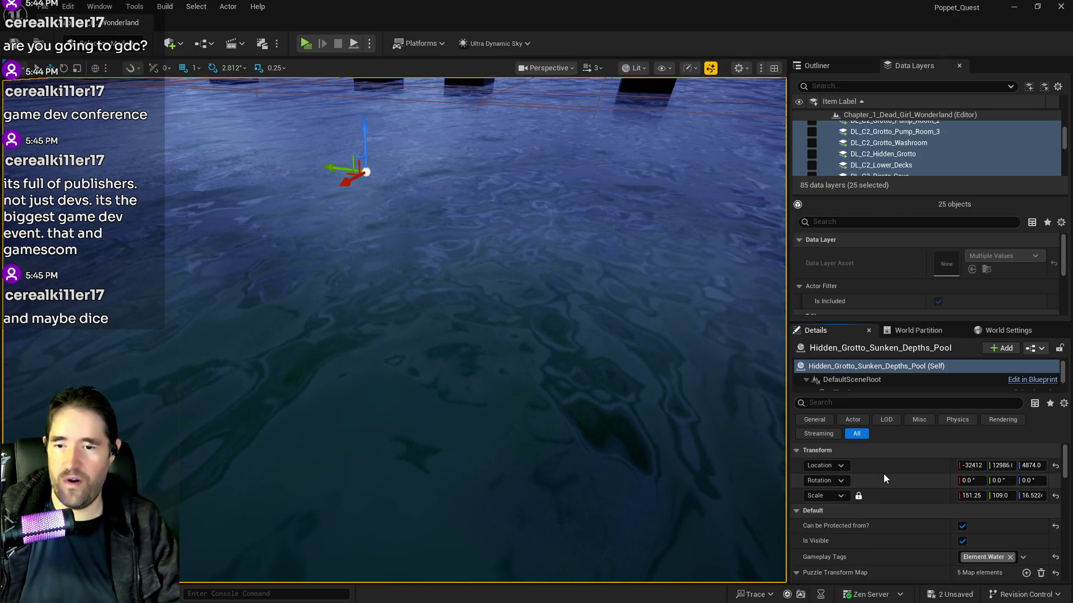
Paste that location into the pool's Transform Location (Z 6334.0) and save all changes.
right_click(887, 468)
right_click(864, 466)
left_click(892, 506)
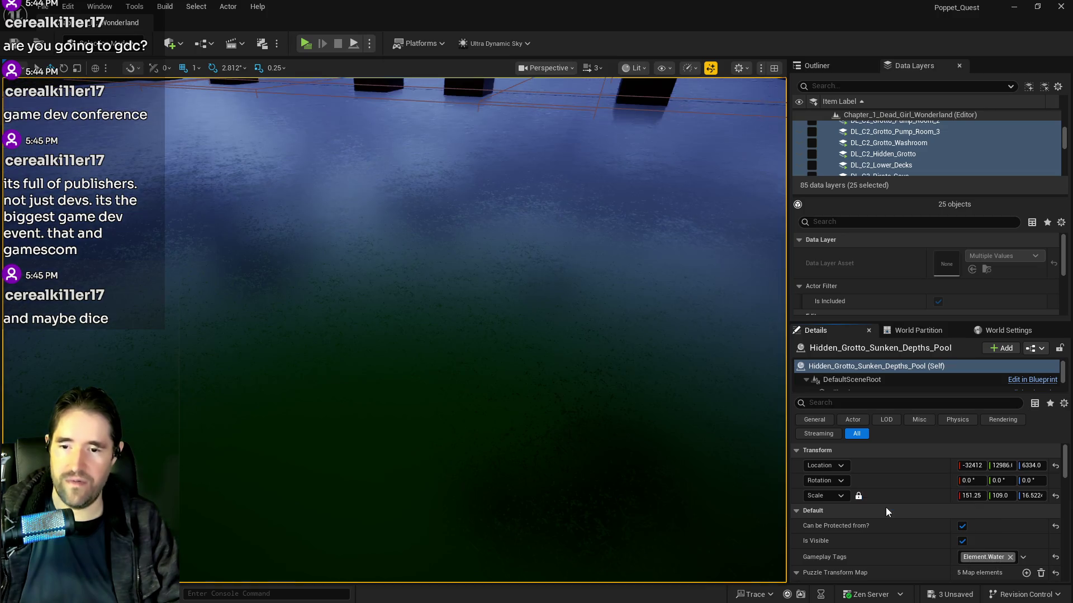
key("ctrl+s")
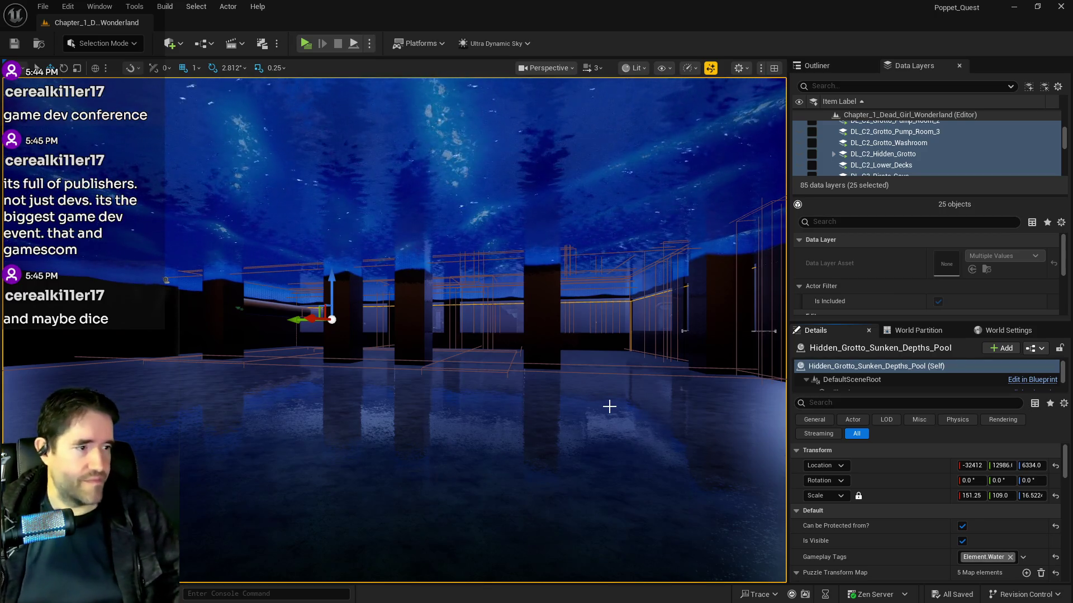
left_click_drag(450, 426, 450, 296)
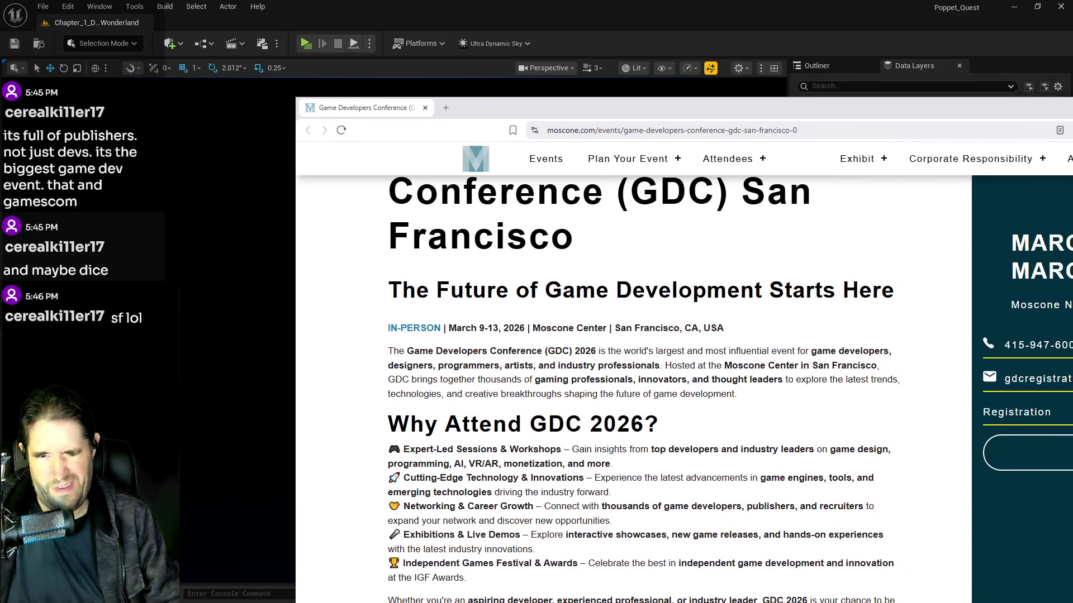
Bring the browser with the GDC 2026 Moscone Center page into view and start reading it.
left_click_drag(1072, 112, 899, 114)
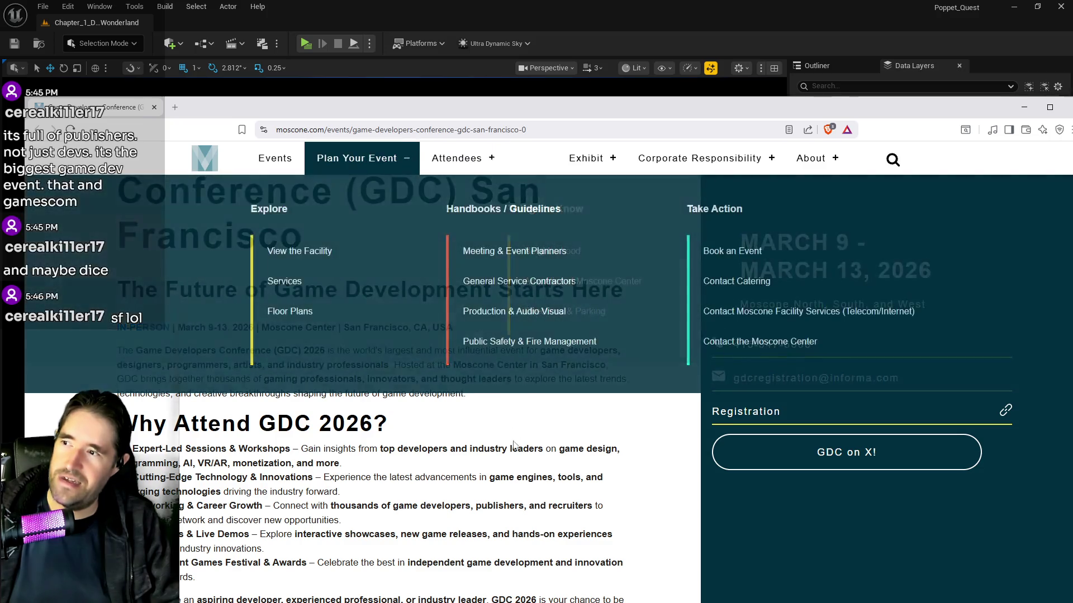
left_click_drag(707, 109, 689, 48)
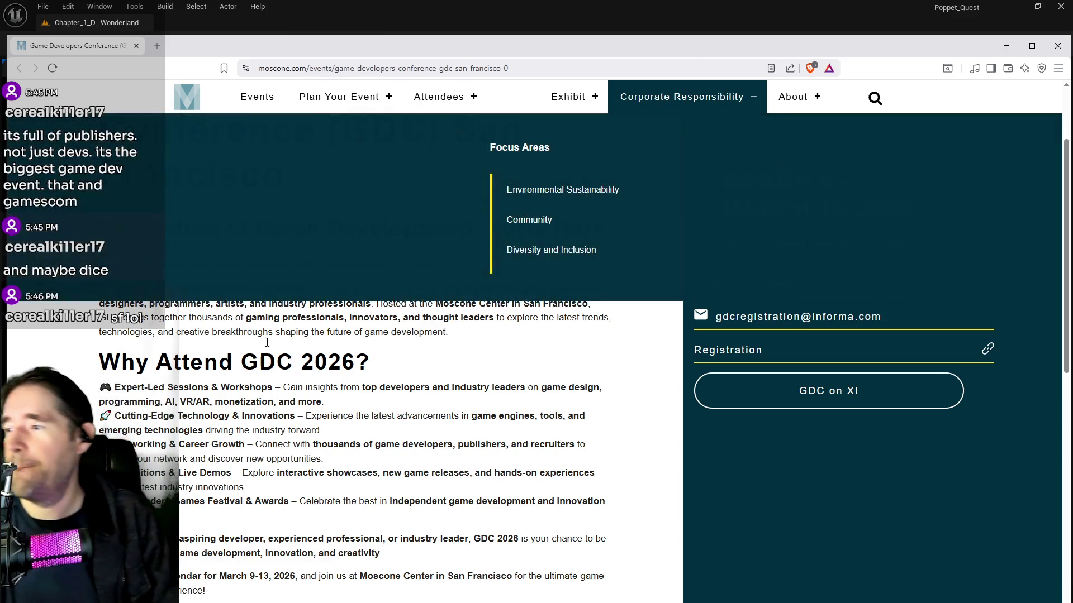
scroll(364, 286, "down", 3)
scroll(338, 296, "up", 2)
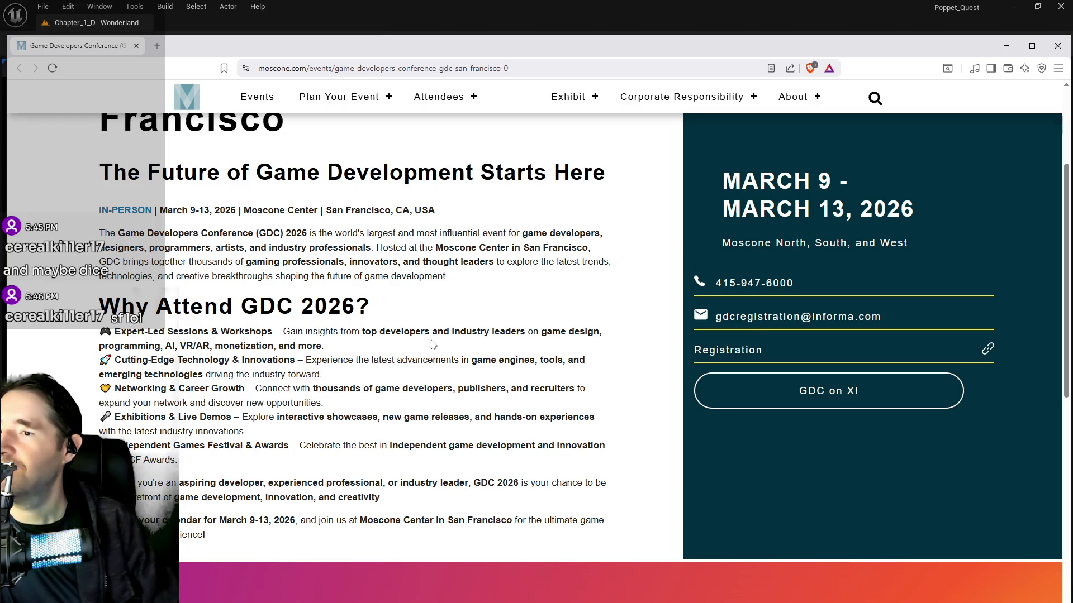
scroll(432, 344, "up", 1)
scroll(432, 345, "down", 2)
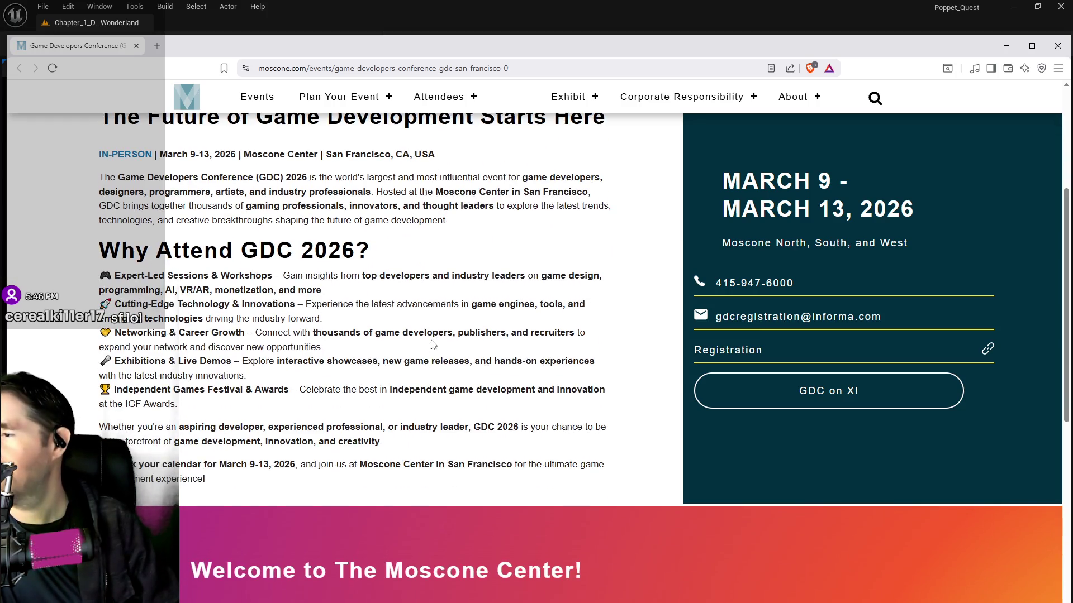
Finish scrolling the Moscone page and drag the Unreal Editor back over the browser.
scroll(435, 361, "down", 2)
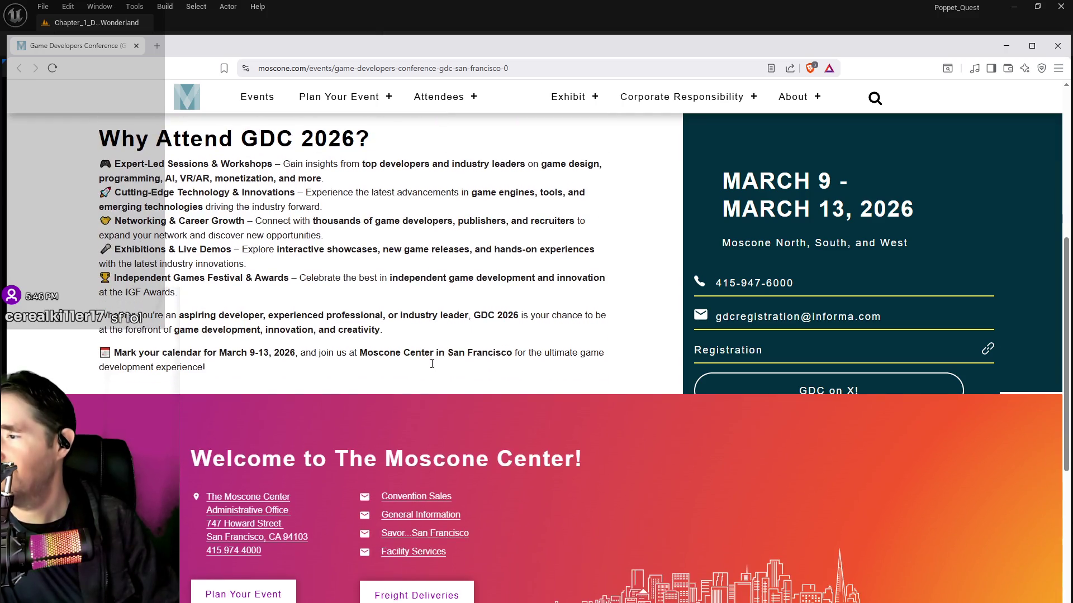
scroll(432, 371, "down", 2)
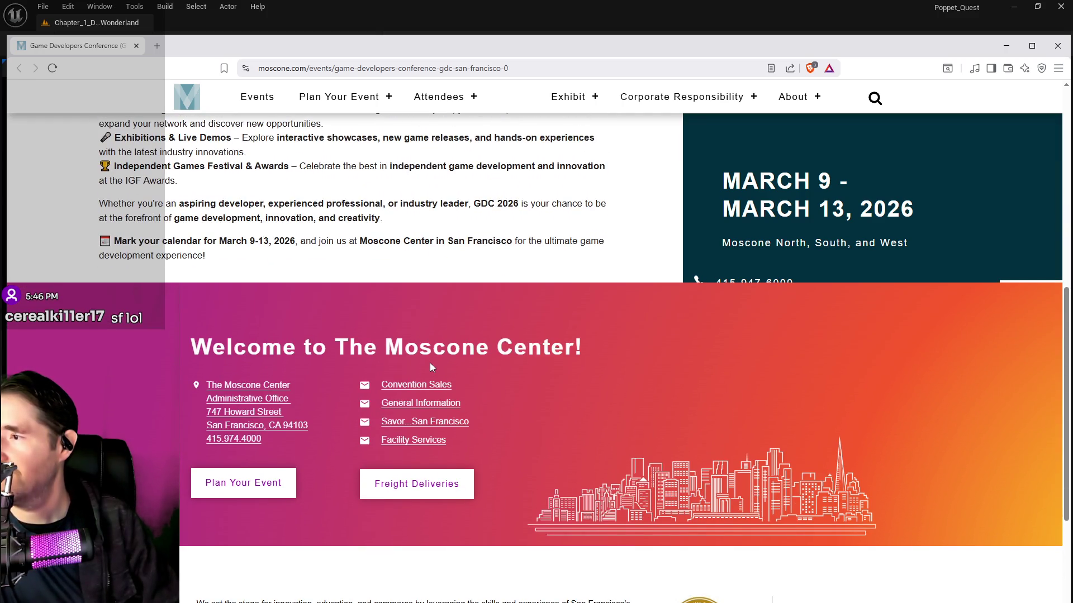
scroll(430, 360, "up", 3)
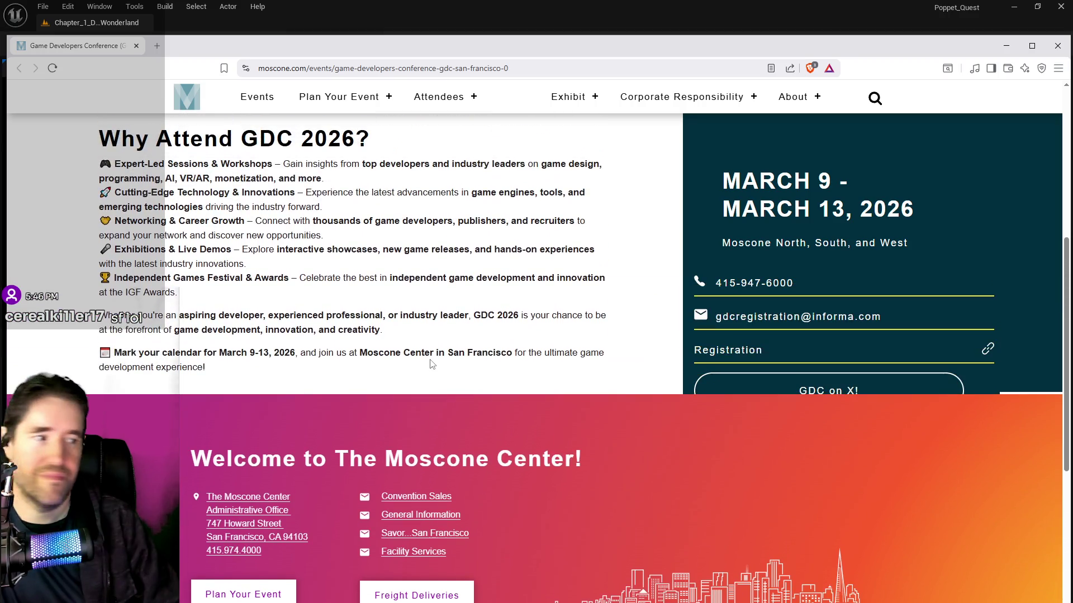
scroll(419, 381, "up", 6)
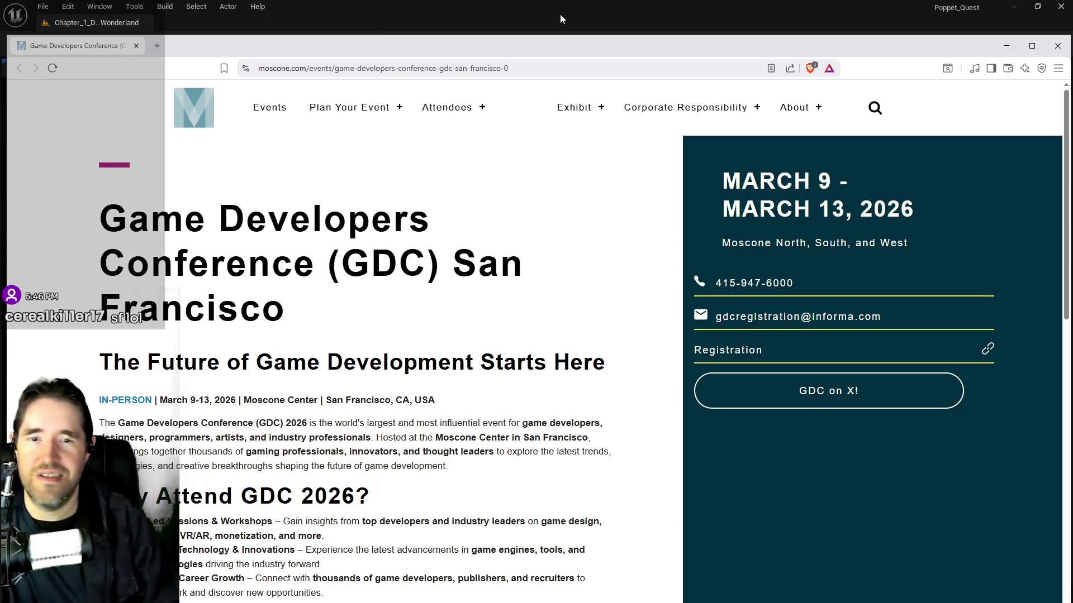
mouse_move(560, 14)
left_mouse_down()
mouse_move(592, 32)
mouse_move(473, 35)
left_mouse_up()
Maximize the editor and jump to Chapter 2 from the in-game card menu.
left_click(862, 55)
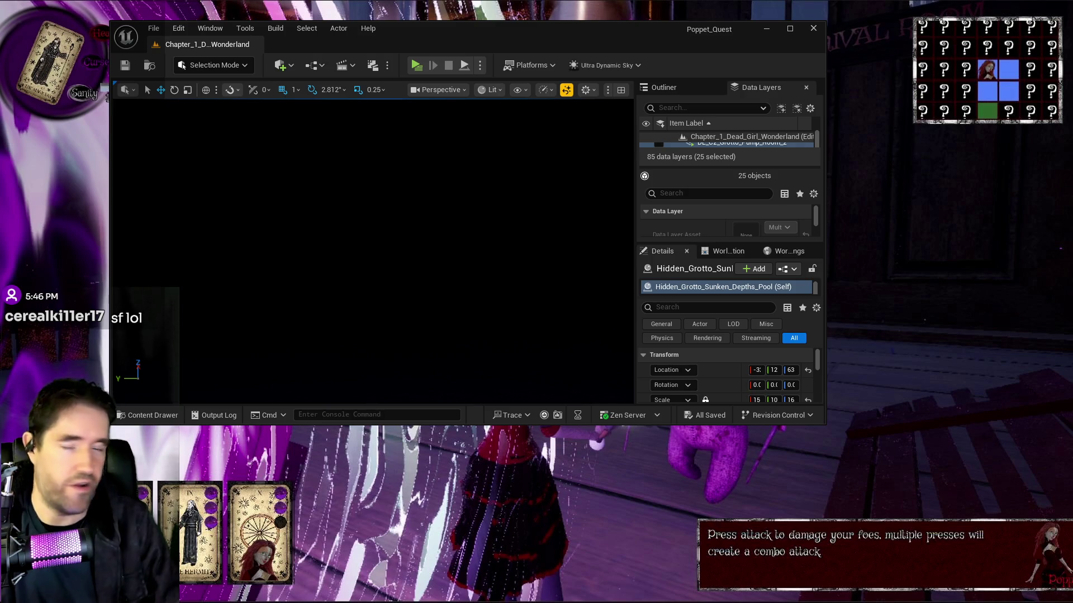
left_click(791, 27)
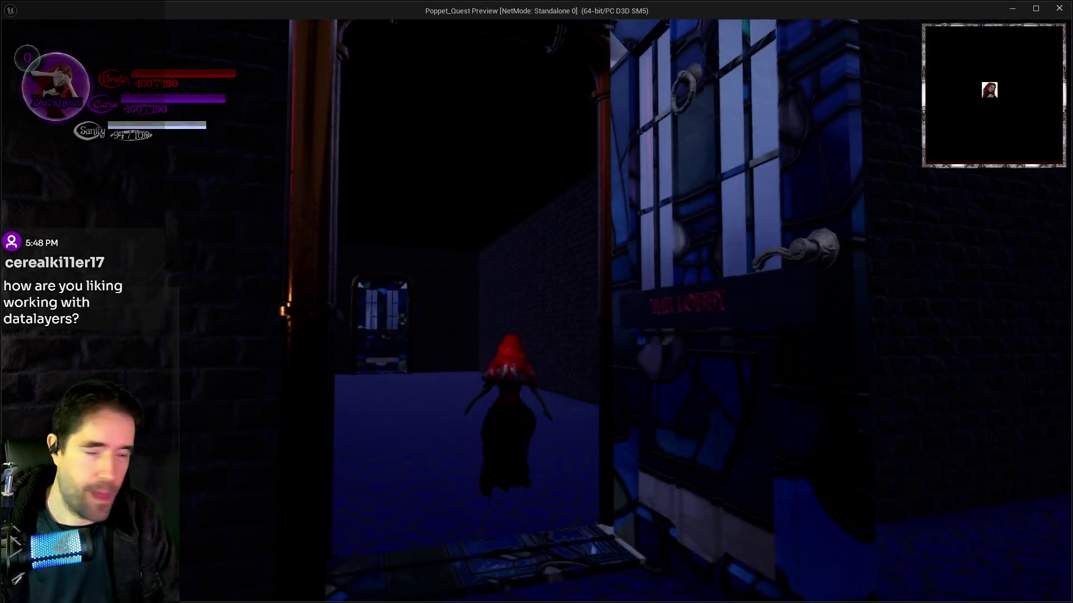
key("Tab")
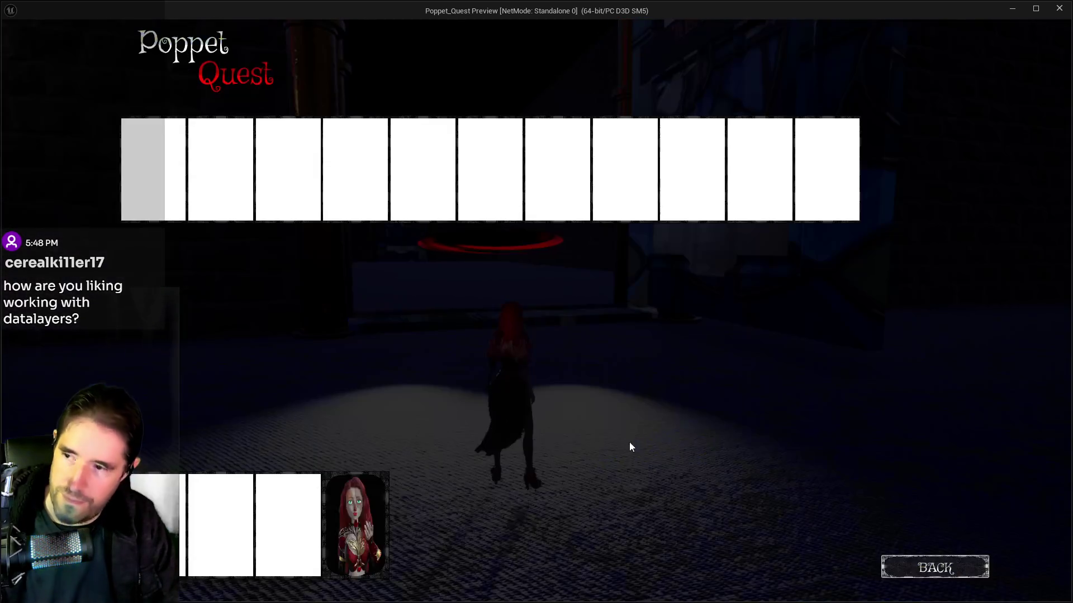
left_click(424, 174)
Run and glide through Toy City to the Whimsy Wonders shop, then end the play session.
key("w")
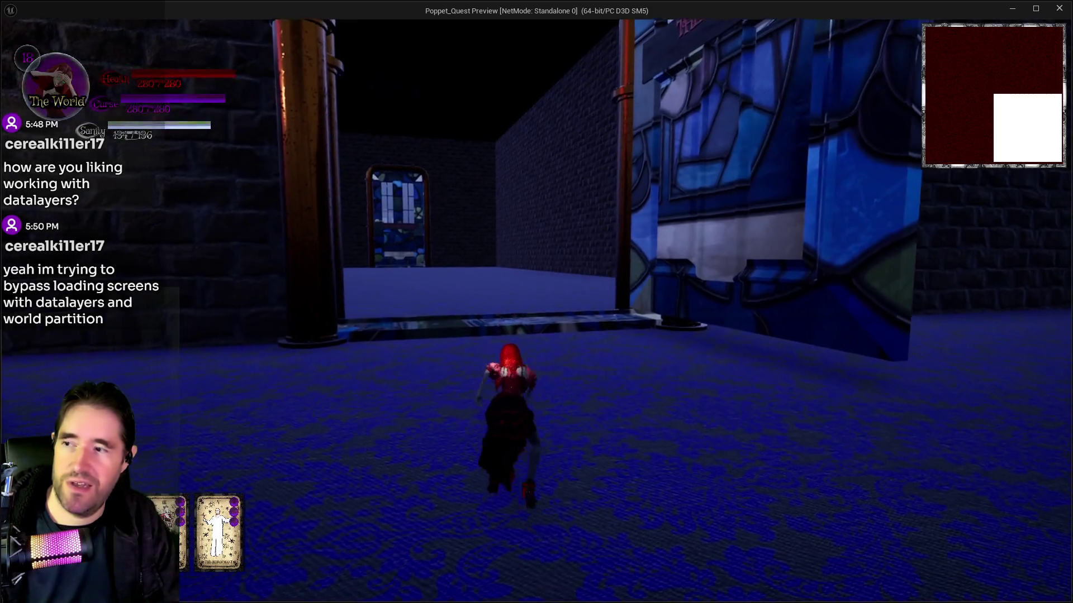
key("space")
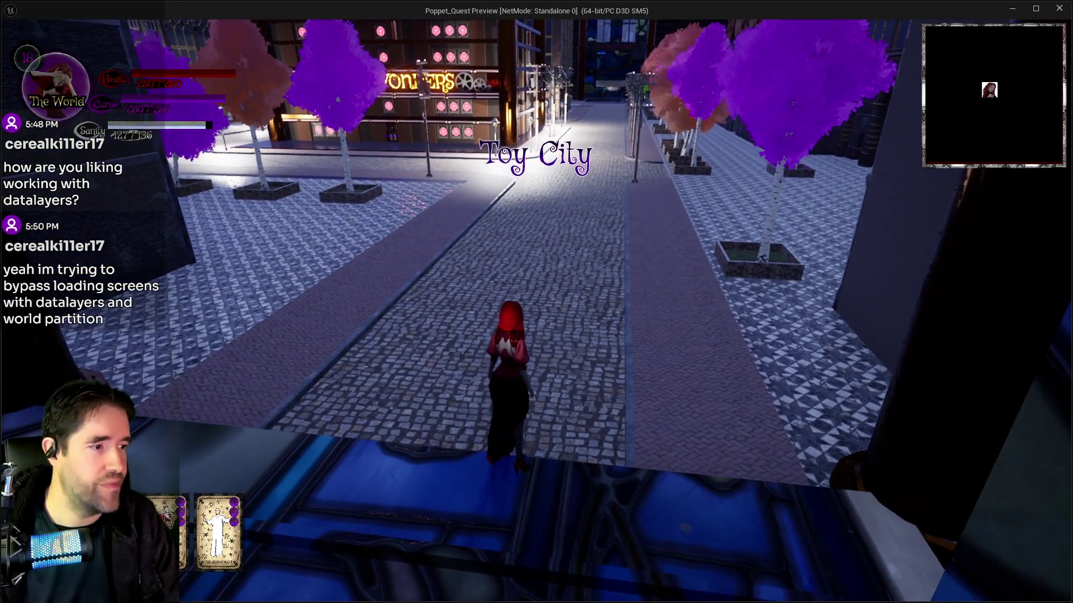
key("d")
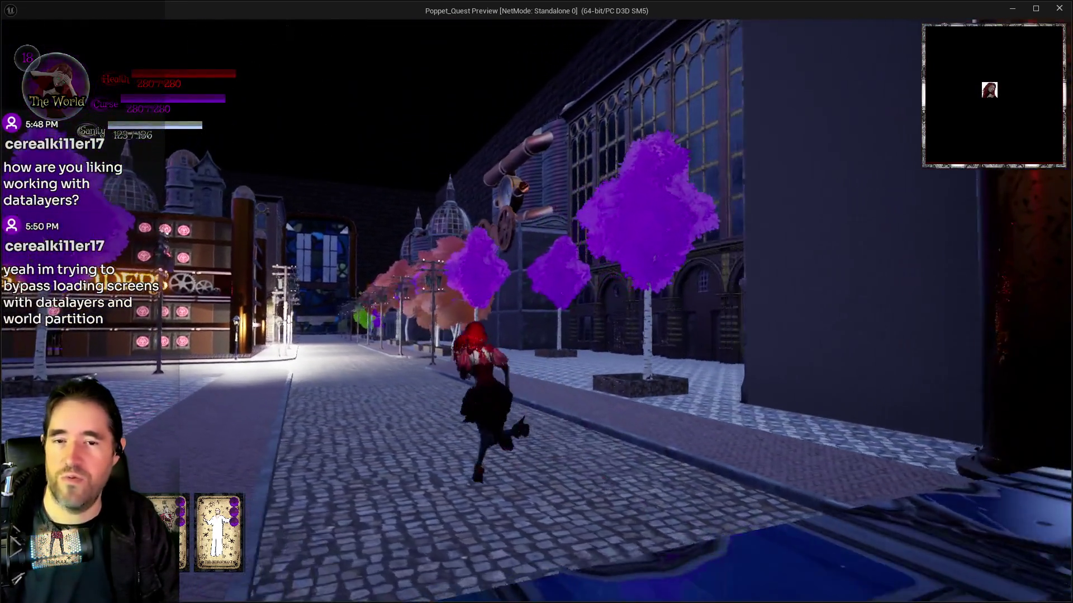
key("a")
key("w")
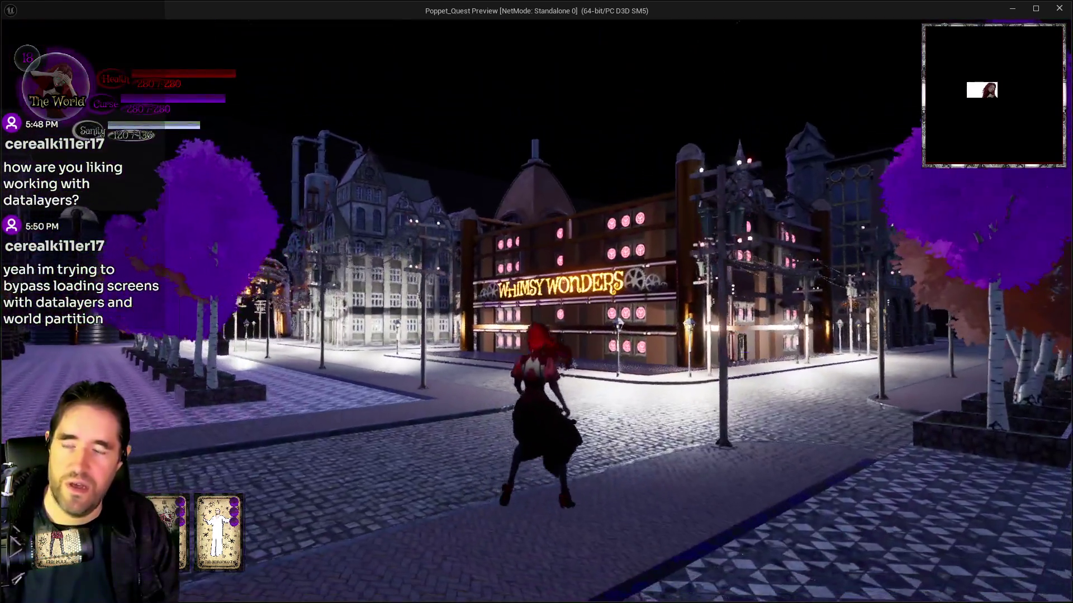
key("w")
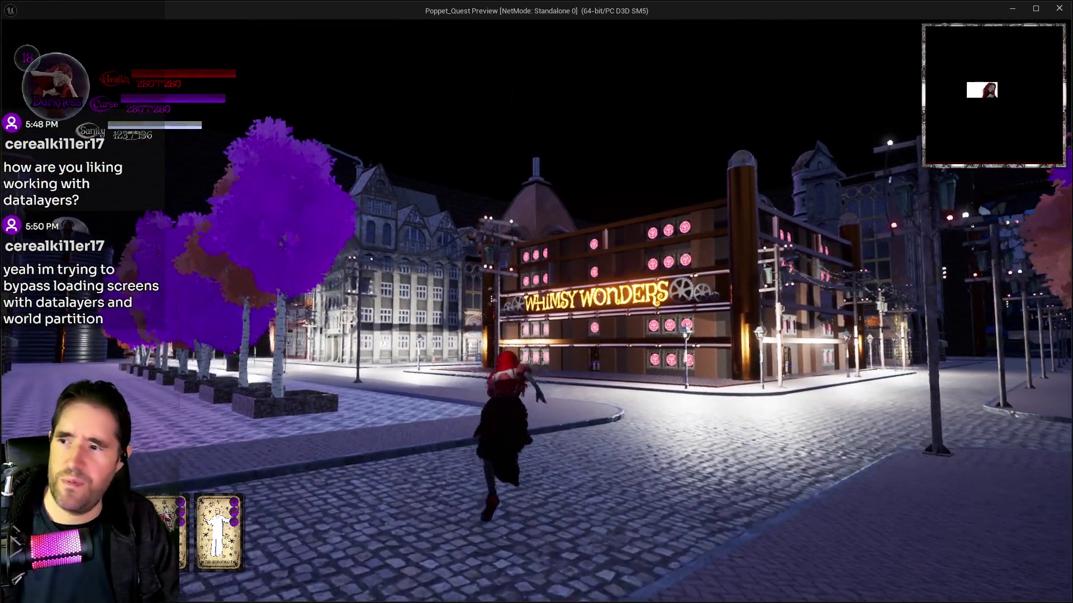
key("alt+Tab")
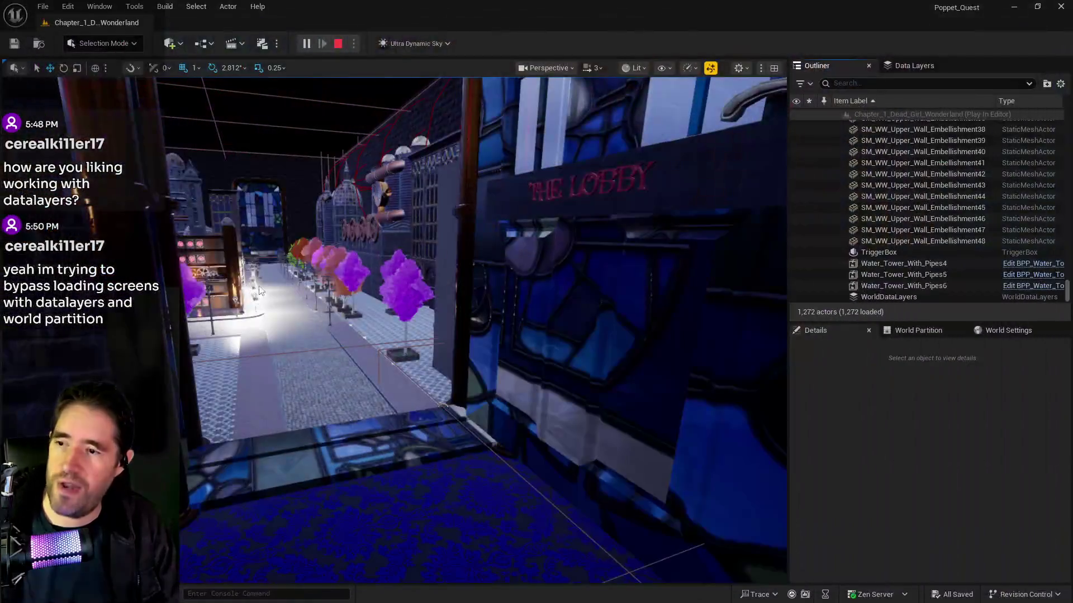
key("Escape")
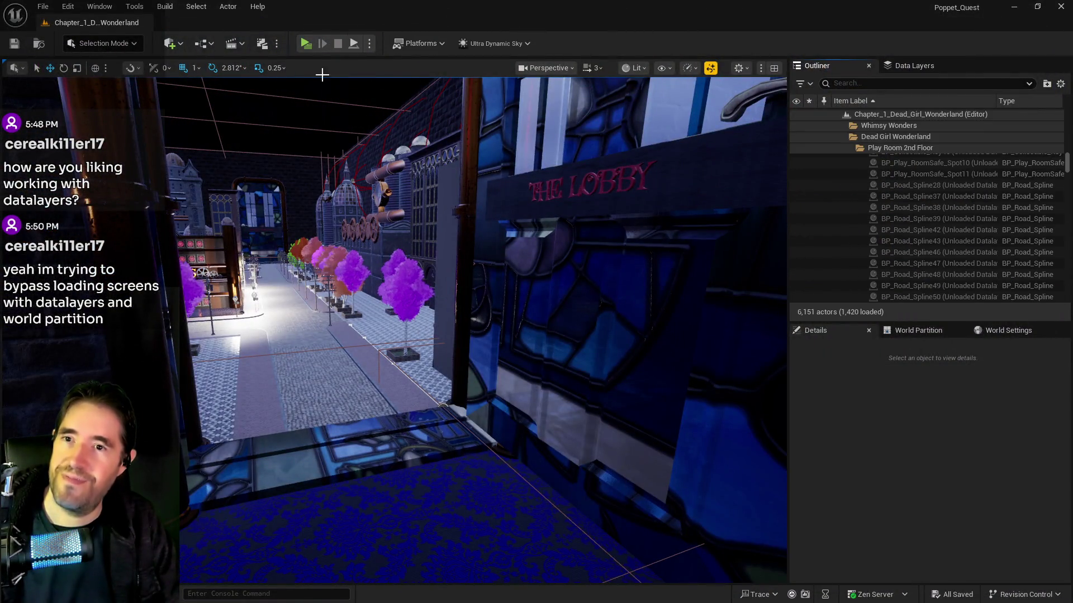
Place a Nav Mesh Bounds Volume on the street by The Lobby and scale it to 200.
left_click(170, 49)
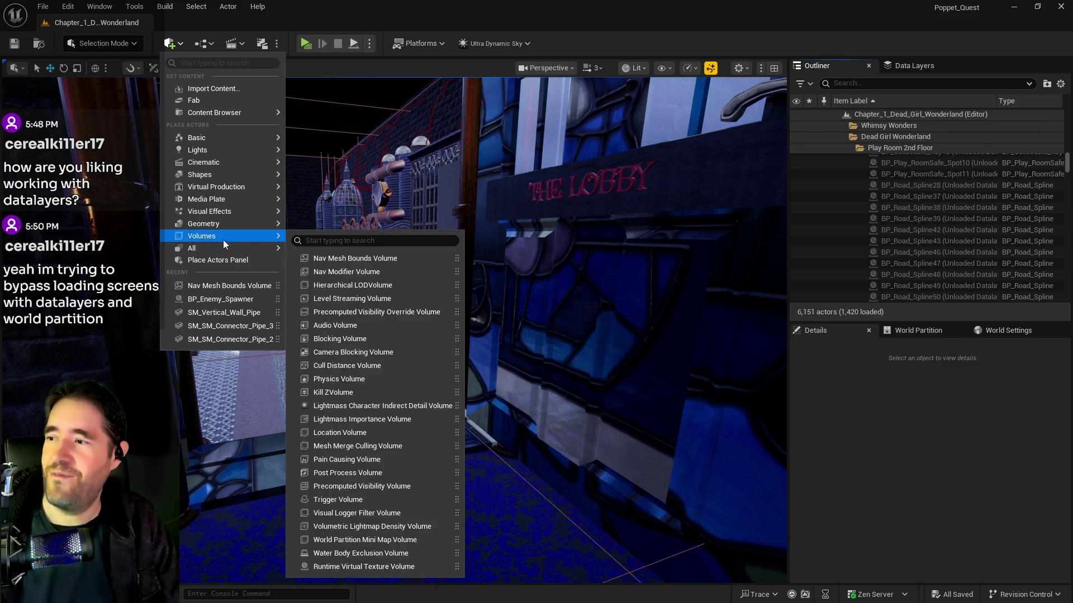
left_click(313, 318)
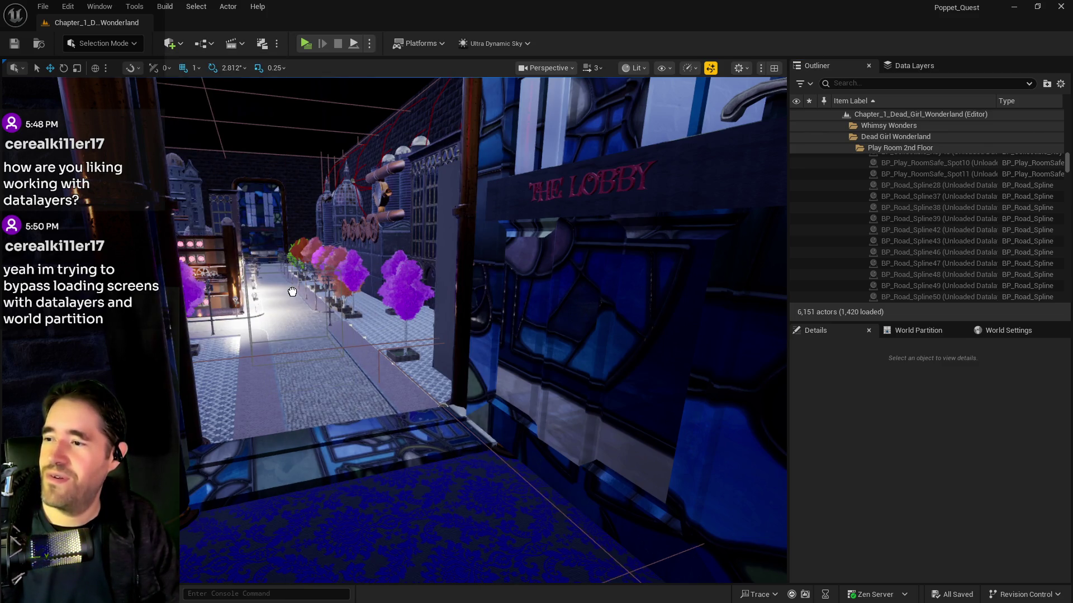
left_click_drag(349, 379, 335, 385)
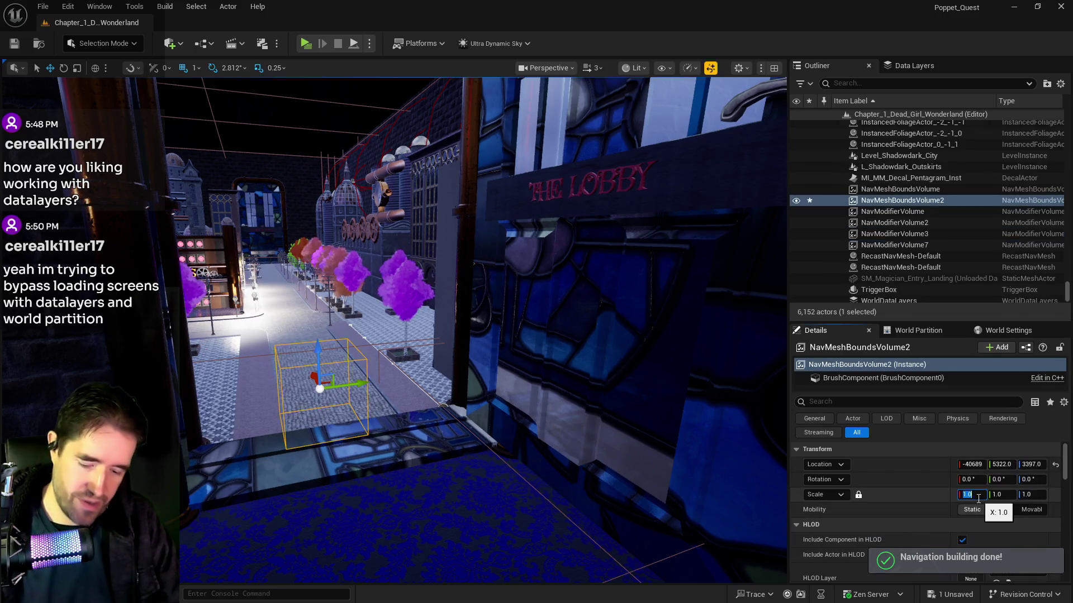
type("200")
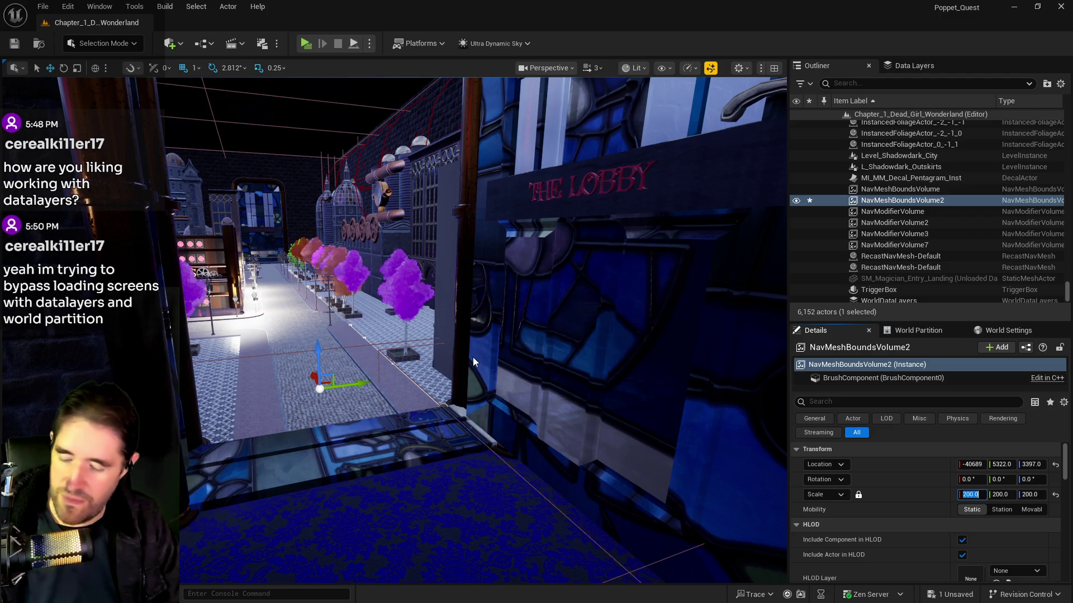
key("Escape")
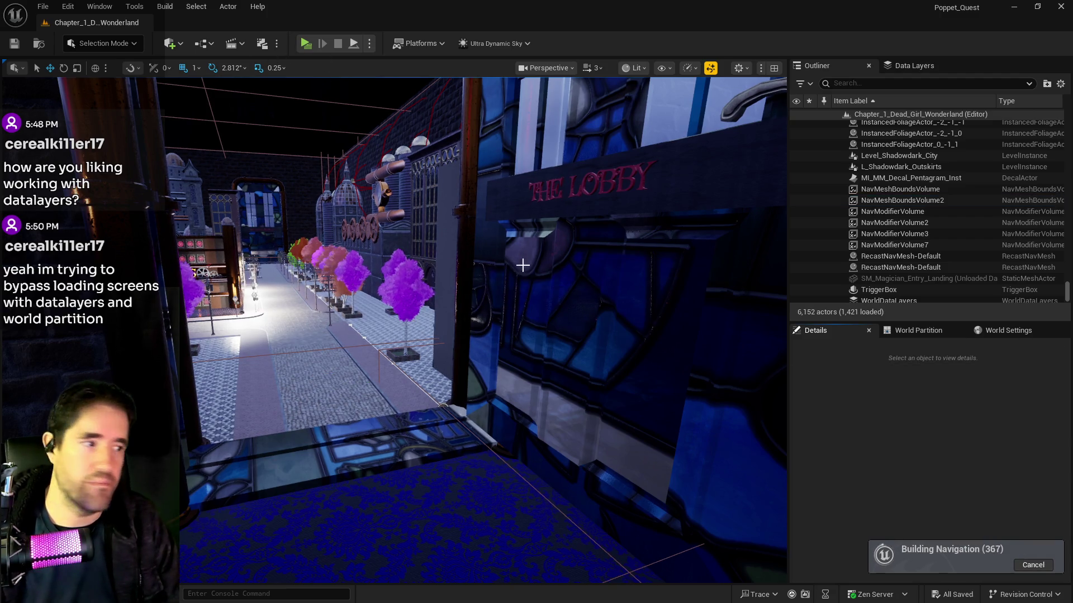
left_click_drag(571, 288, 377, 216)
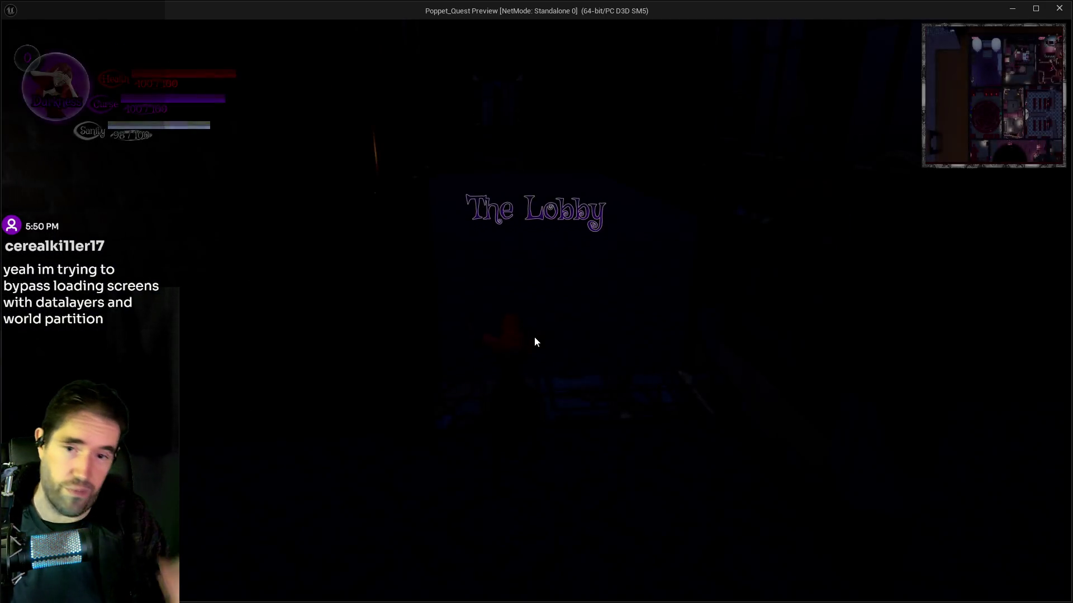
Run the character from The Lobby through the blue-carpeted room into the Whimsy Wonders plaza.
key("s")
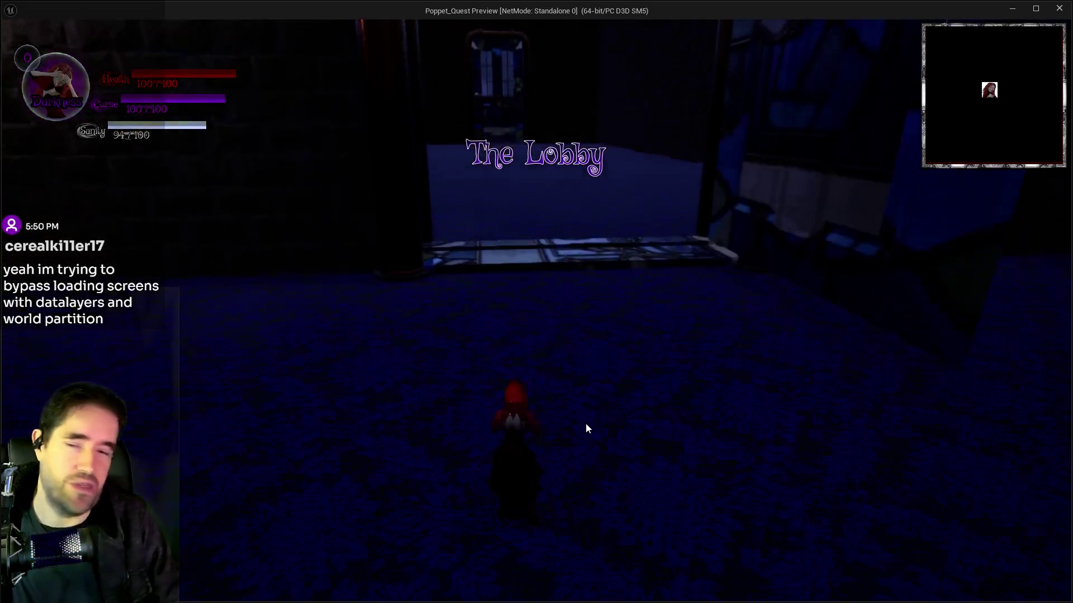
left_click(611, 370)
key("w")
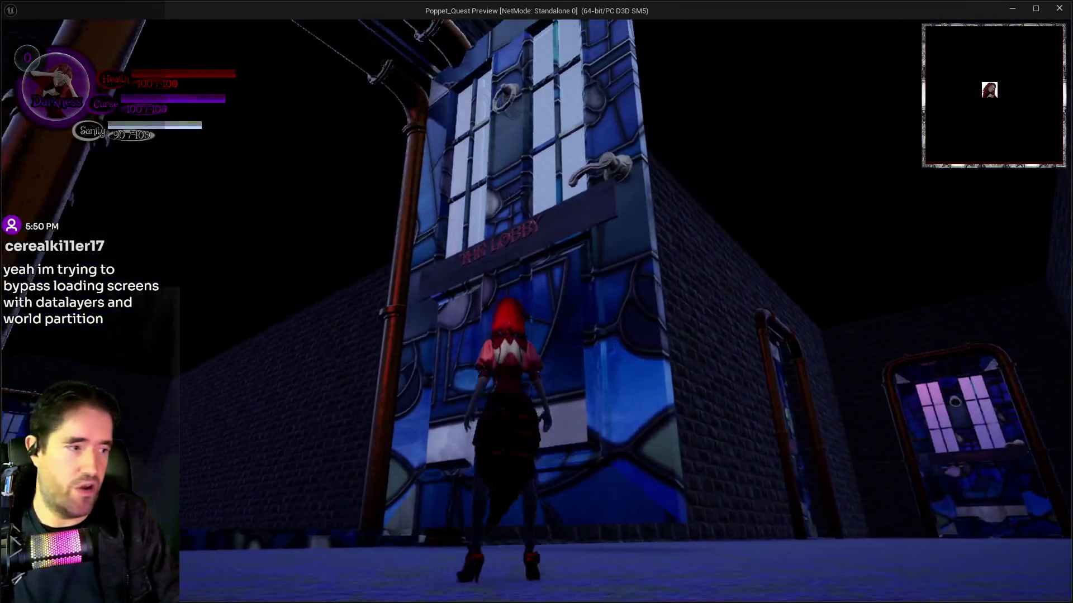
key("w")
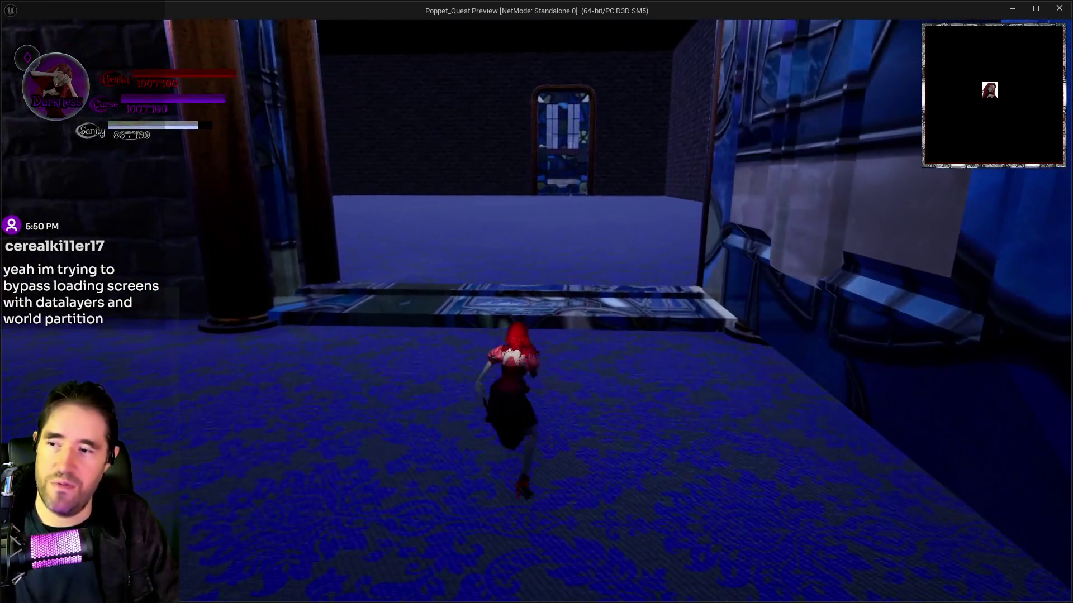
key("w")
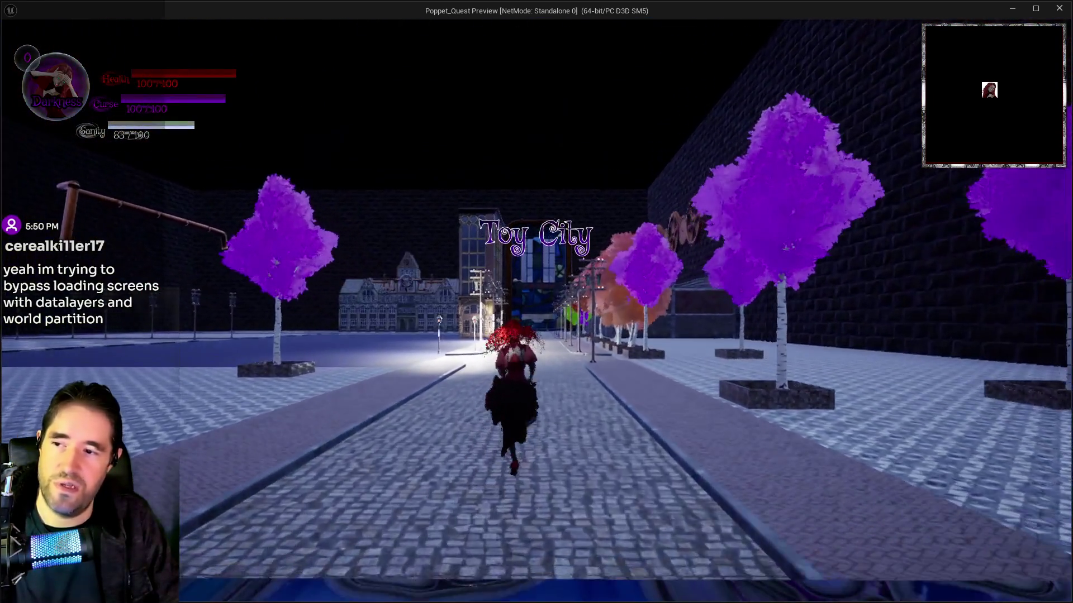
key("space")
key("w")
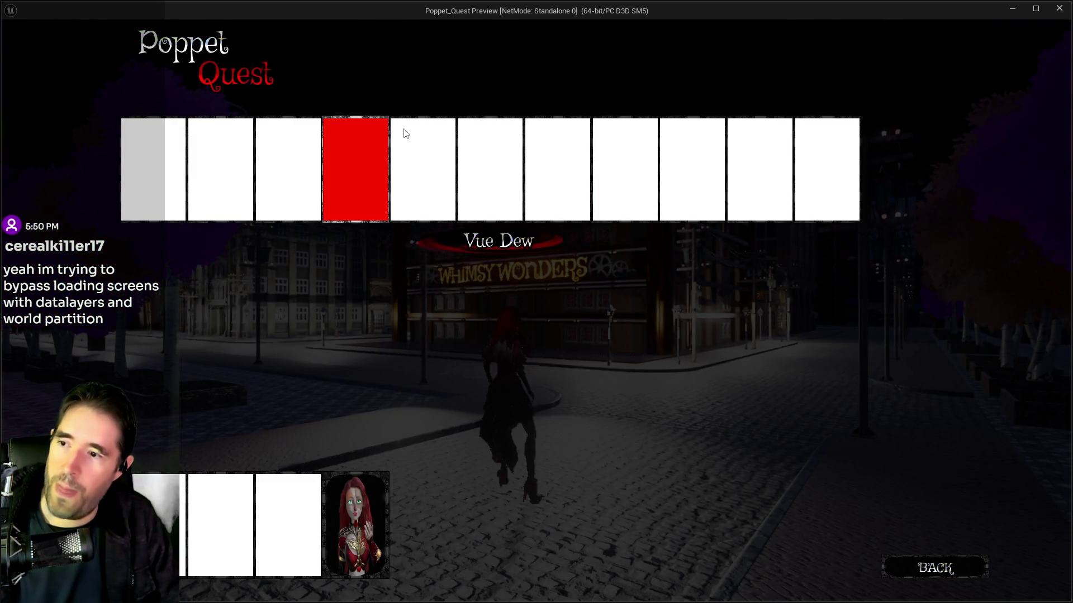
key("Escape")
Run along Toy City's streets past the Whimsy Wonders shop and pink trees.
key("w")
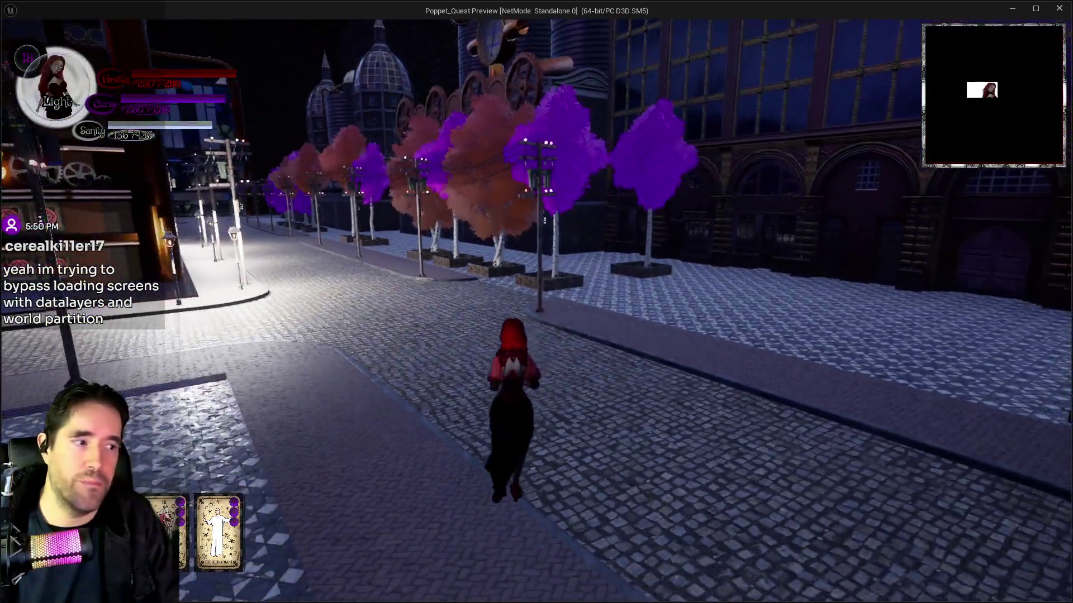
key("q")
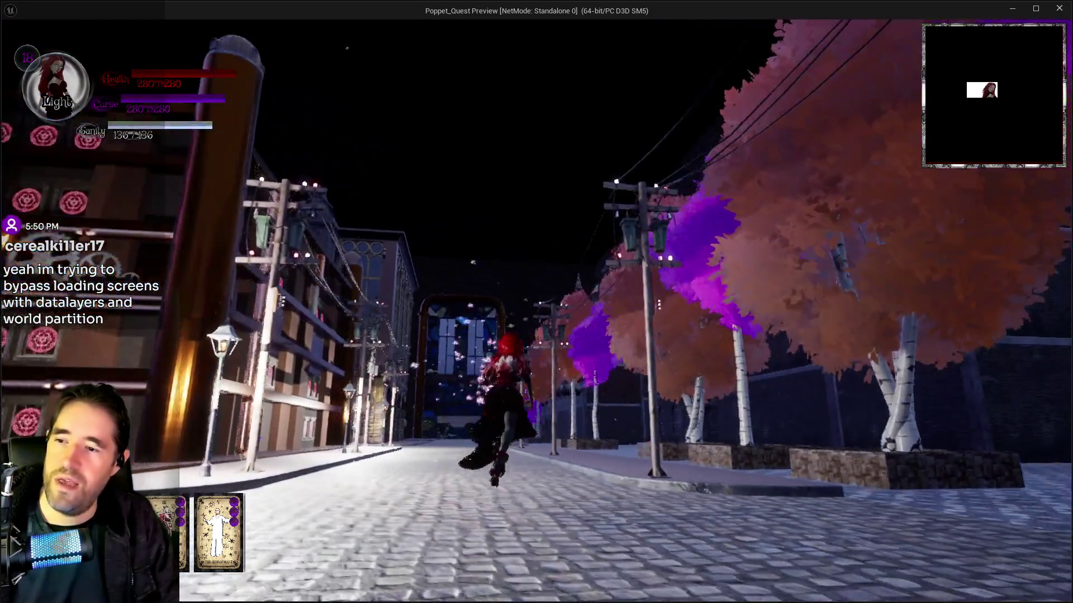
key("q")
key("w")
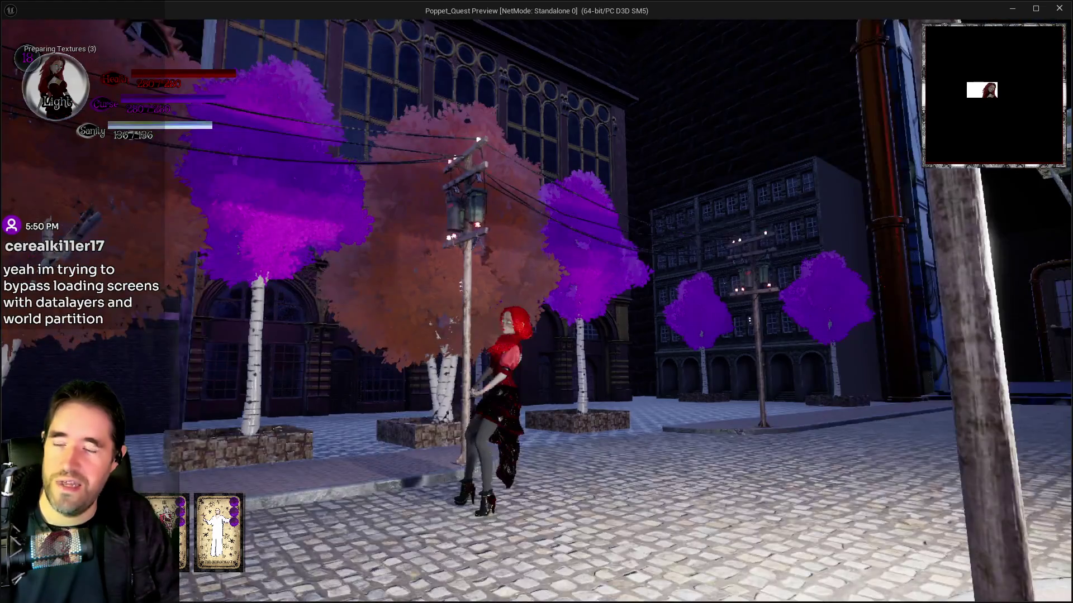
key("w")
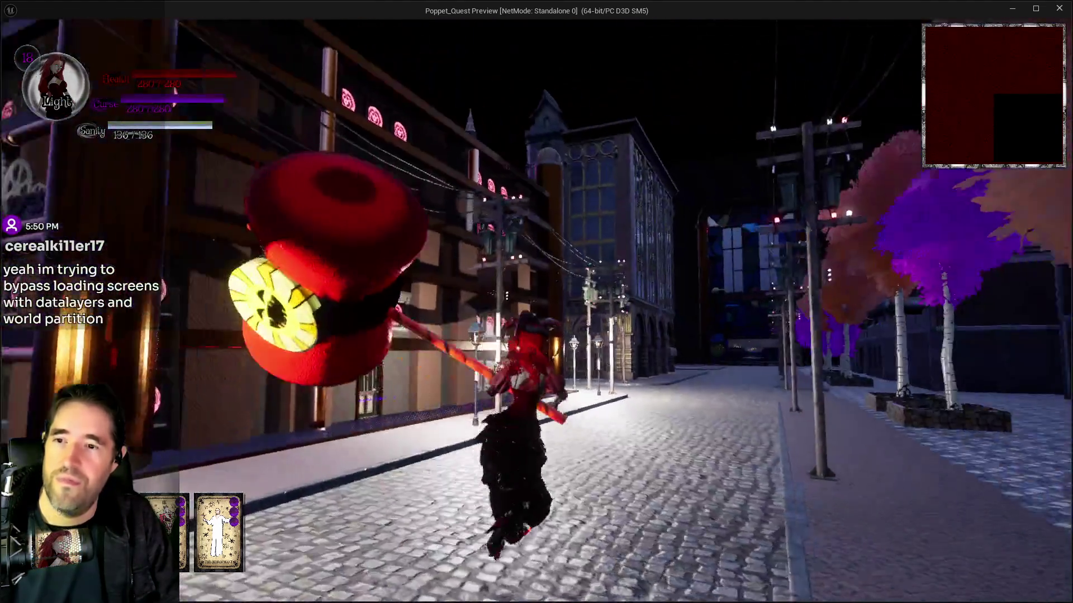
key("a")
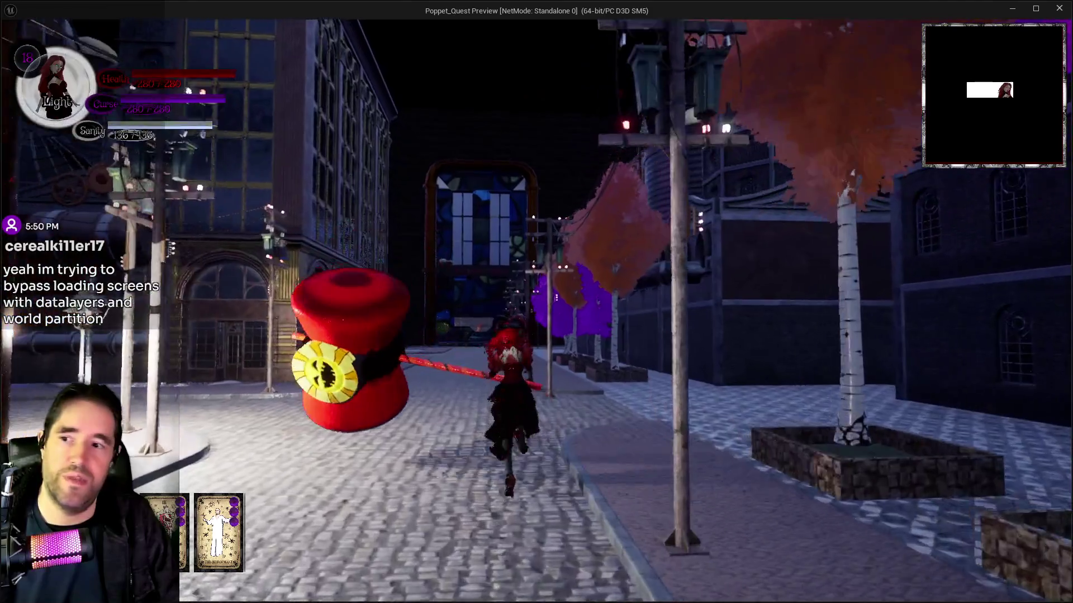
key("w")
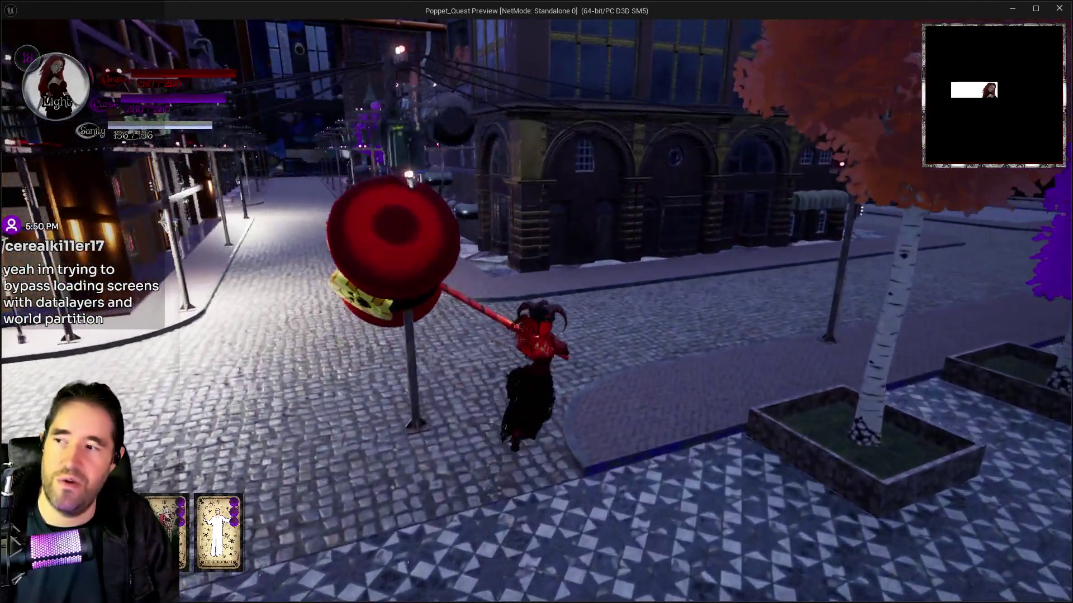
key("w")
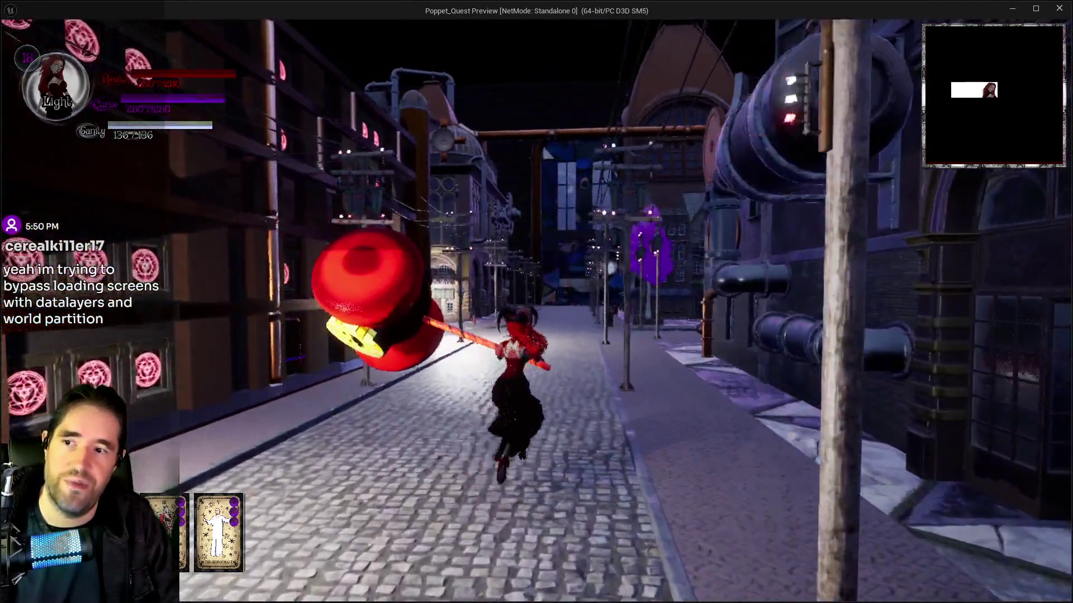
Jump and glide over the rooftops, land near a rooftop edge, and return to the editor.
key("space")
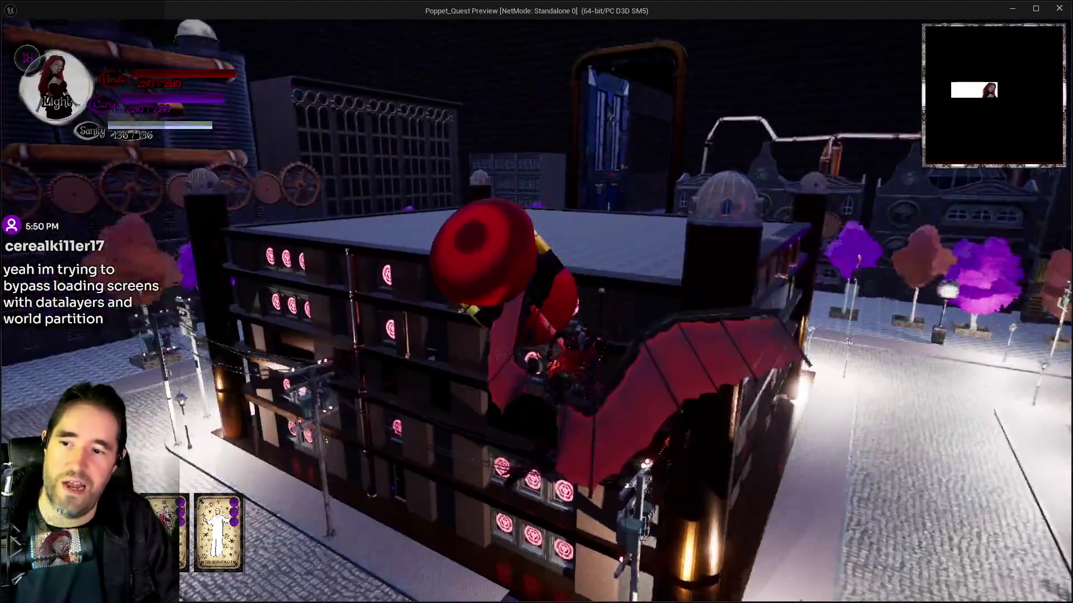
key("space")
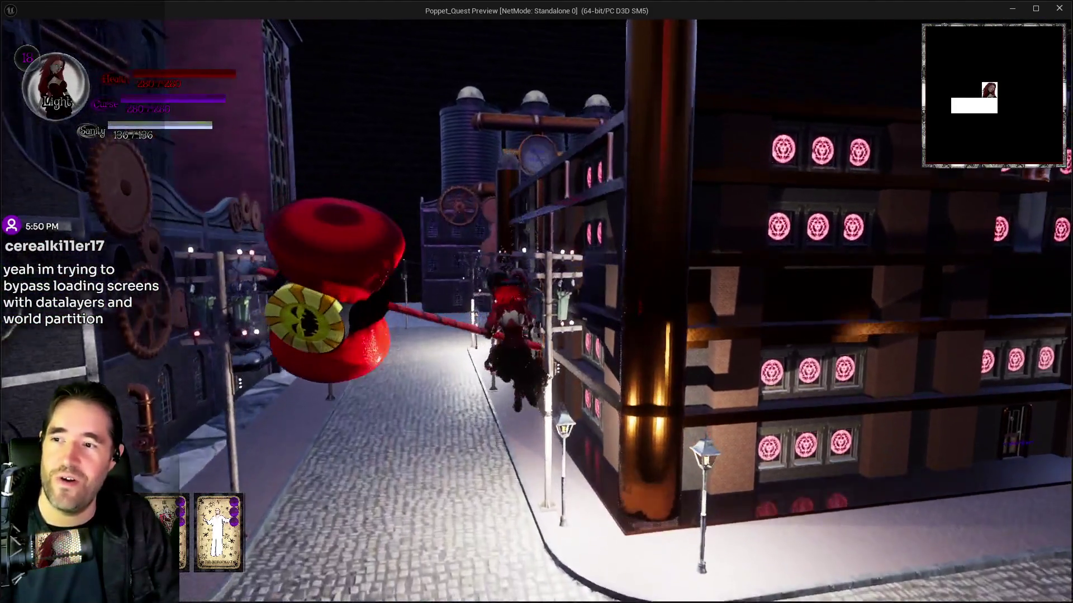
key("w")
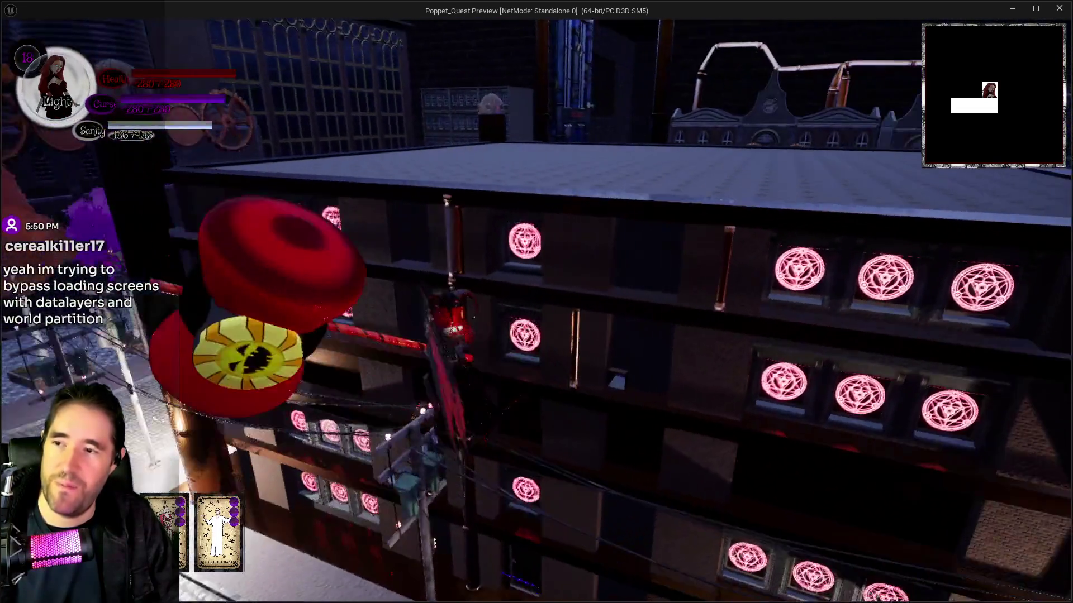
key("w")
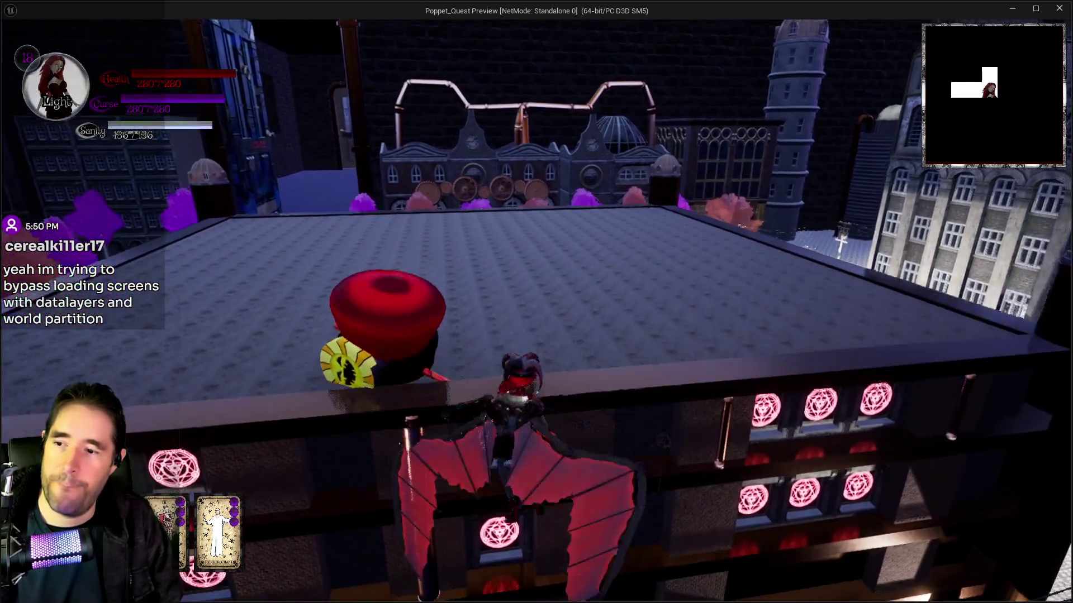
key("w")
key("space")
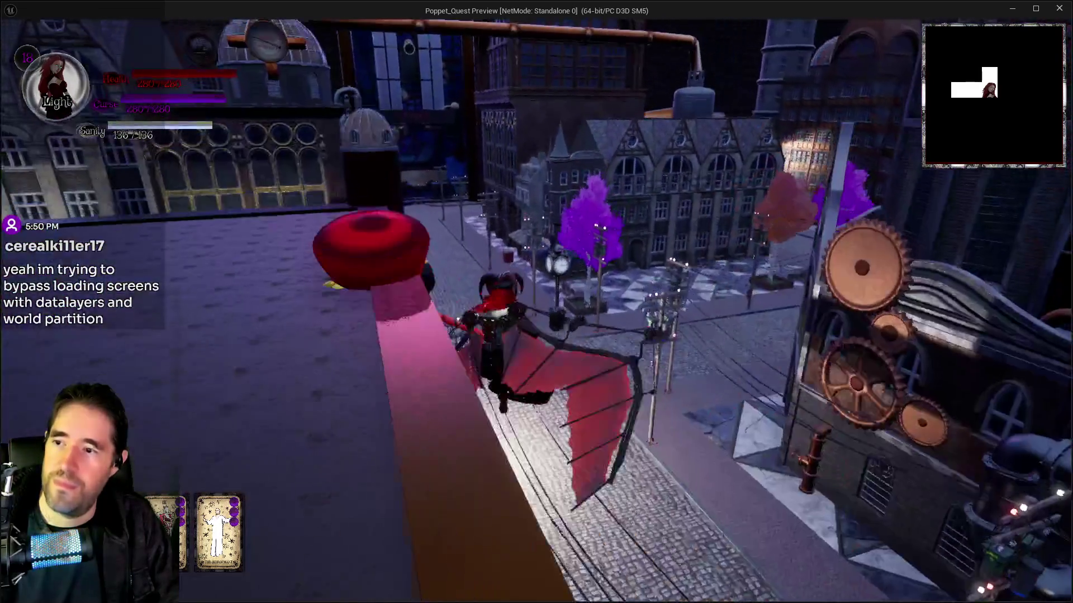
key("w")
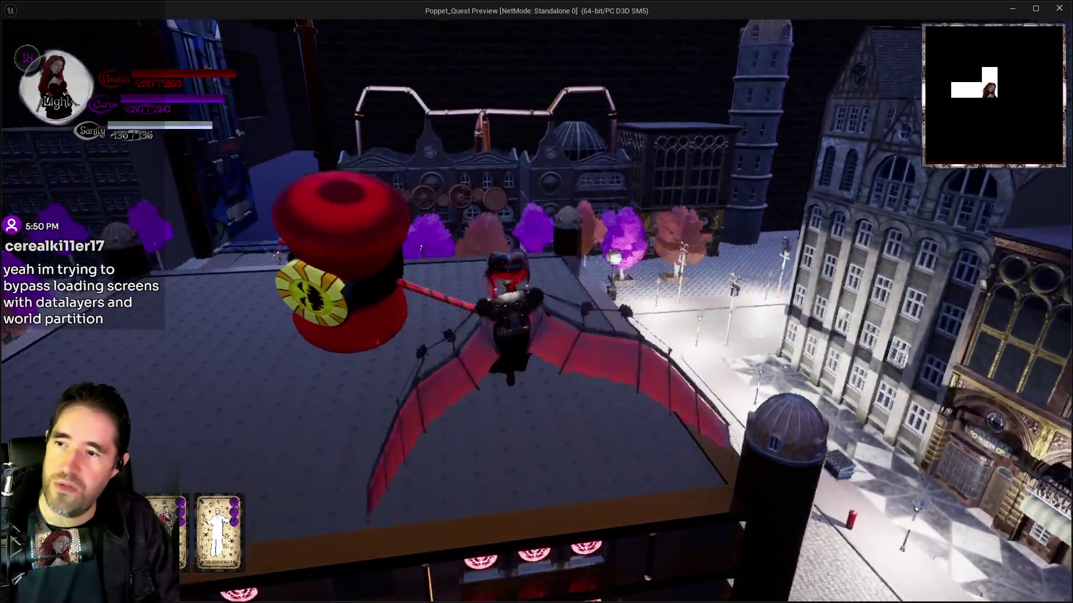
key("w")
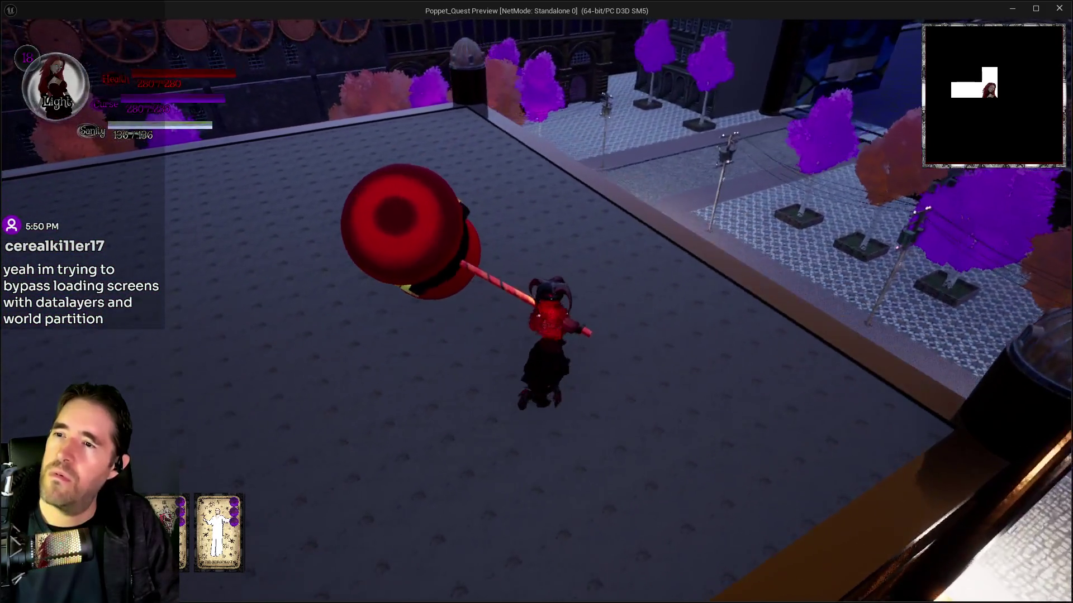
key("alt+Tab")
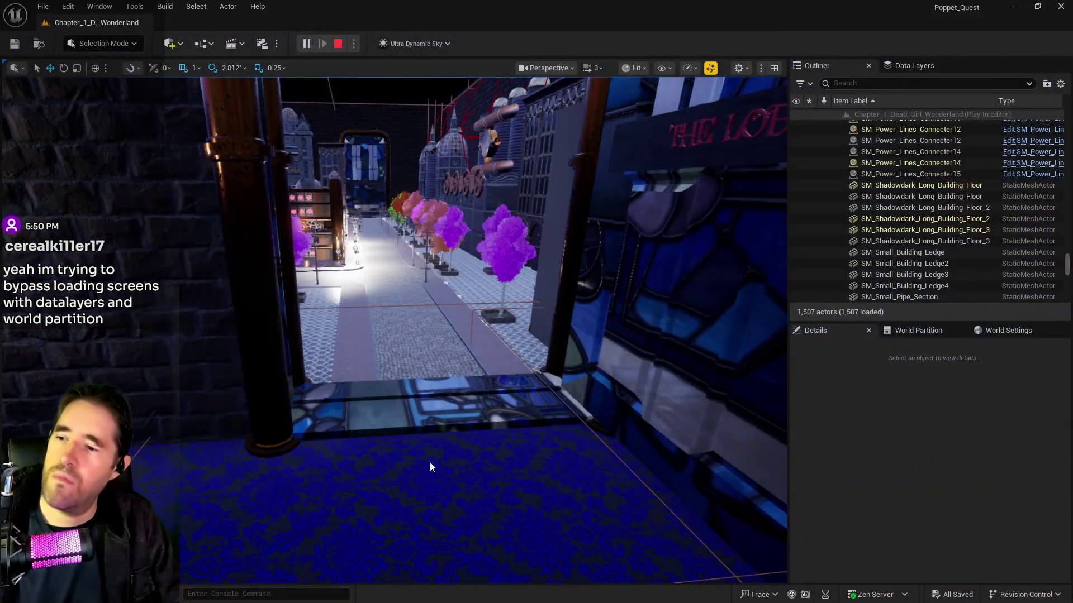
Stop the play session and show the navigation mesh above Whimsy Wonders.
key("Escape")
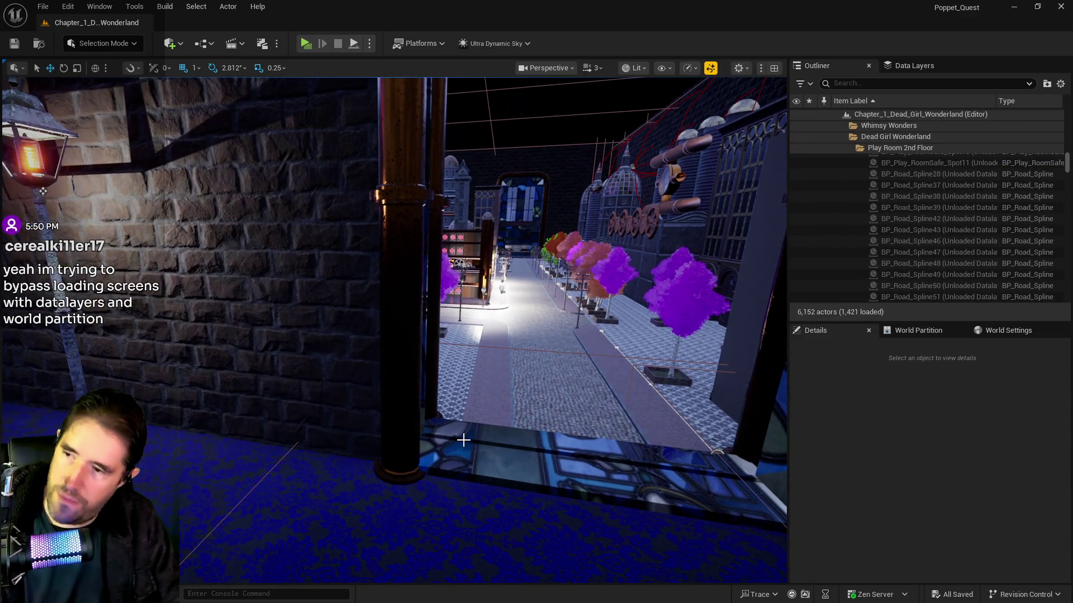
key("p")
mouse_move(543, 456)
left_mouse_down()
mouse_move(502, 402)
mouse_move(457, 302)
left_mouse_up()
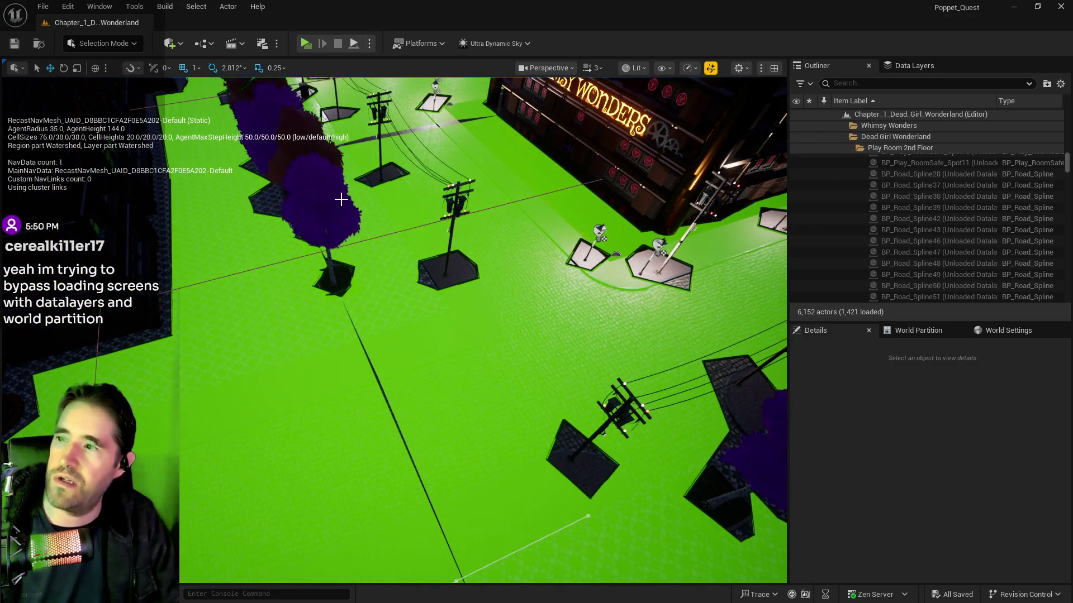
Delete both NavMeshBoundsVolumes found via an Outliner 'nav' search and place a fresh NavMeshBoundsVolume.
left_click(876, 84)
type("nav")
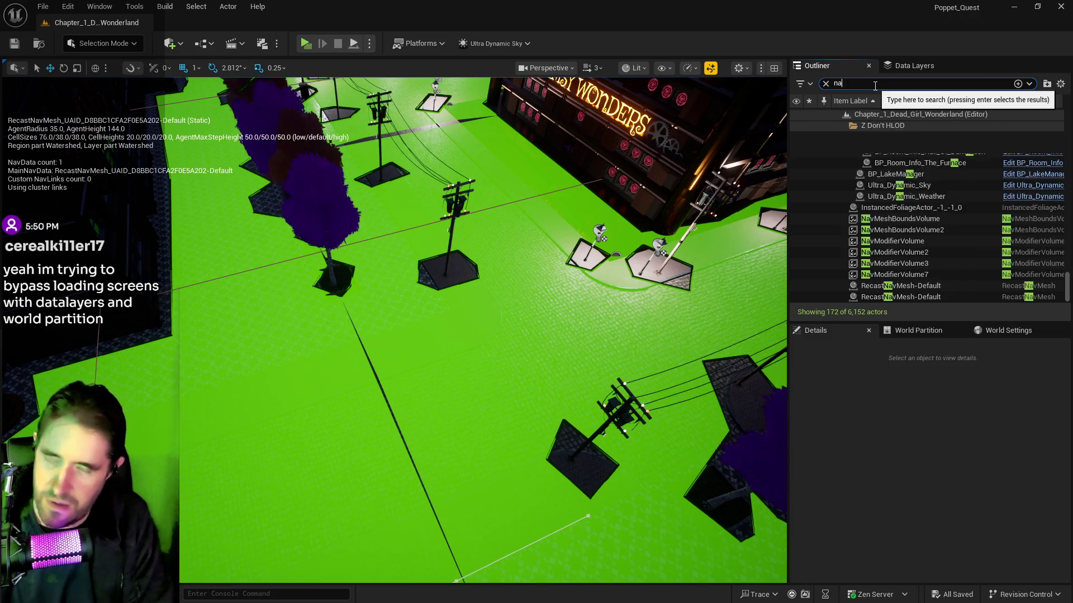
left_click(907, 263)
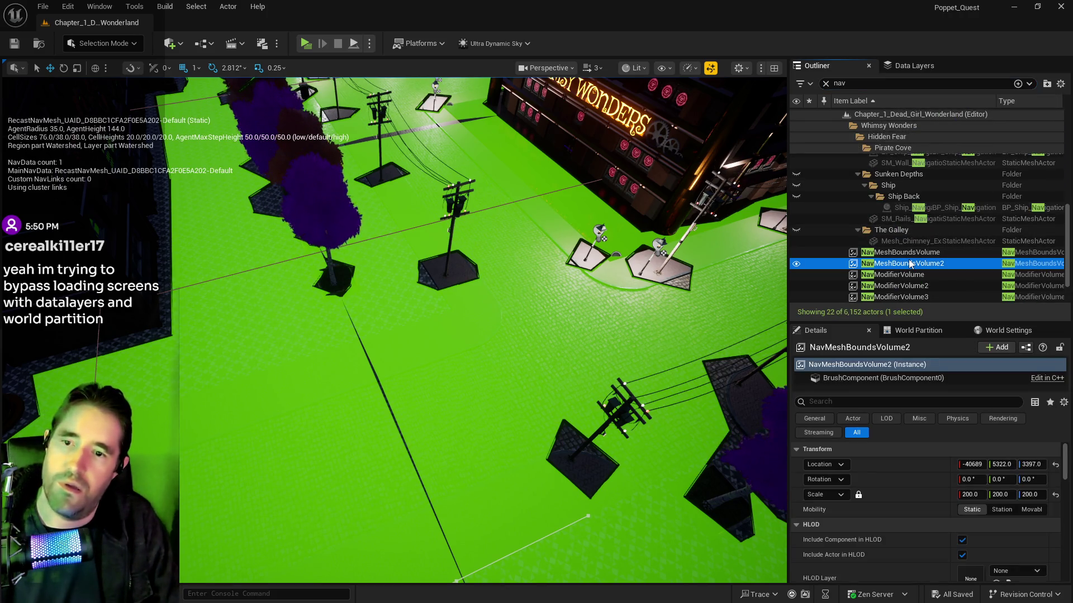
left_click(907, 254, "ctrl")
key("Delete")
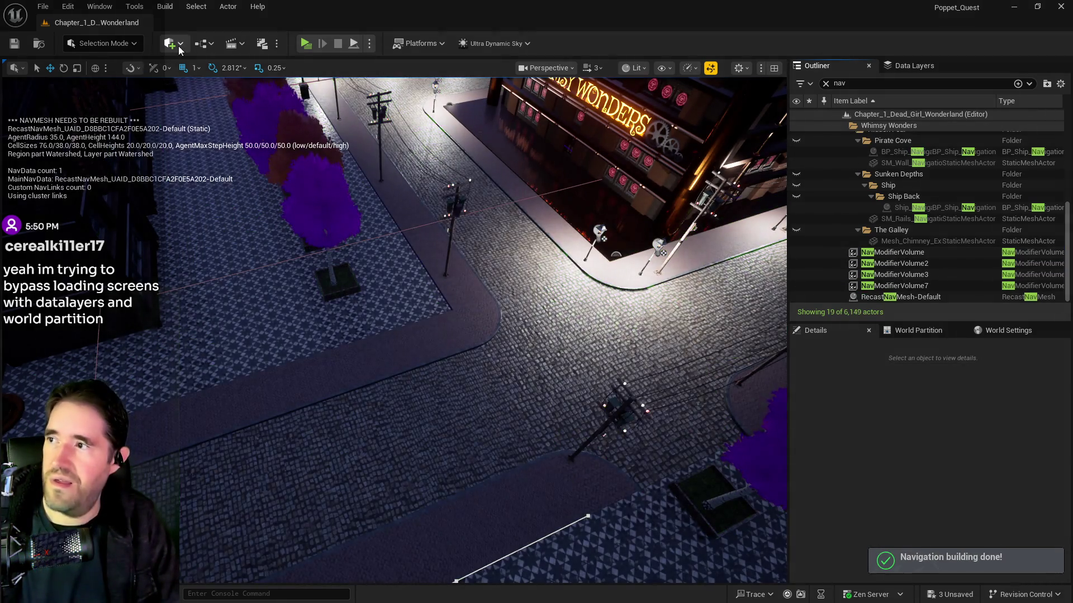
left_click(171, 43)
left_click(211, 287)
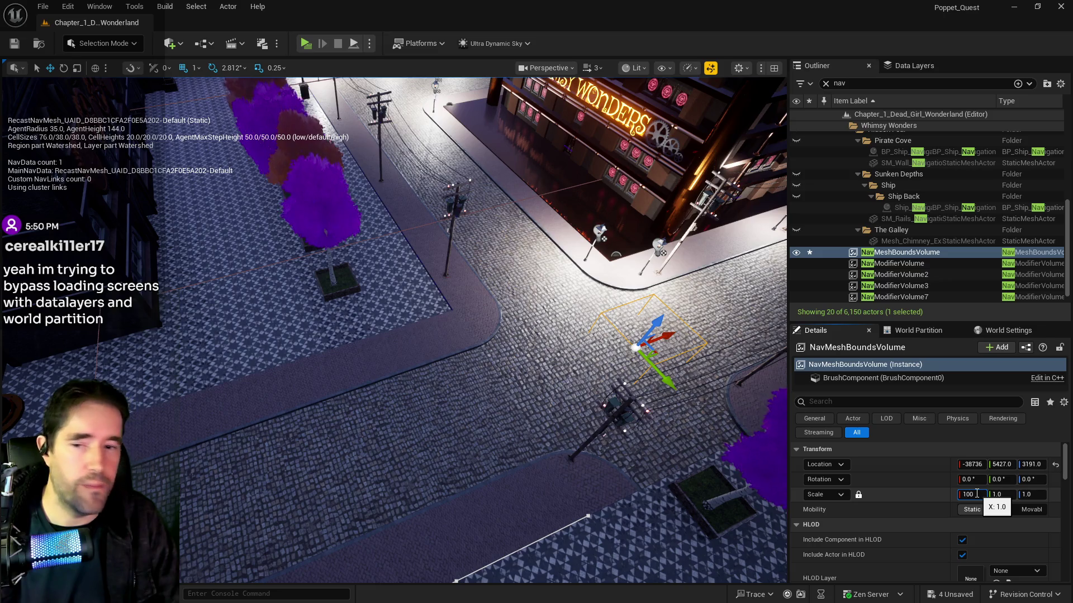
Scale the new NavMeshBoundsVolume to 100 on all axes, deselect it, and launch a Standalone preview.
key("Return")
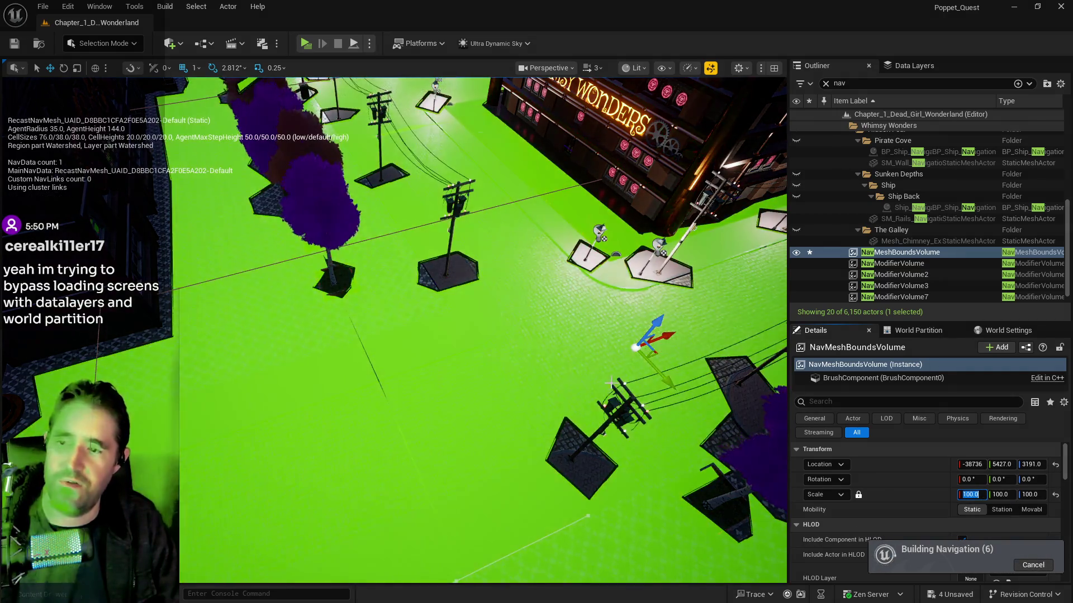
mouse_move(653, 428)
left_mouse_down()
mouse_move(615, 380)
mouse_move(604, 391)
mouse_move(581, 380)
mouse_move(560, 339)
left_mouse_up()
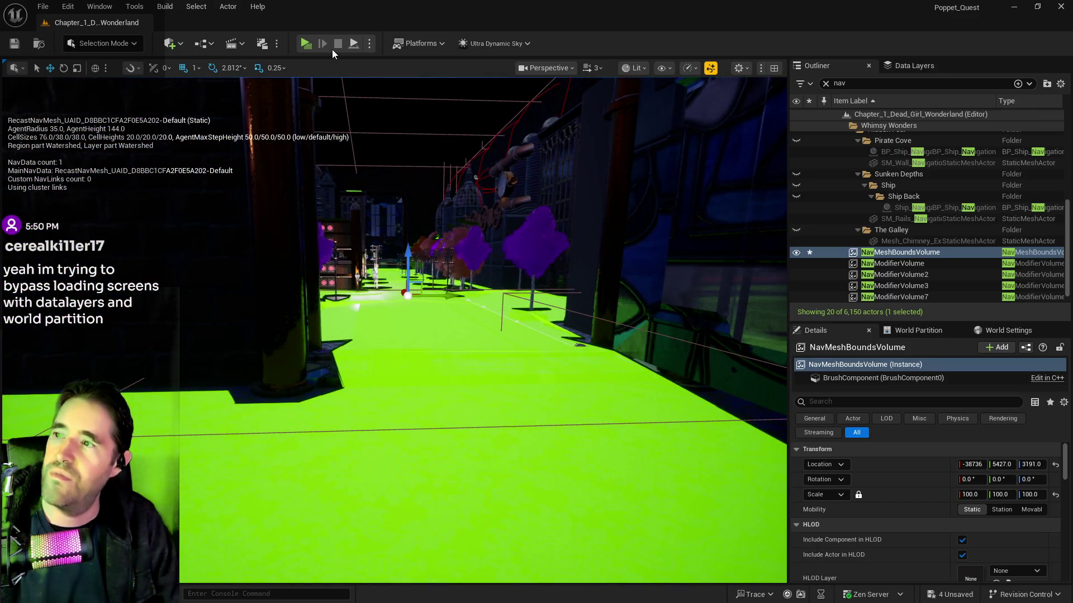
left_click(391, 245)
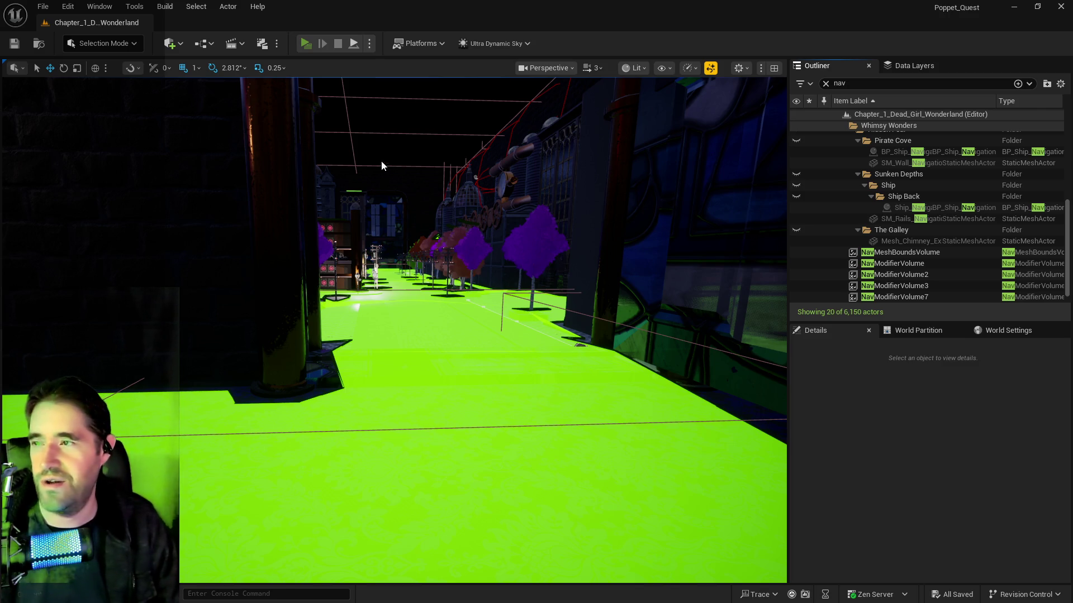
key("alt+p")
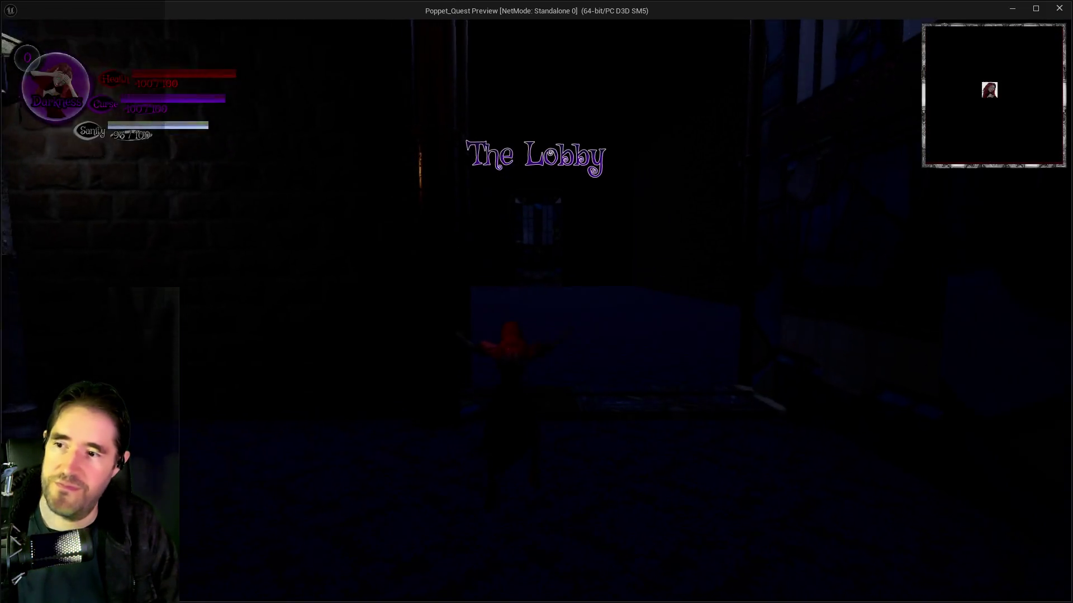
Open the lobby's chapter grid, load Chapter 2 (Toy City), and swing the red hammer.
key("w")
key("i")
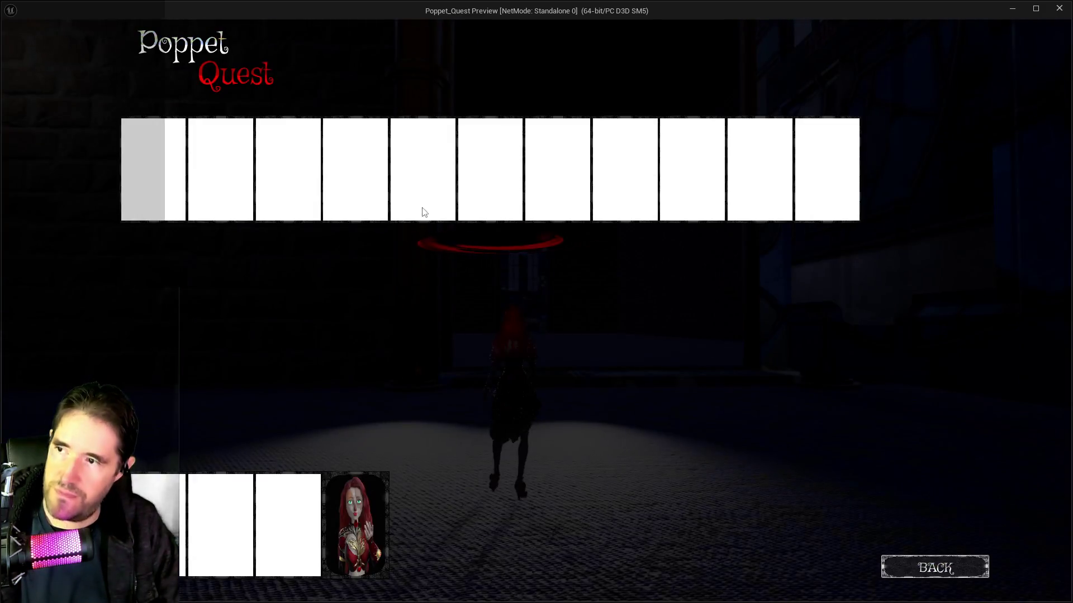
left_click(423, 204)
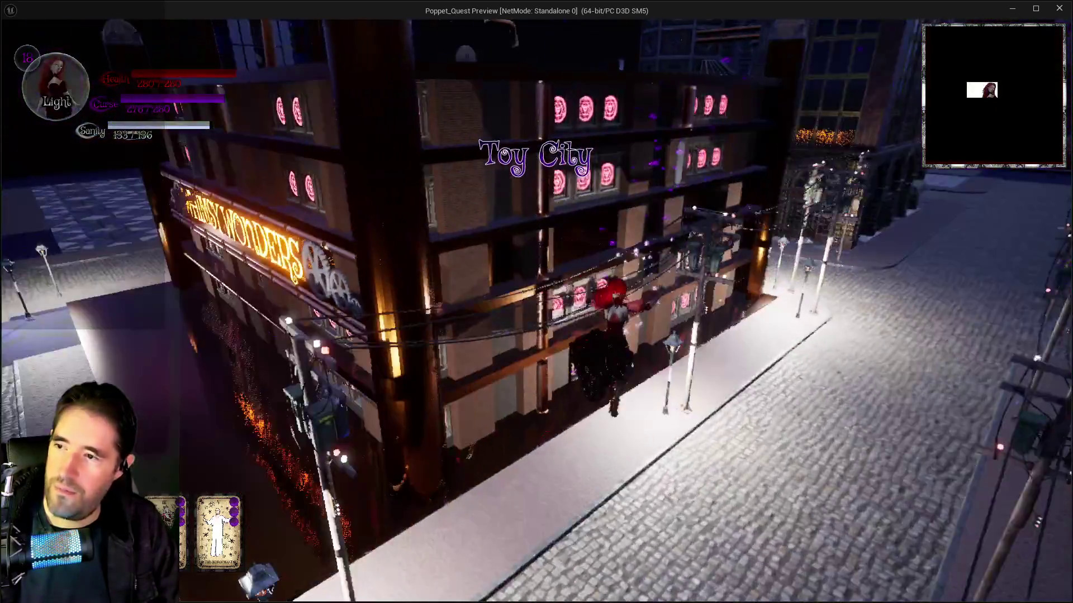
key("w")
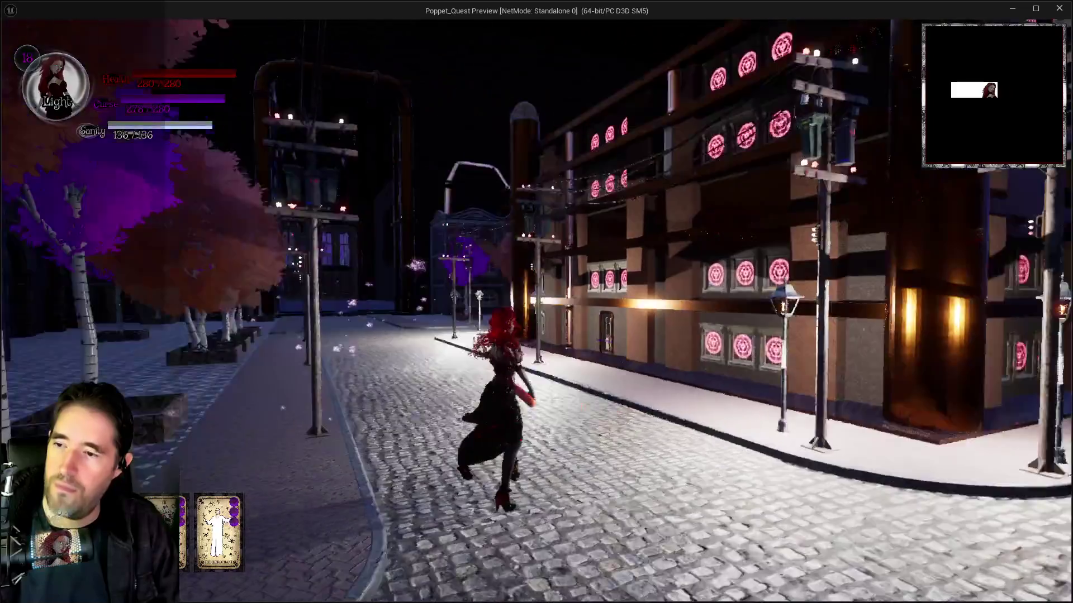
left_click(536, 302)
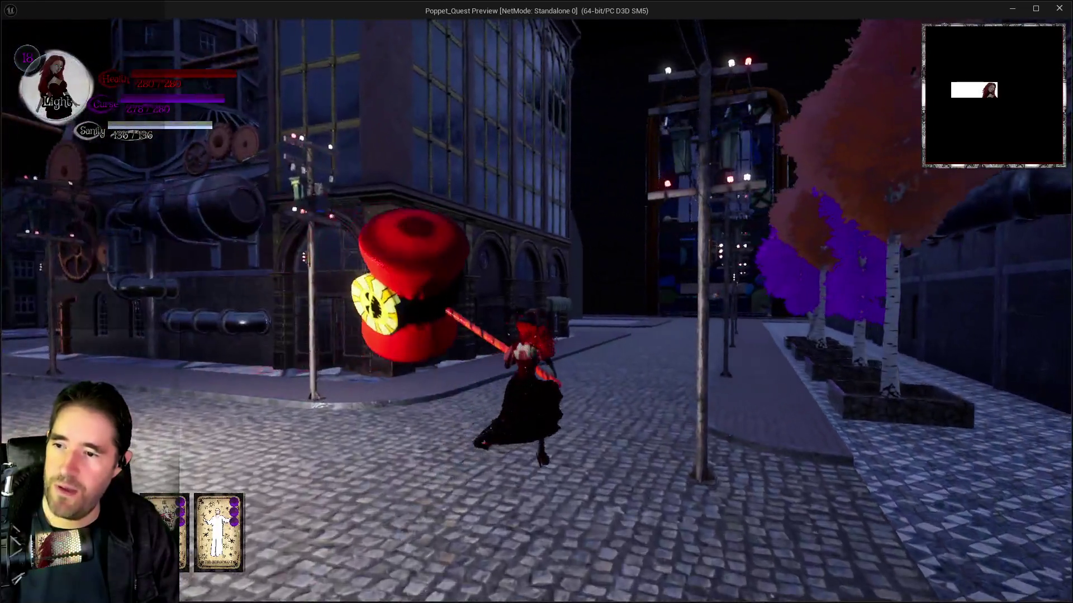
Run and glide across Toy City's streets toward the parked car, then return to the editor.
key("w")
key("space")
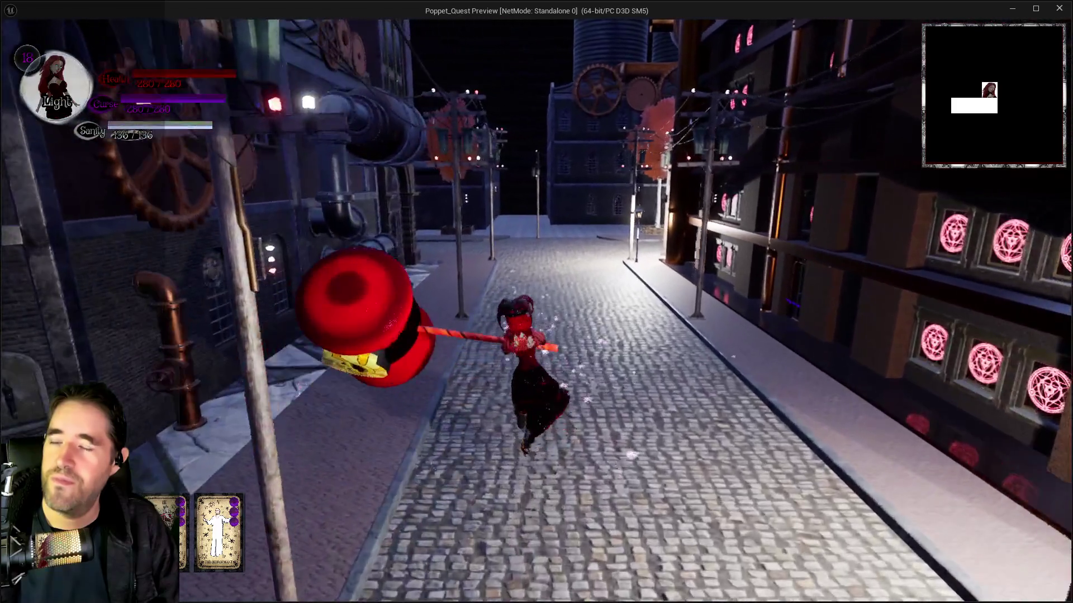
key("w")
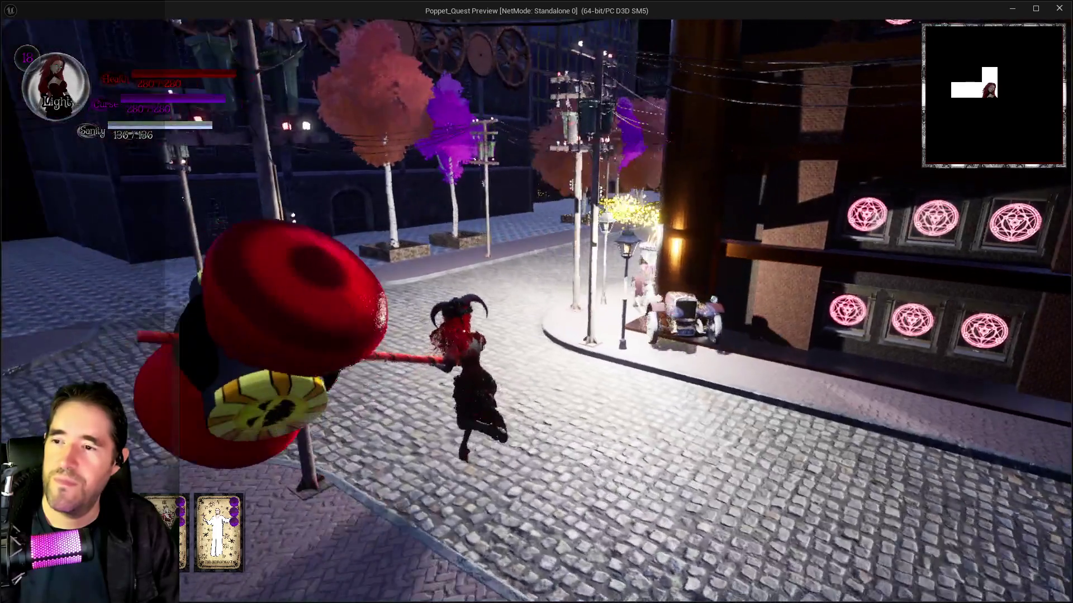
key("w")
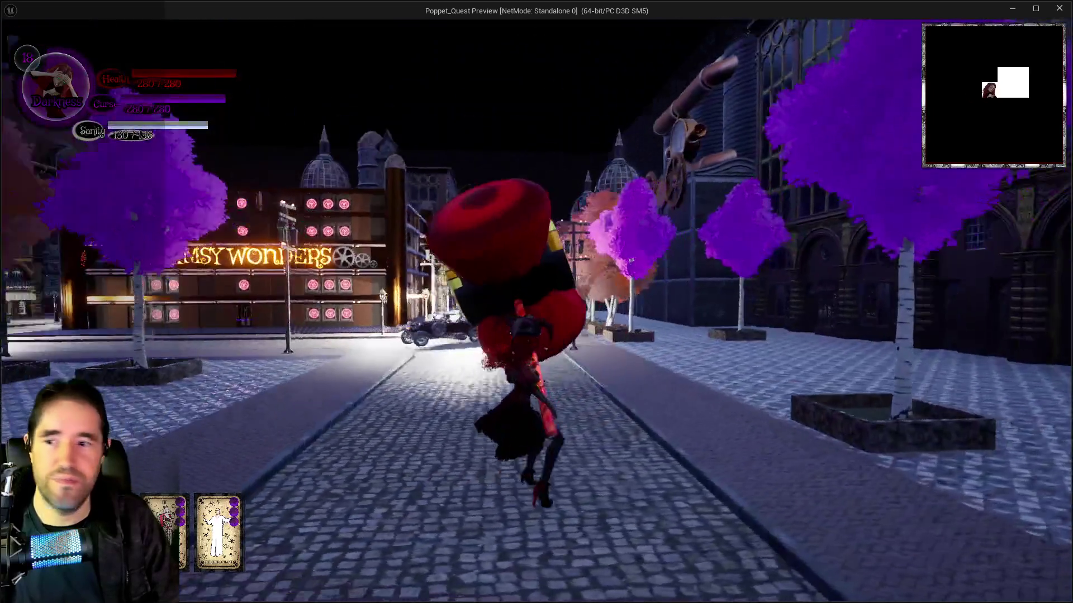
key("alt+Tab")
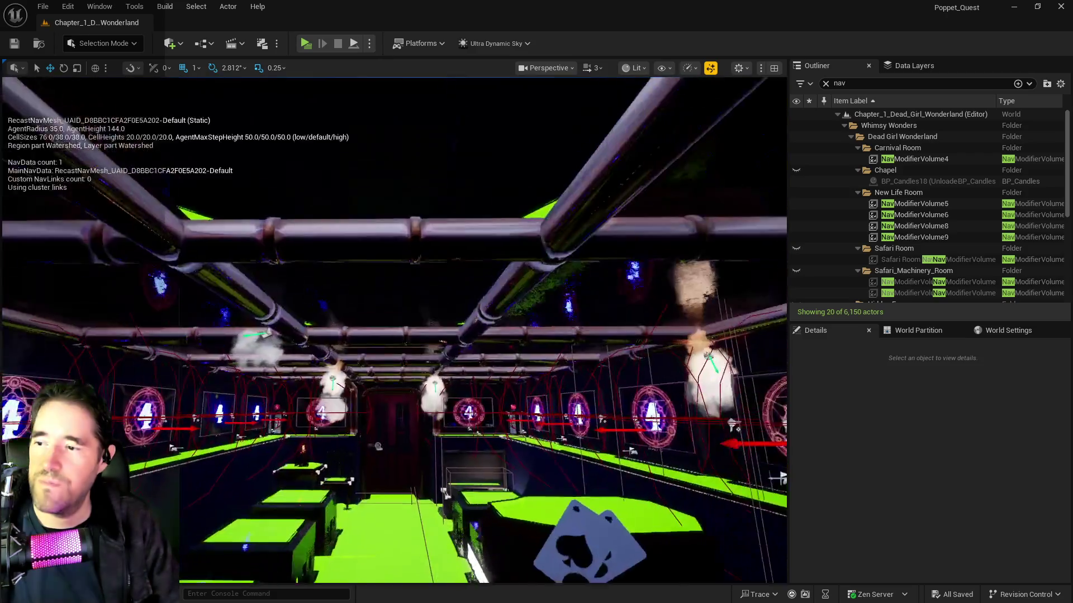
Hide the navigation mesh overlay with P.
key("p")
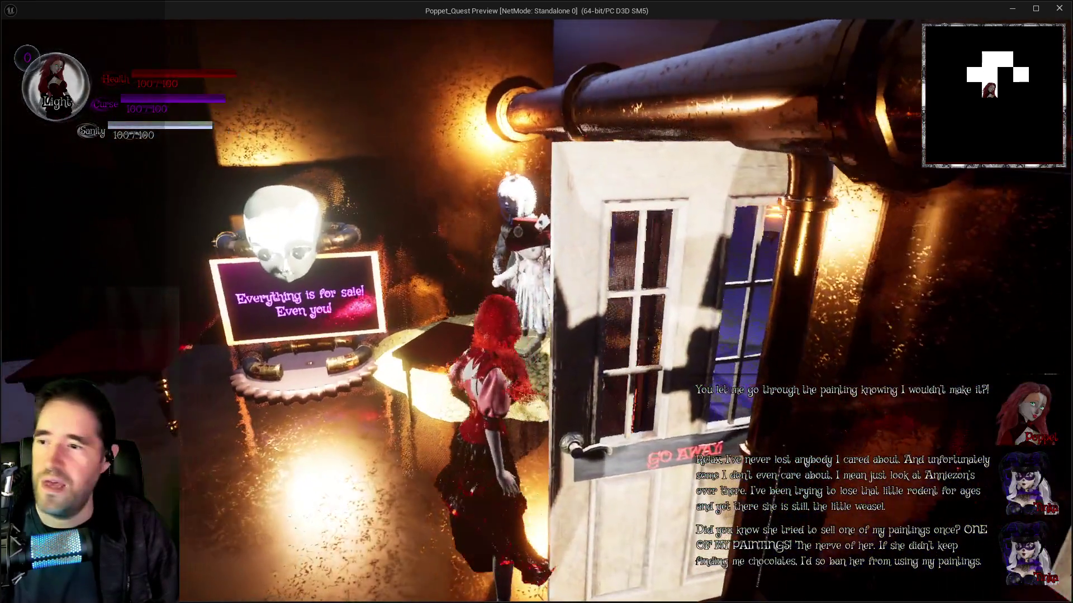
Walk into the blue room and switch the character between Darkness and Light forms.
key("w")
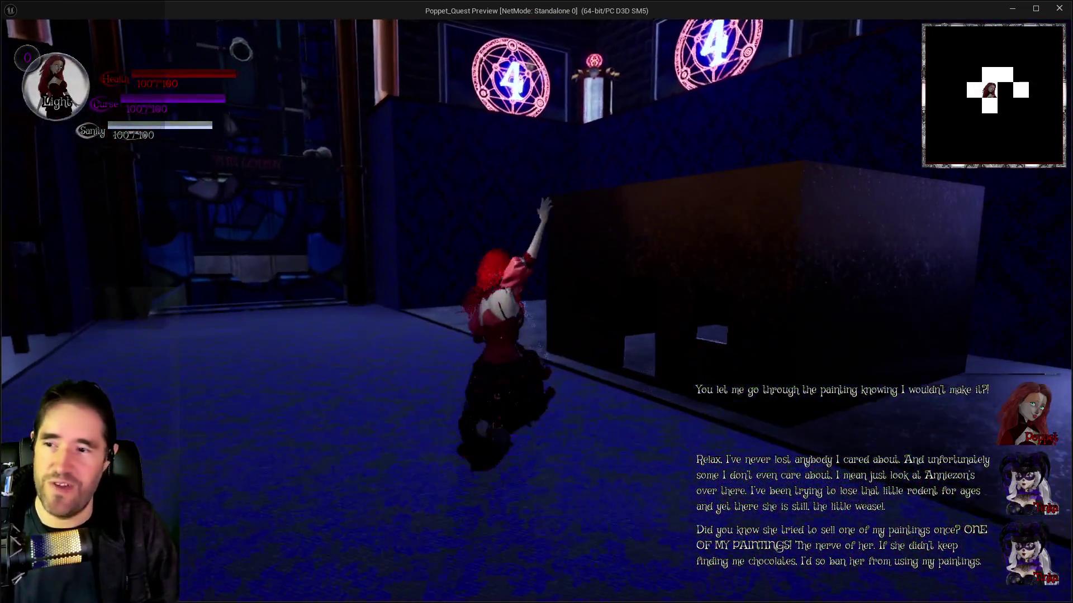
key("w")
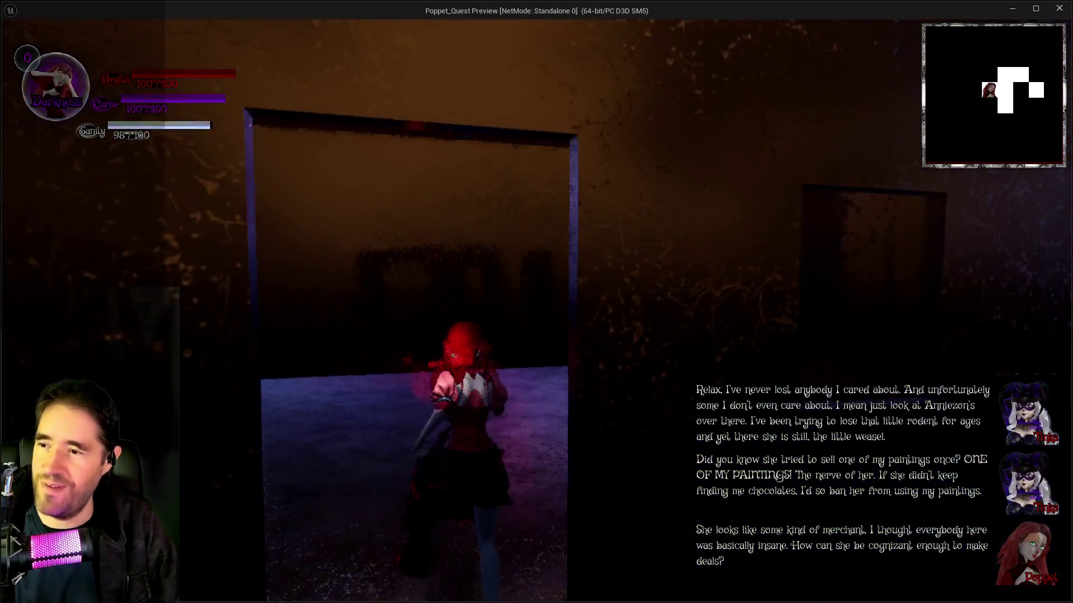
key("w")
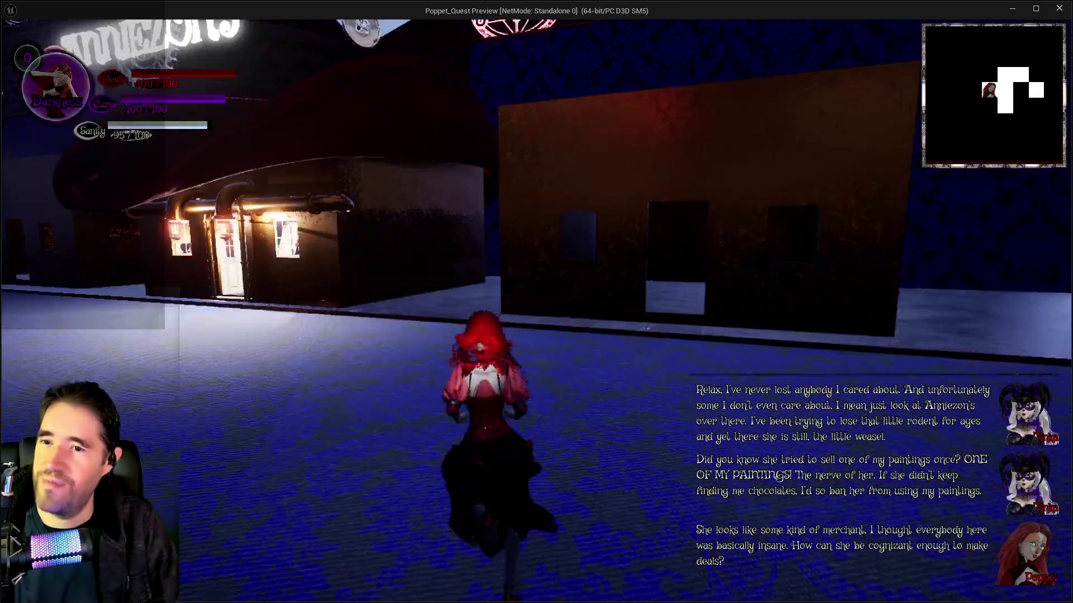
key("q")
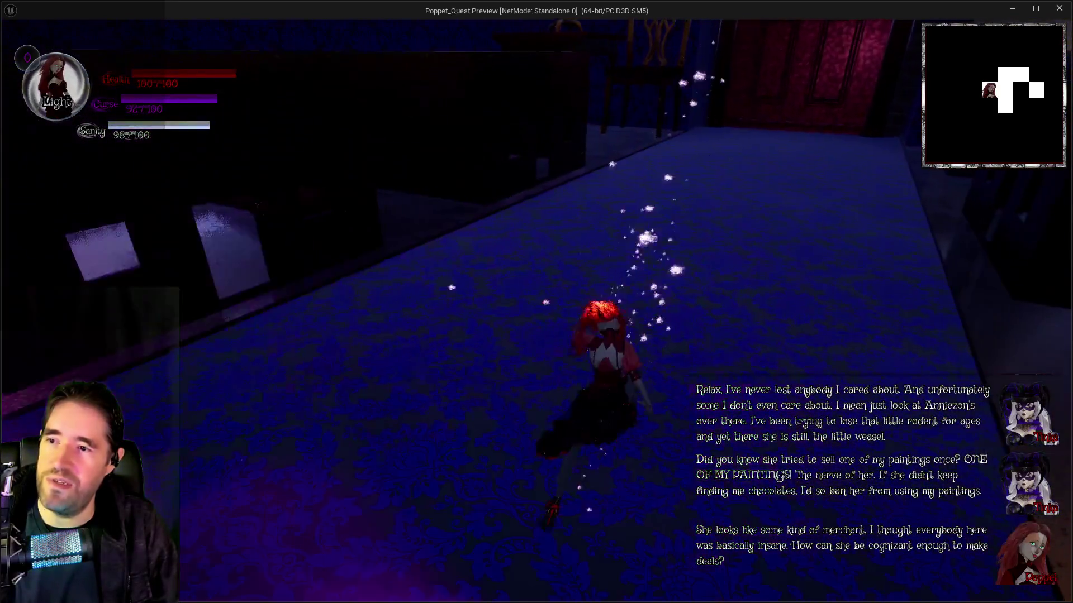
key("q")
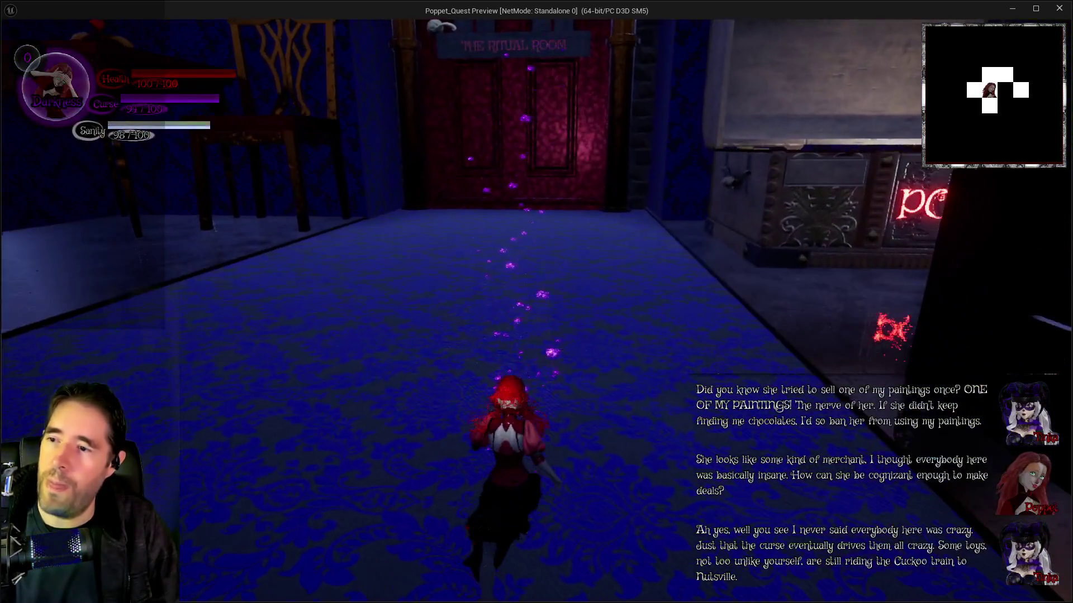
Run down the lit corridor into the doll shop, then return to the editor.
key("w")
key("w")
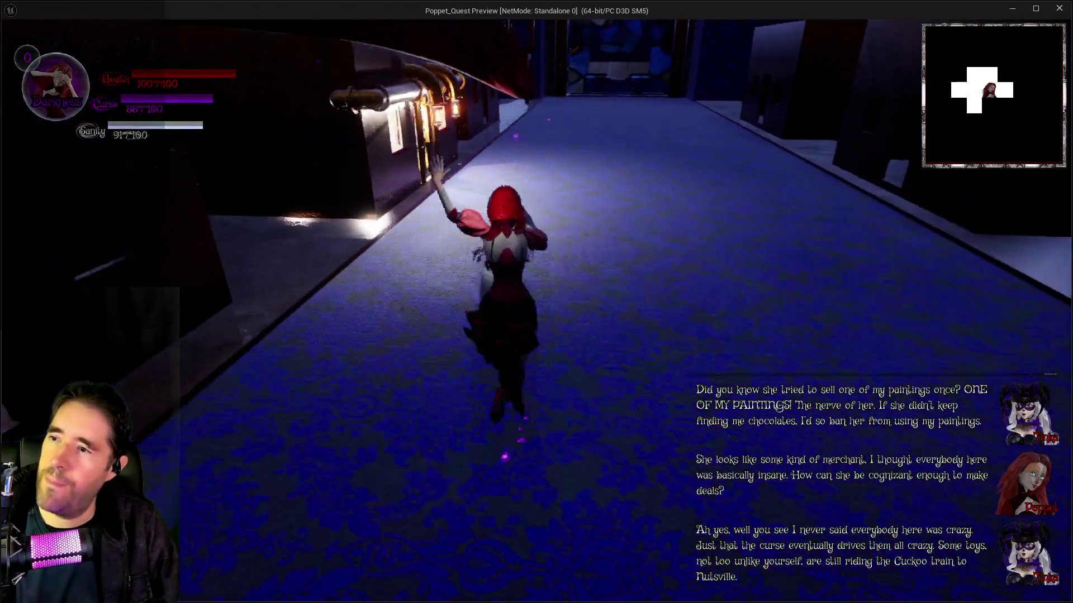
key("w")
key("q")
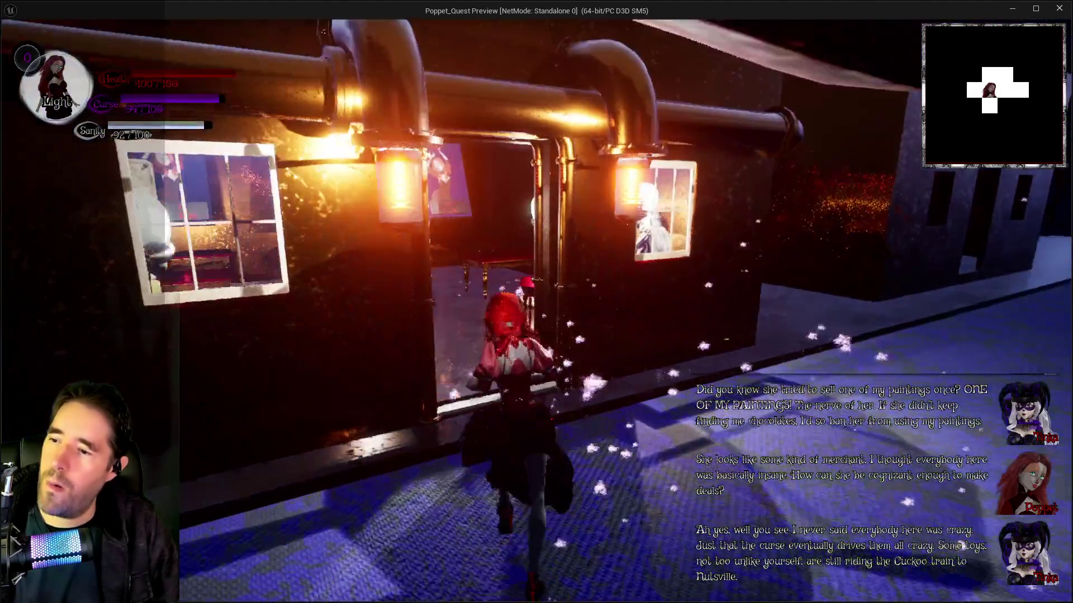
key("w")
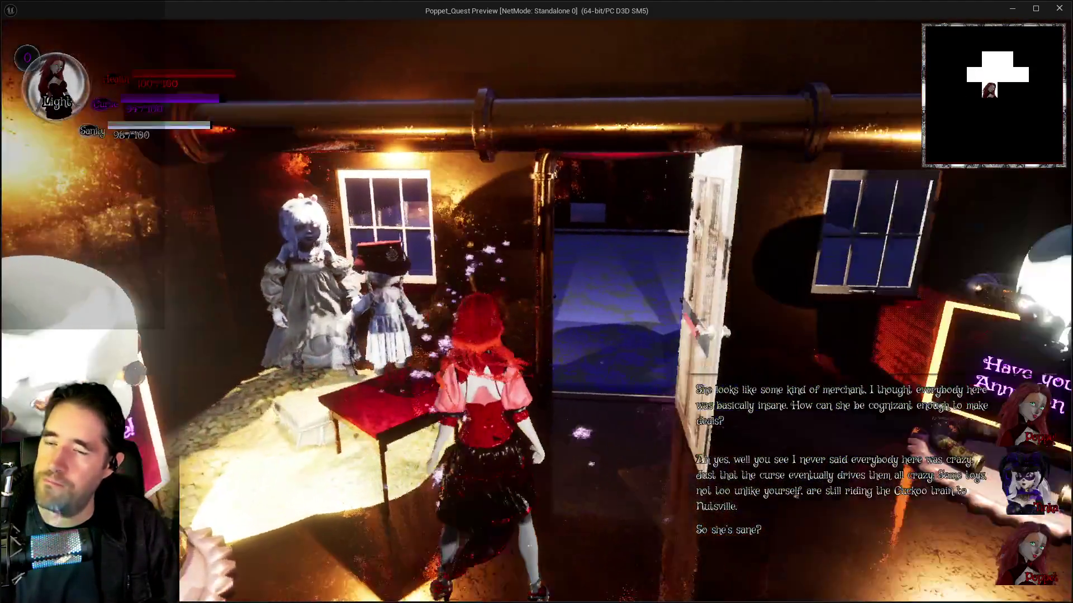
key("alt+Tab")
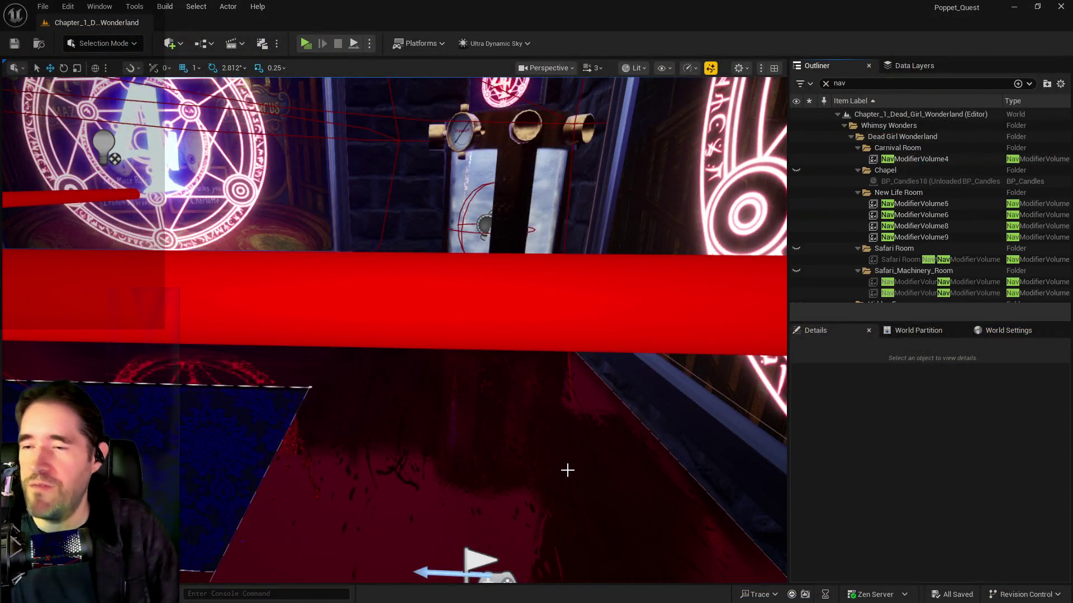
Pull the editor view back from the room and fly it to the front of the staircase.
left_click_drag(567, 455, 567, 455)
left_click_drag(417, 112, 418, 113)
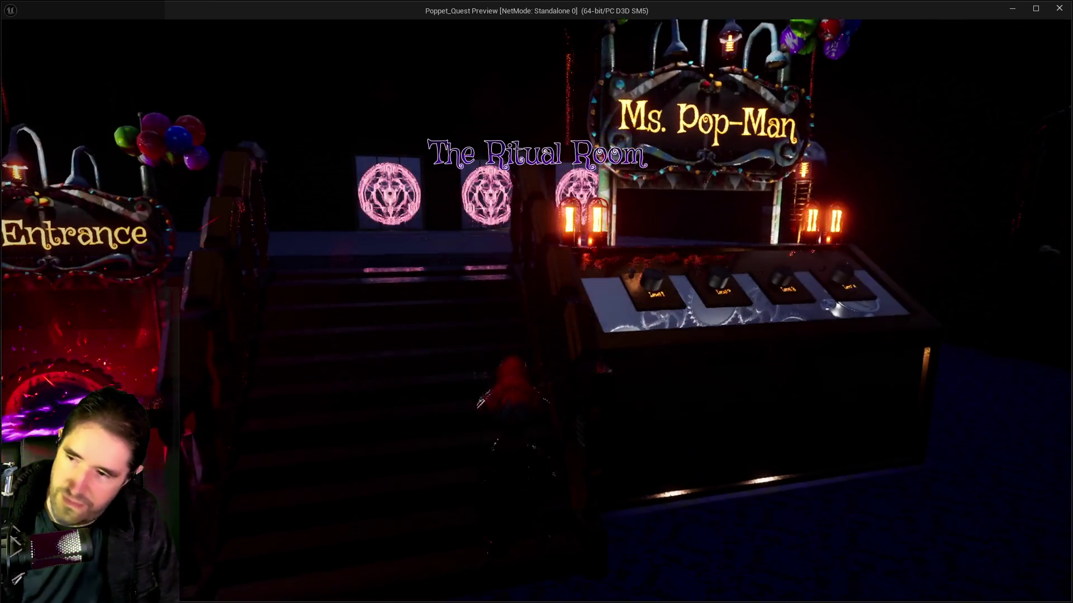
Equip The World card, then run to the lit stage, jump, spread the wings and glide down.
key("i")
left_click(368, 501)
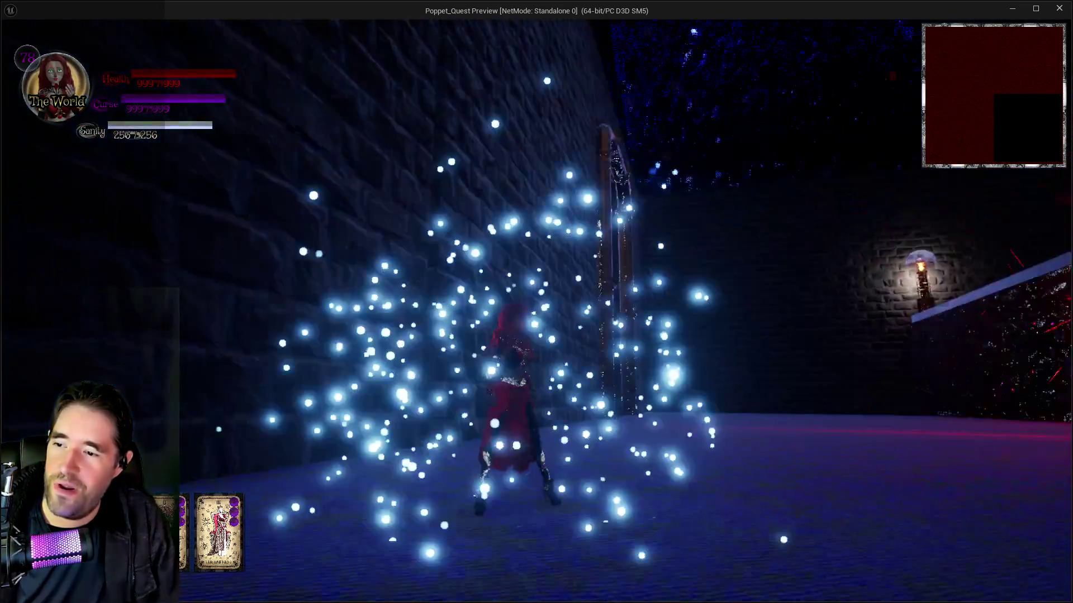
key("w")
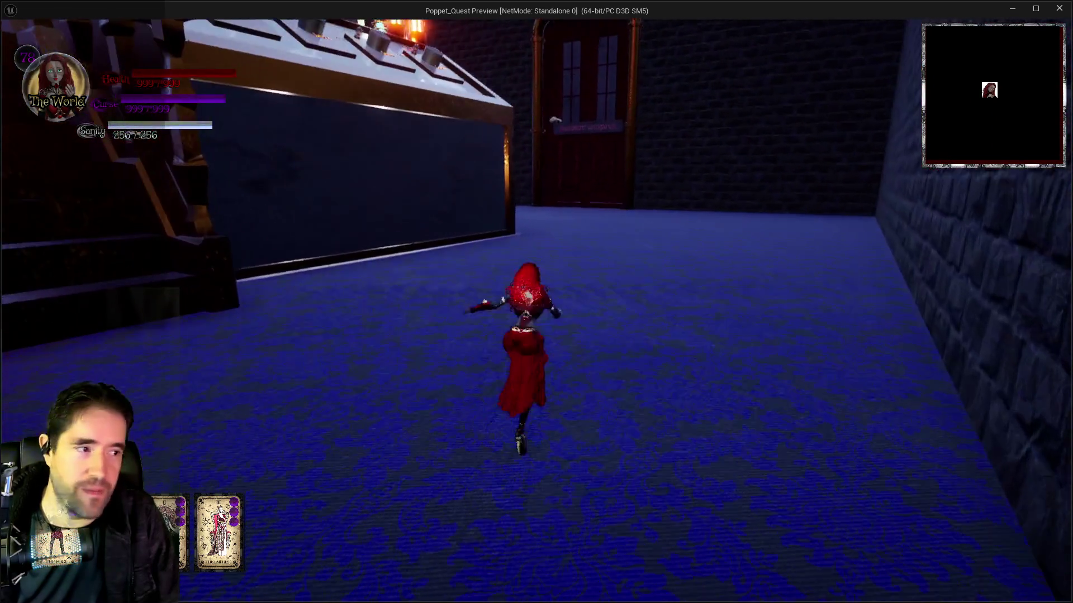
key("space")
key("w")
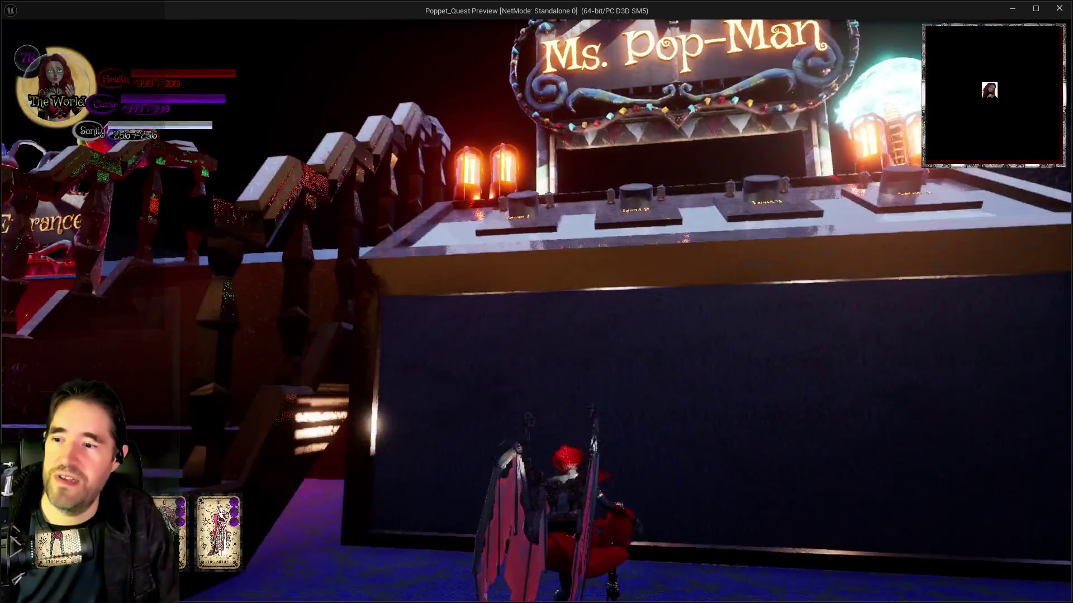
Run up the stage stairs toward the Ms. Pop-Man sign, then jump and glide from the stairs.
key("w")
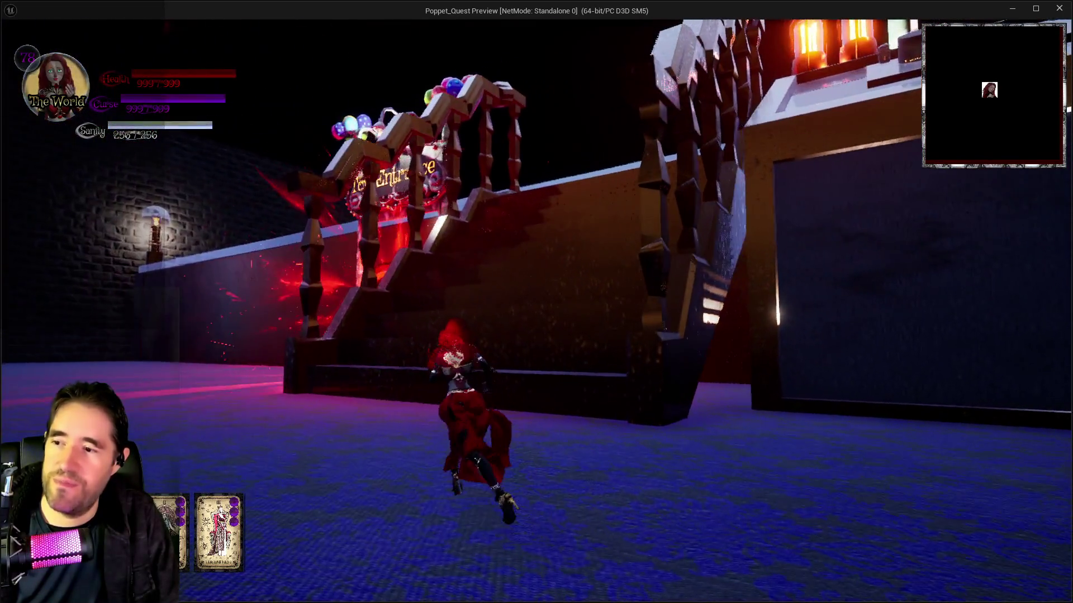
key("w")
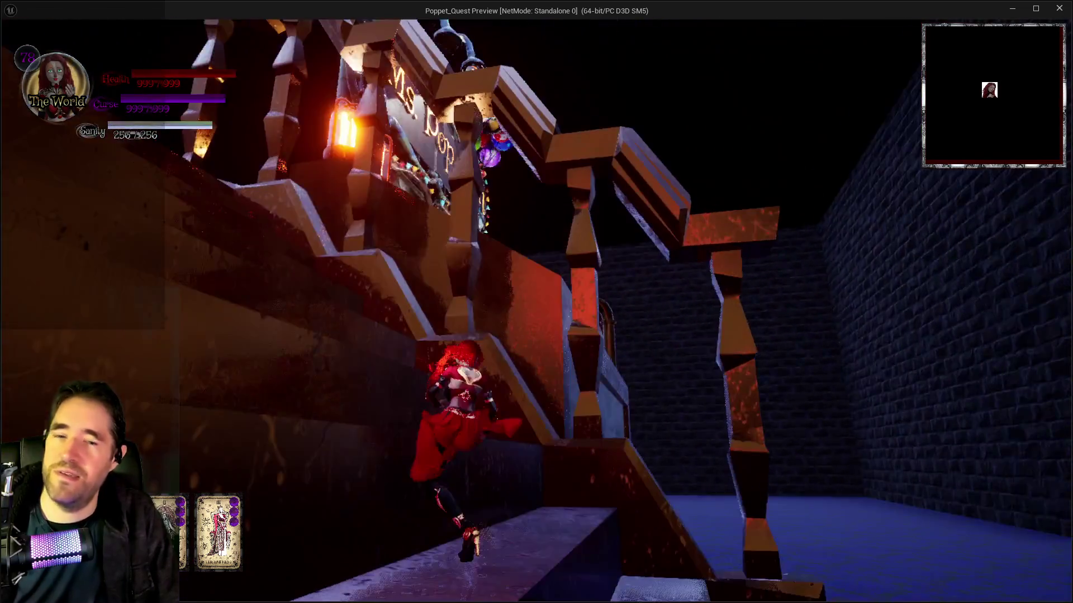
key("w")
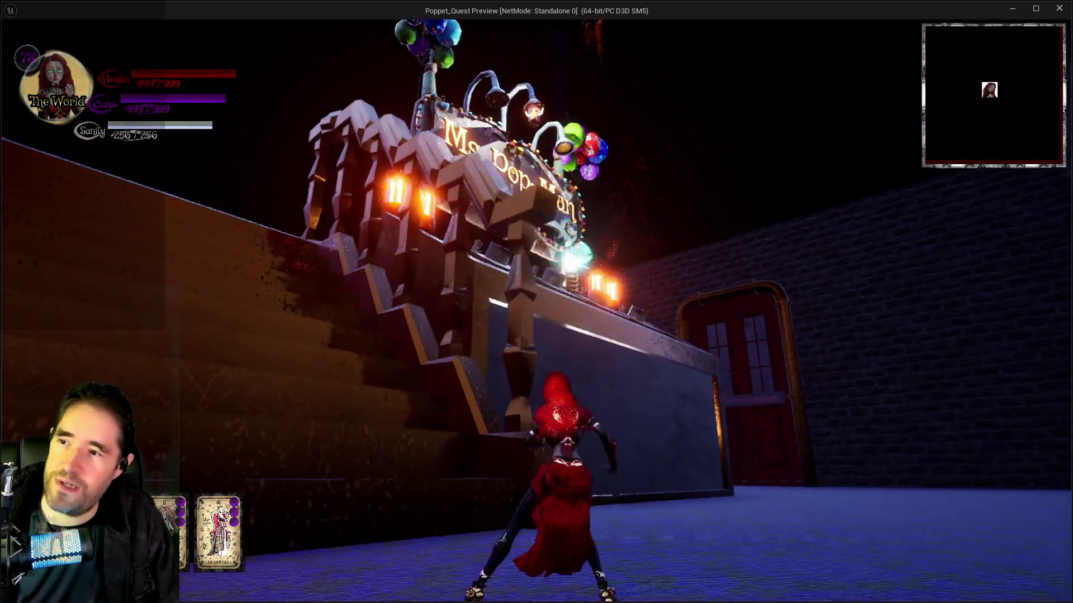
key("w")
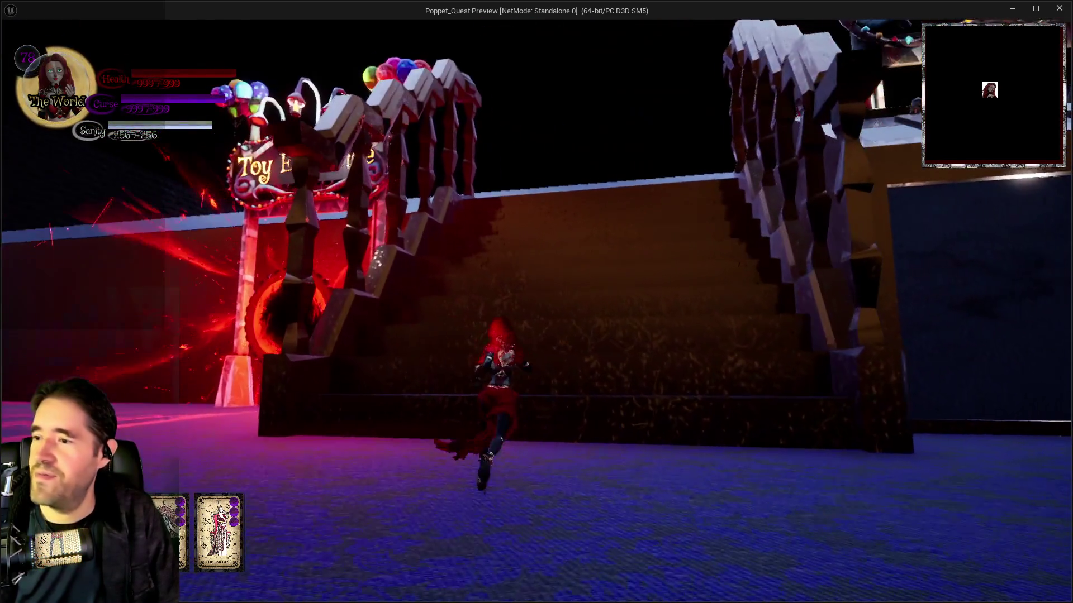
key("w")
key("space")
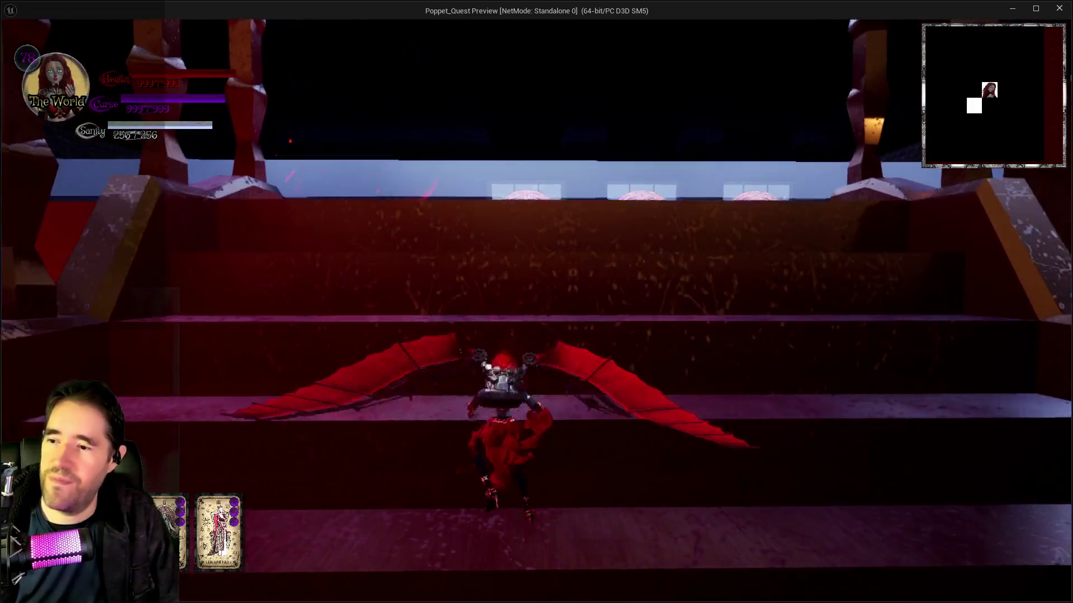
Glide off the stage over the maze floor, then run off the ledge into the red portal.
key("w")
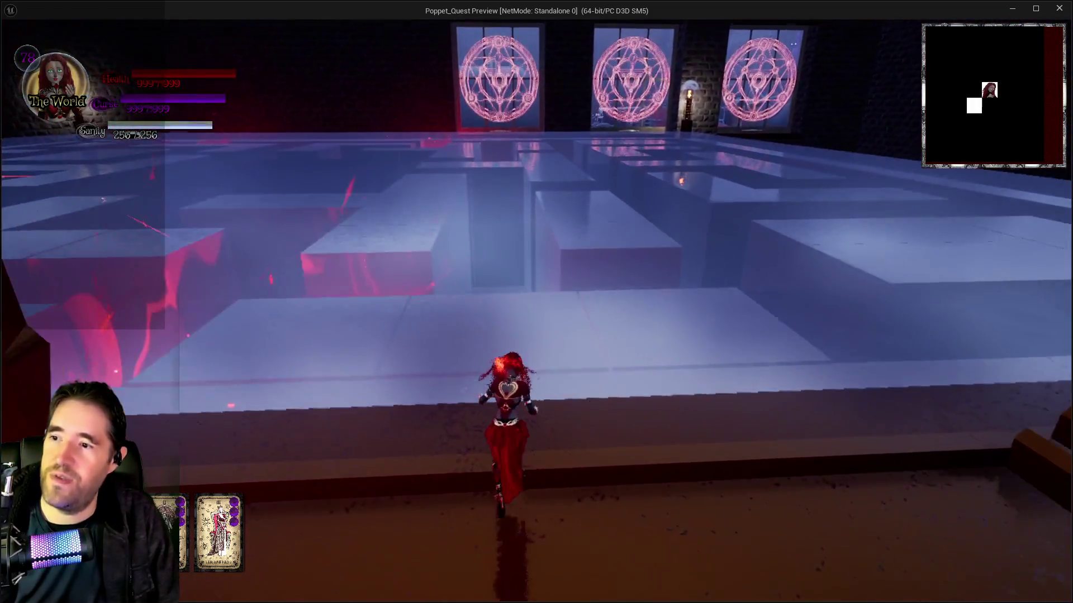
key("space")
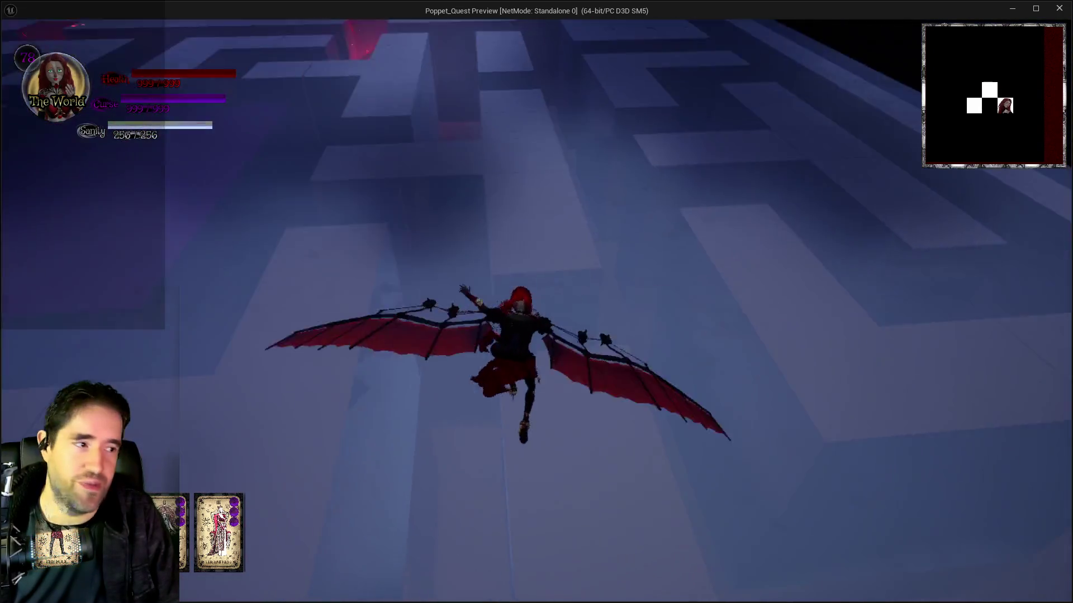
key("space")
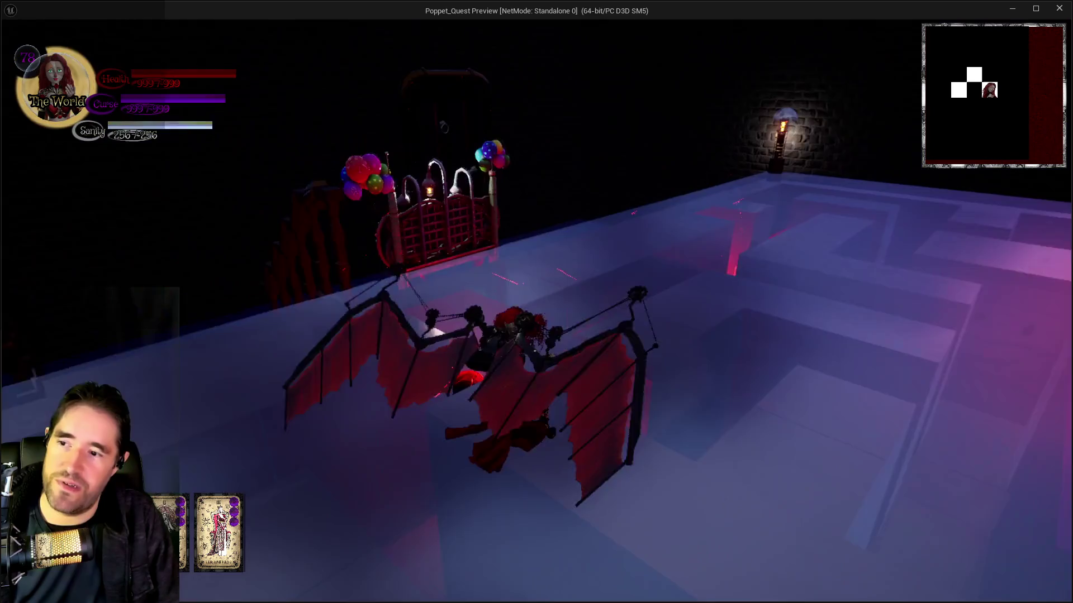
key("w")
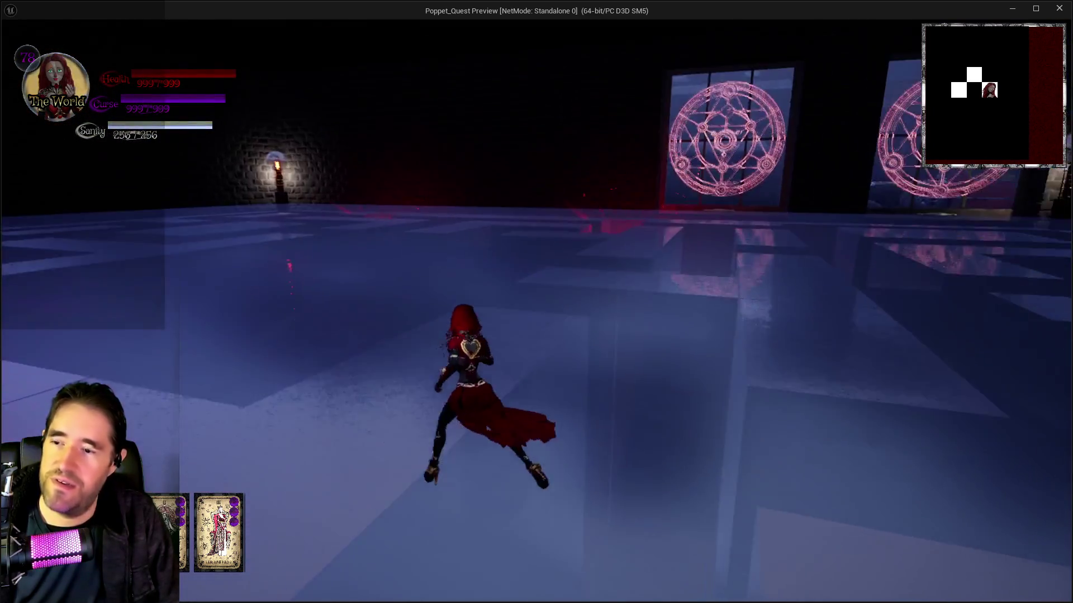
key("w")
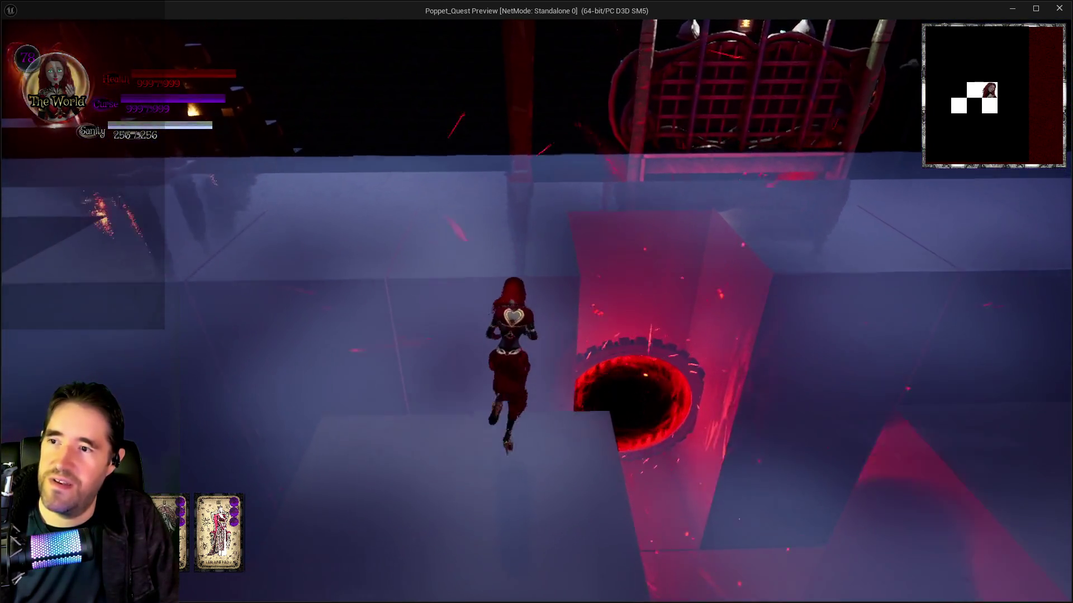
key("w")
key("w")
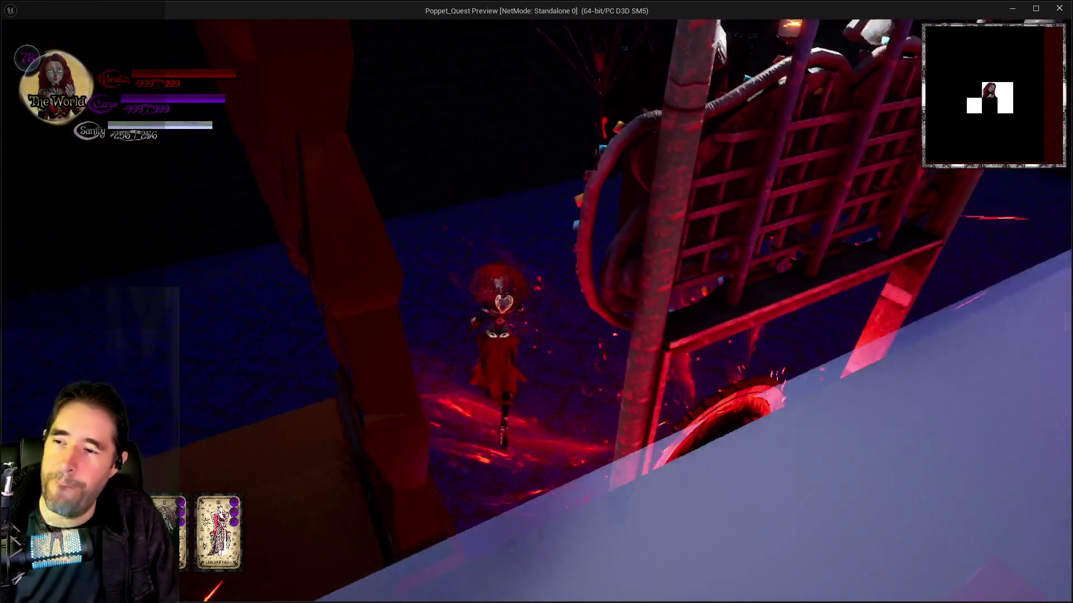
key("w")
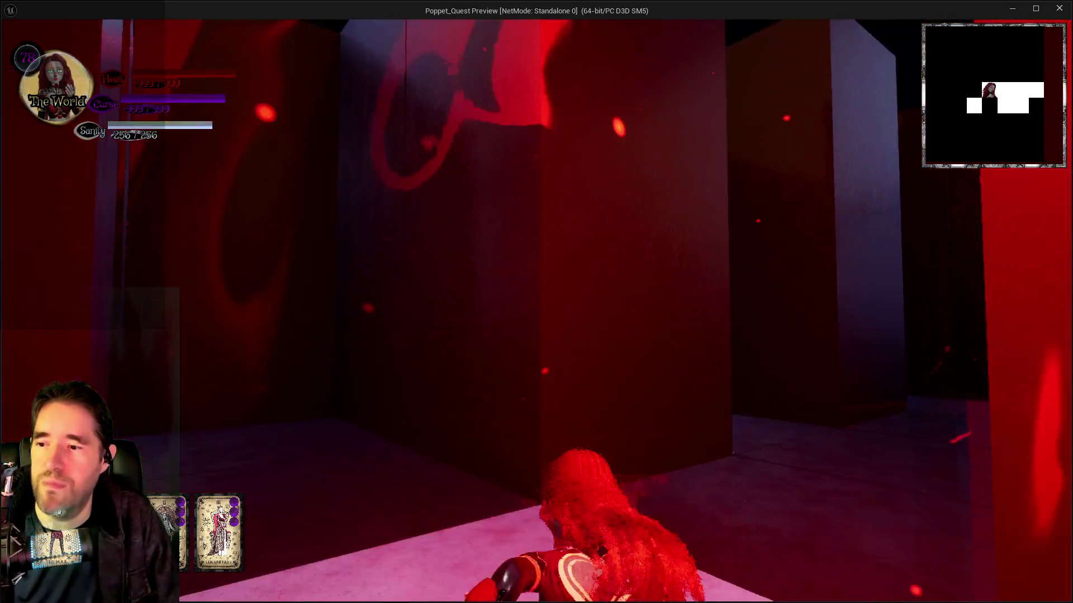
Run from the dark room through the red-walled rooms into the purple corridor.
key("w")
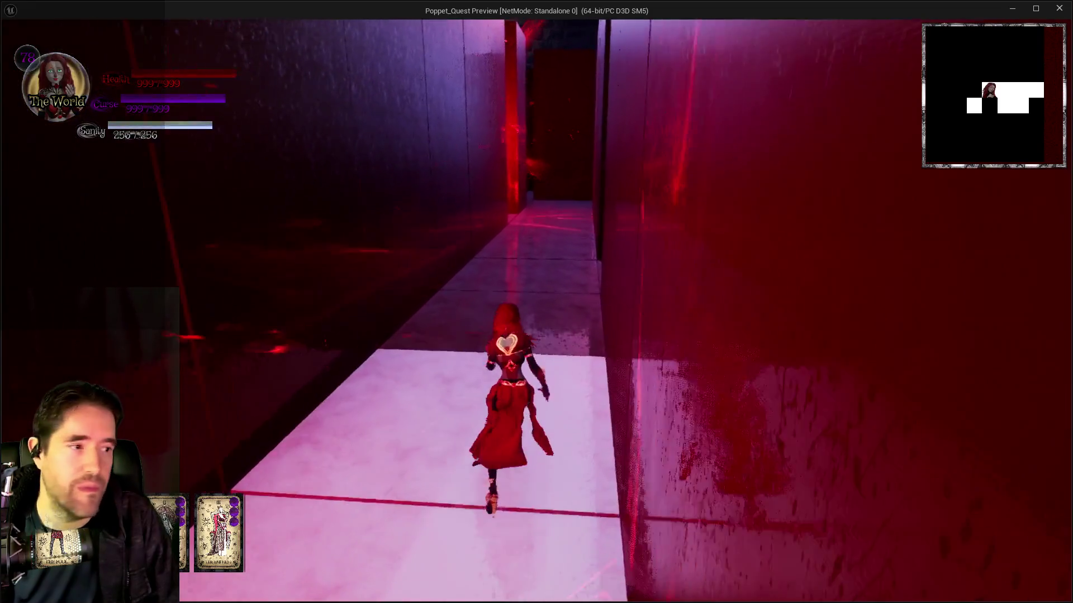
key("w")
key("w")
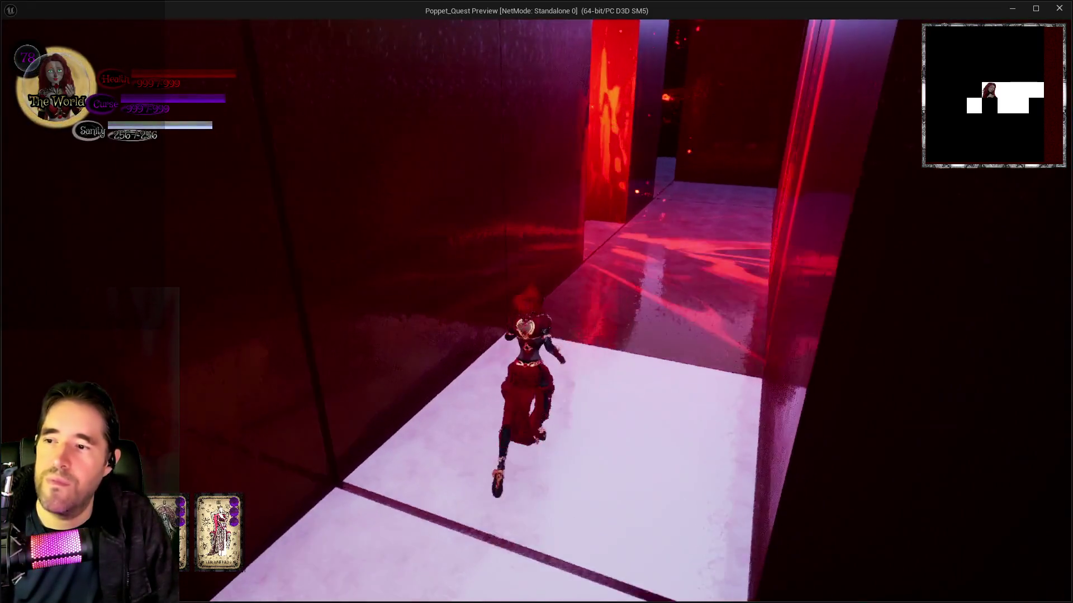
key("w")
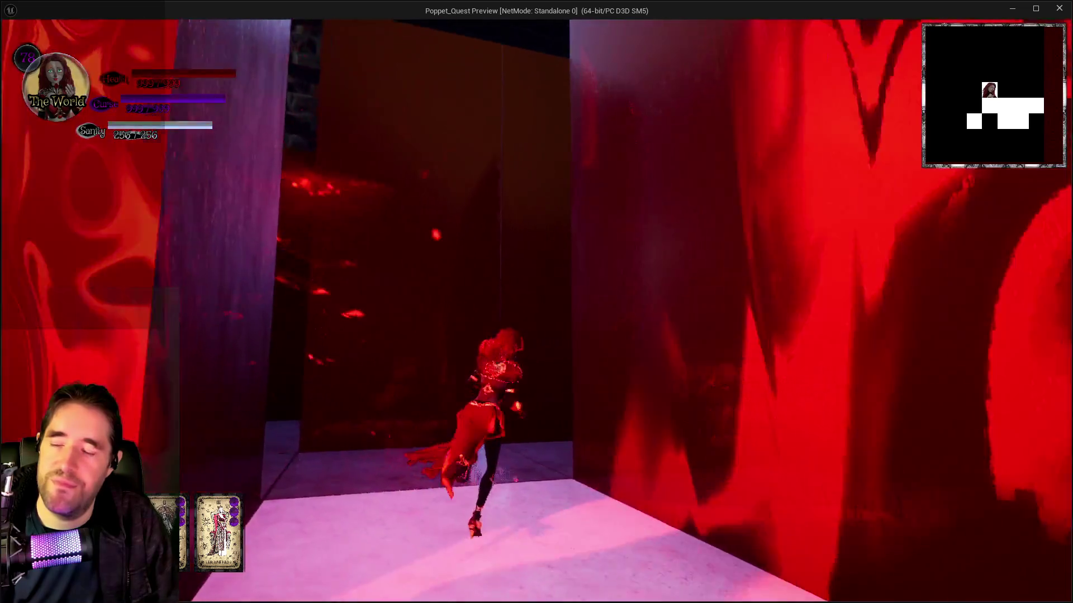
key("w")
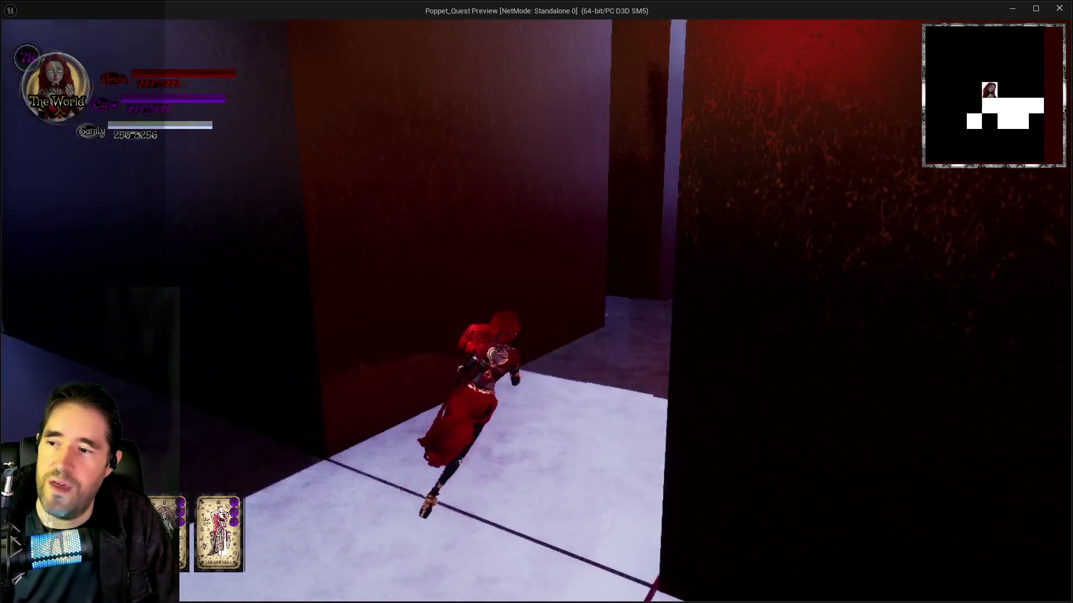
key("w")
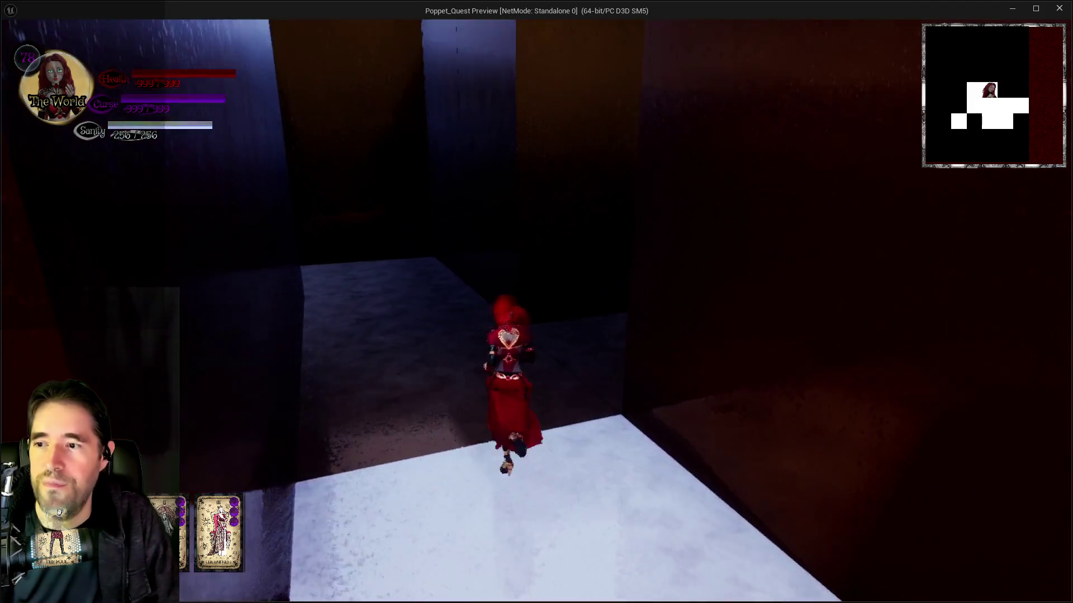
key("w")
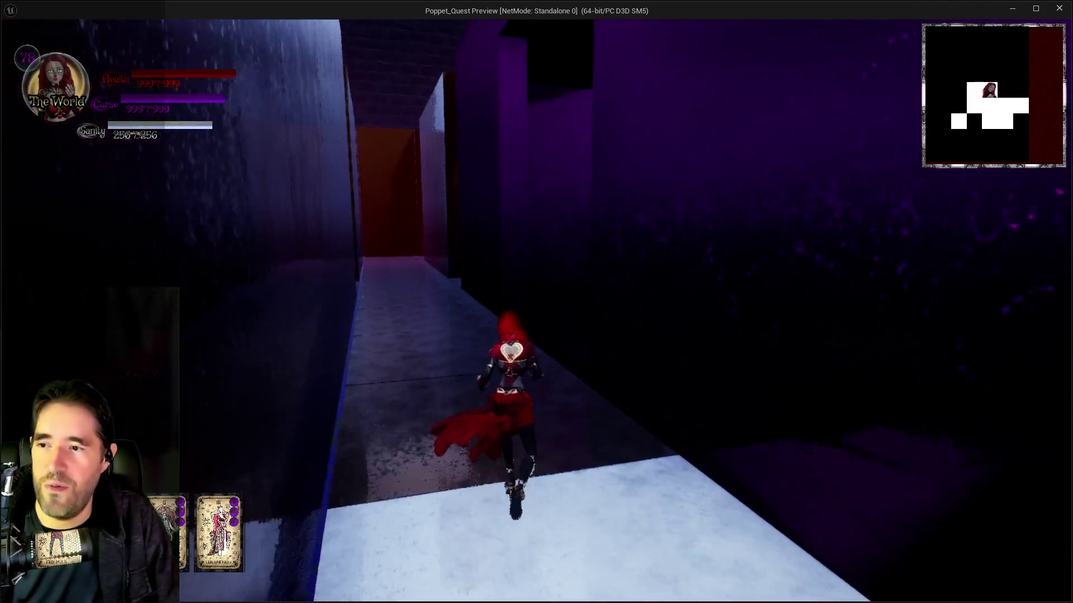
key("w")
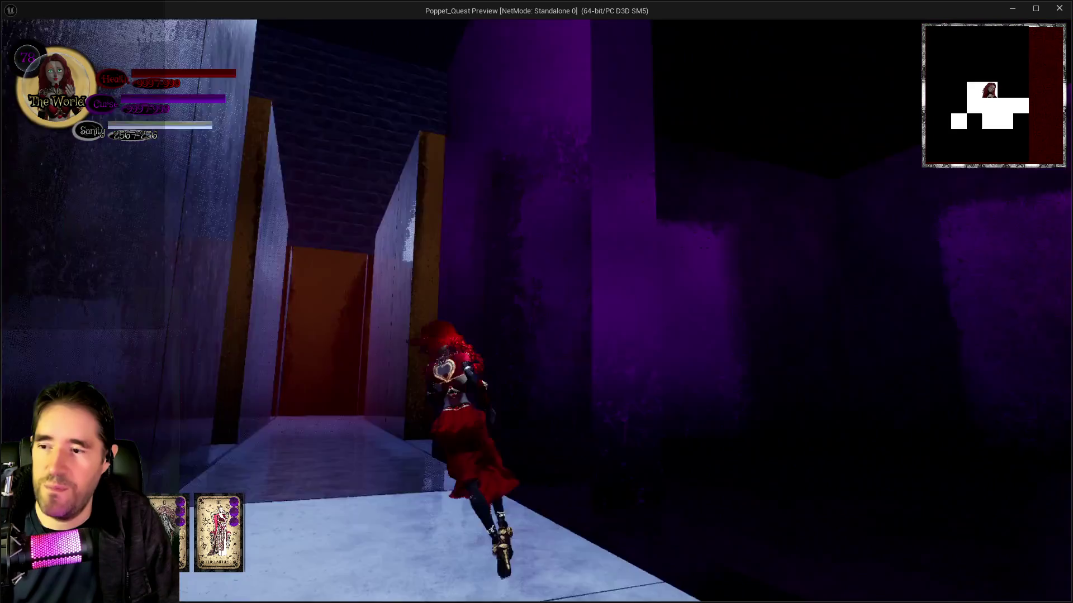
Navigate the lit corridors, glide into the red shaft, drop to the lower floor, then leave to the editor.
key("w")
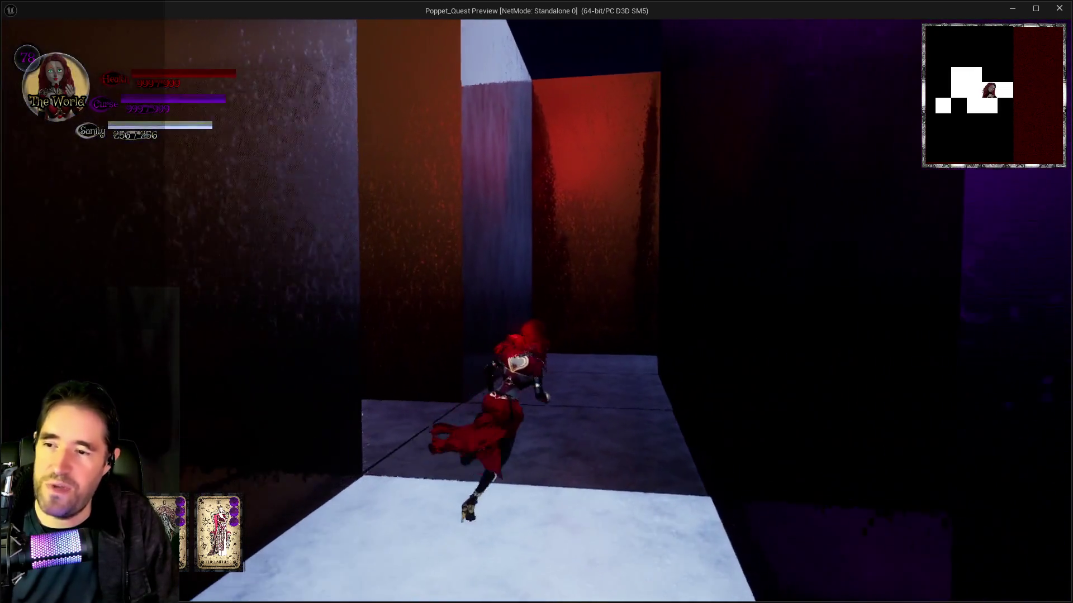
key("w")
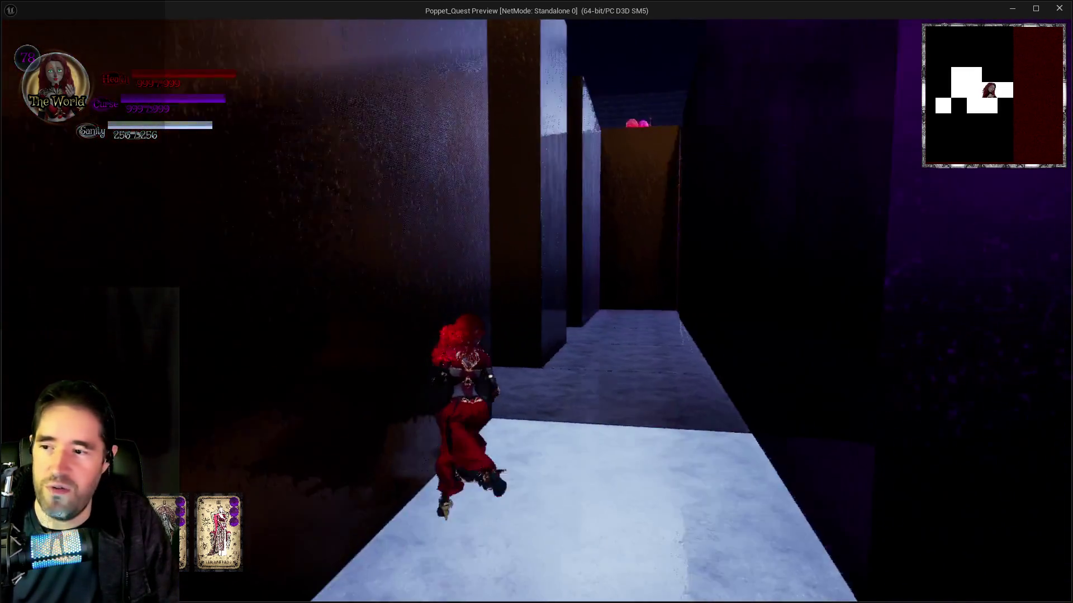
key("w")
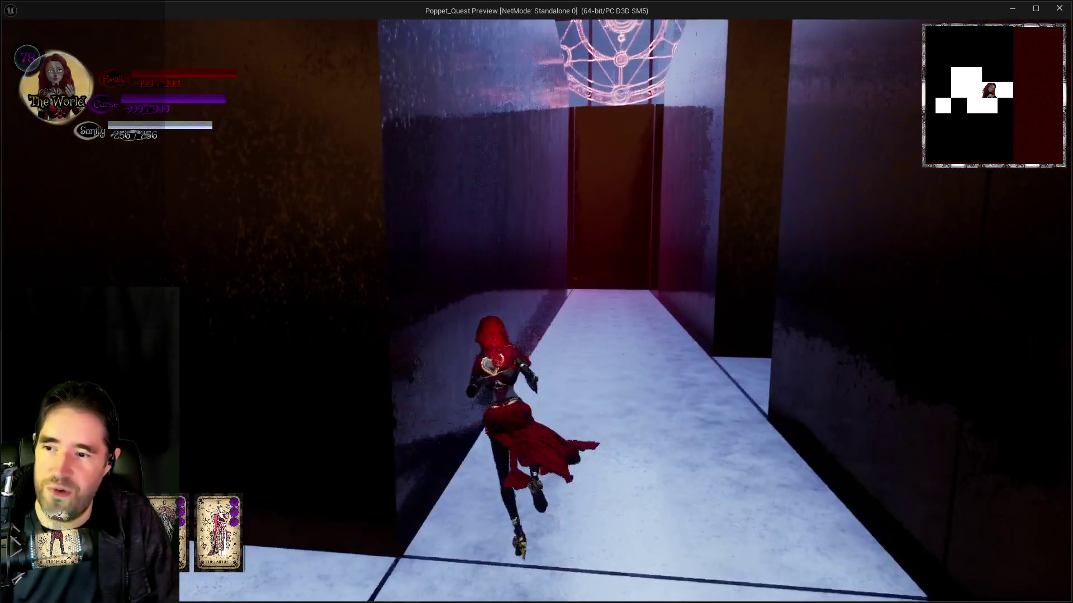
key("space")
key("space")
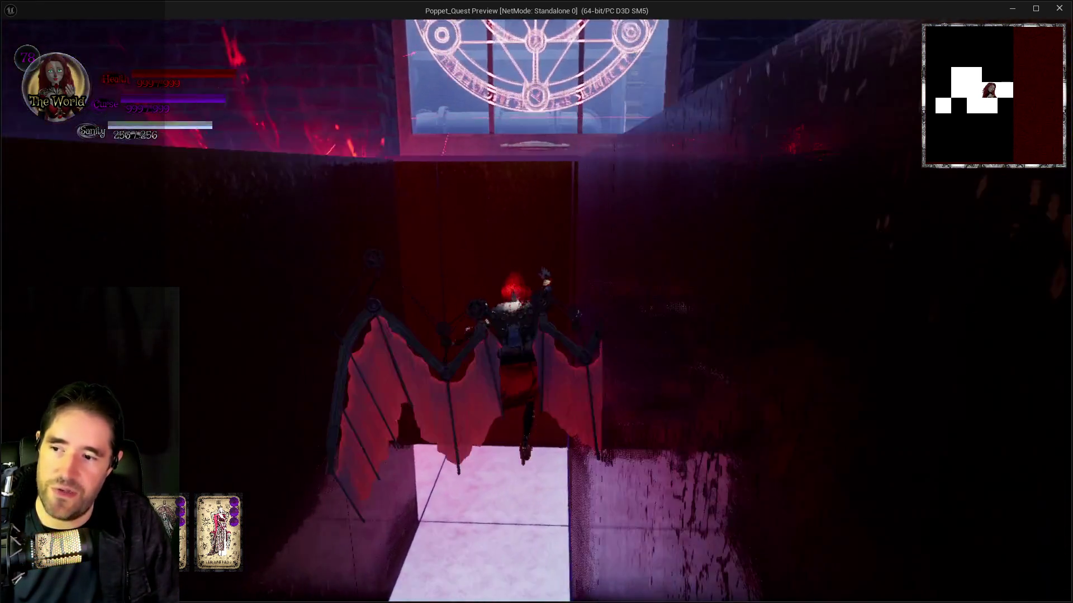
key("w")
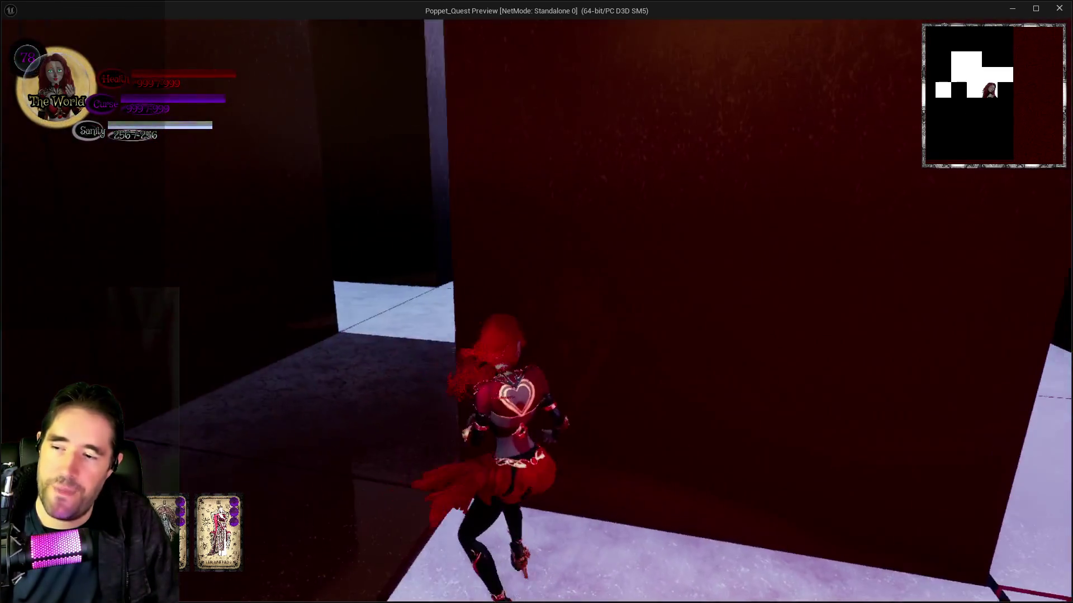
key("w")
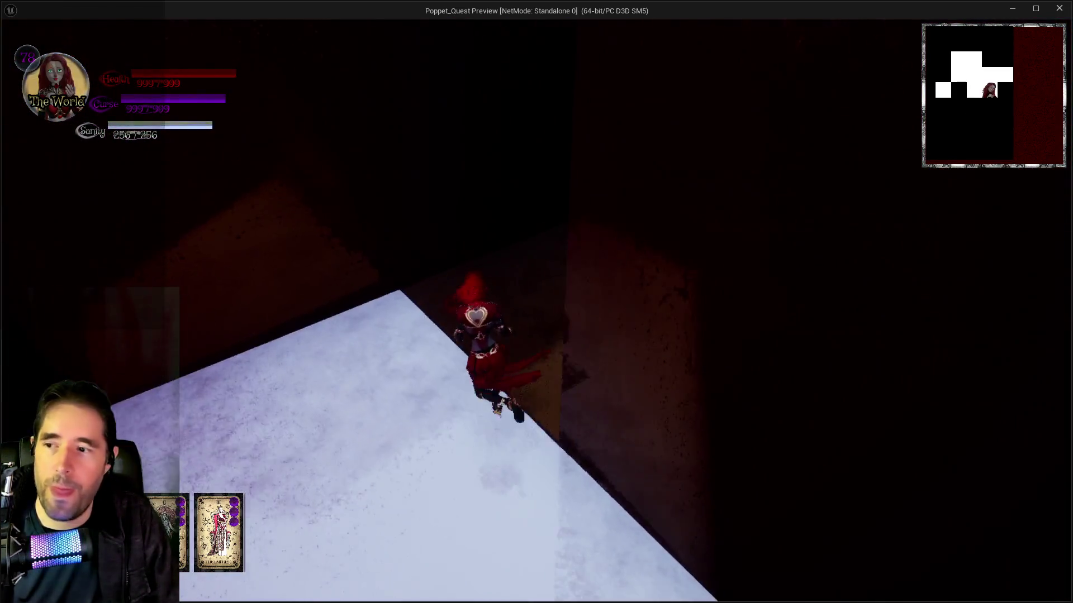
key("Escape")
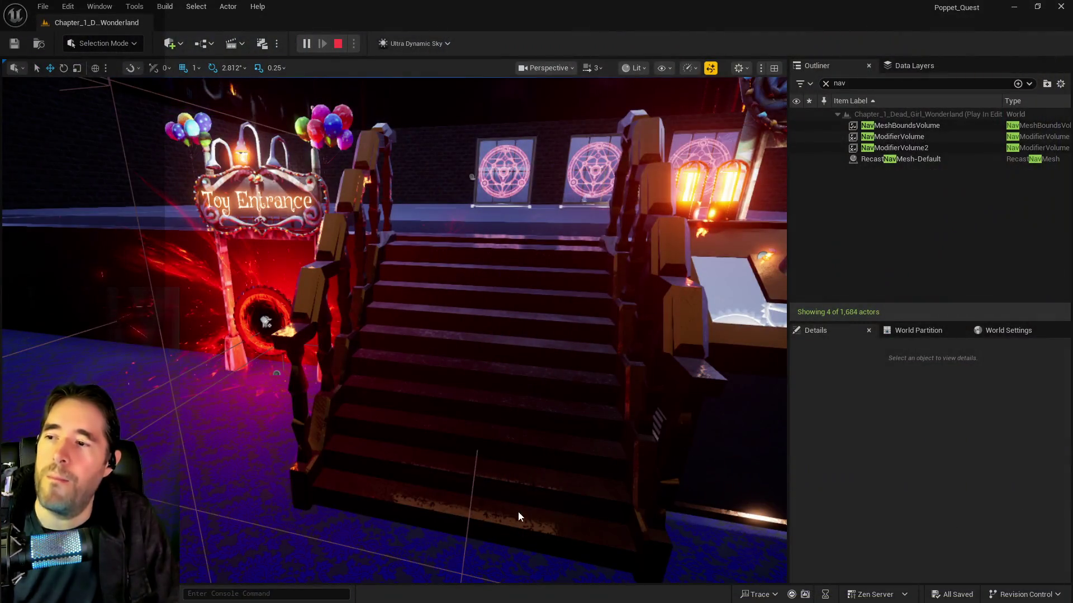
Stop play and fly the editor camera past the spiral staircase into the curtained room toward the card table.
key("w")
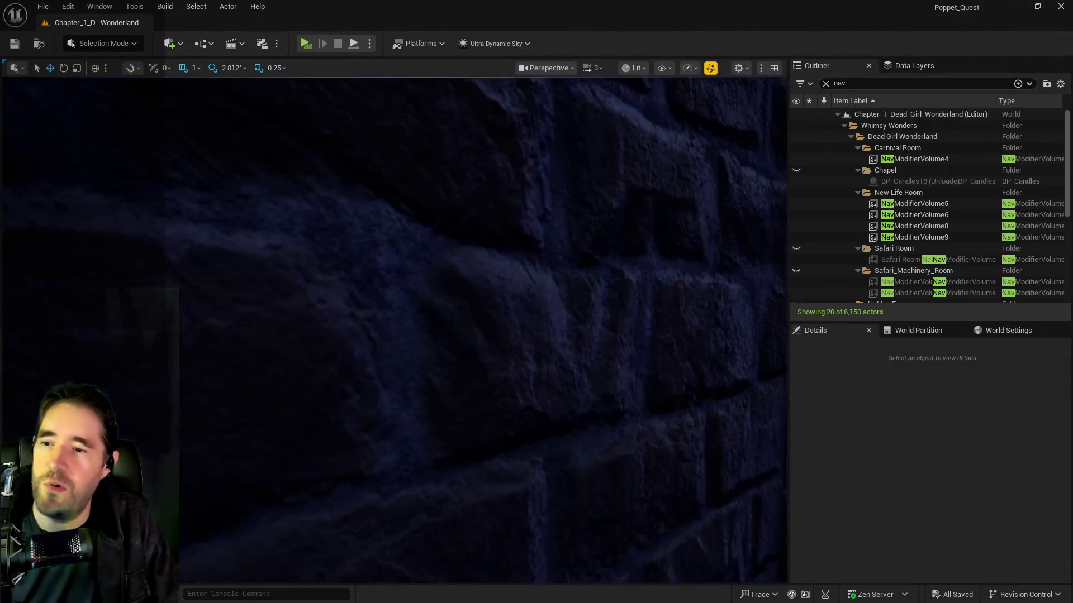
key("w")
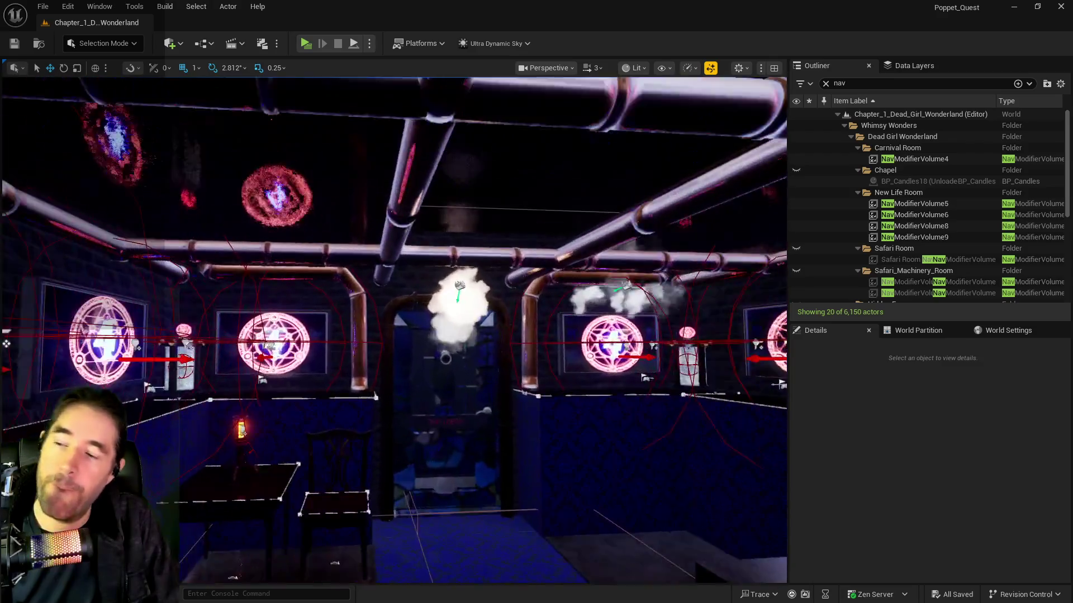
key("w")
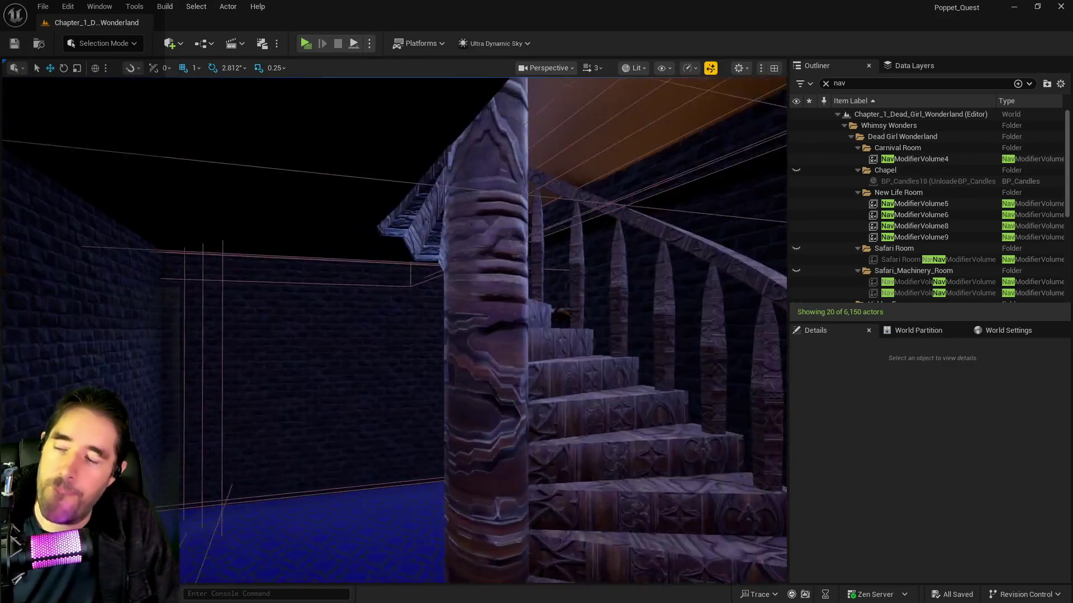
key("w")
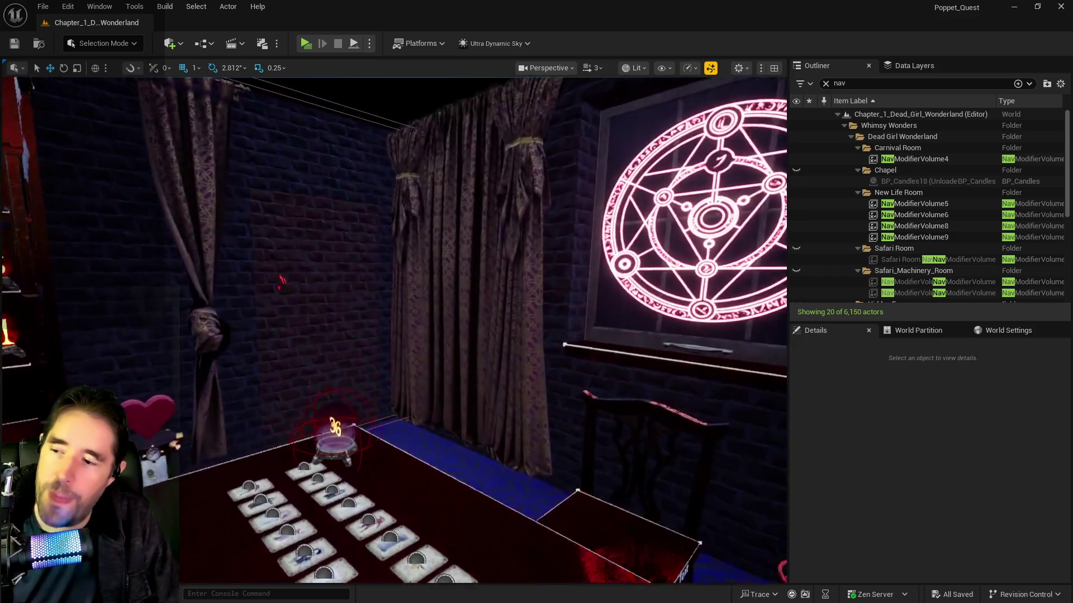
key("w")
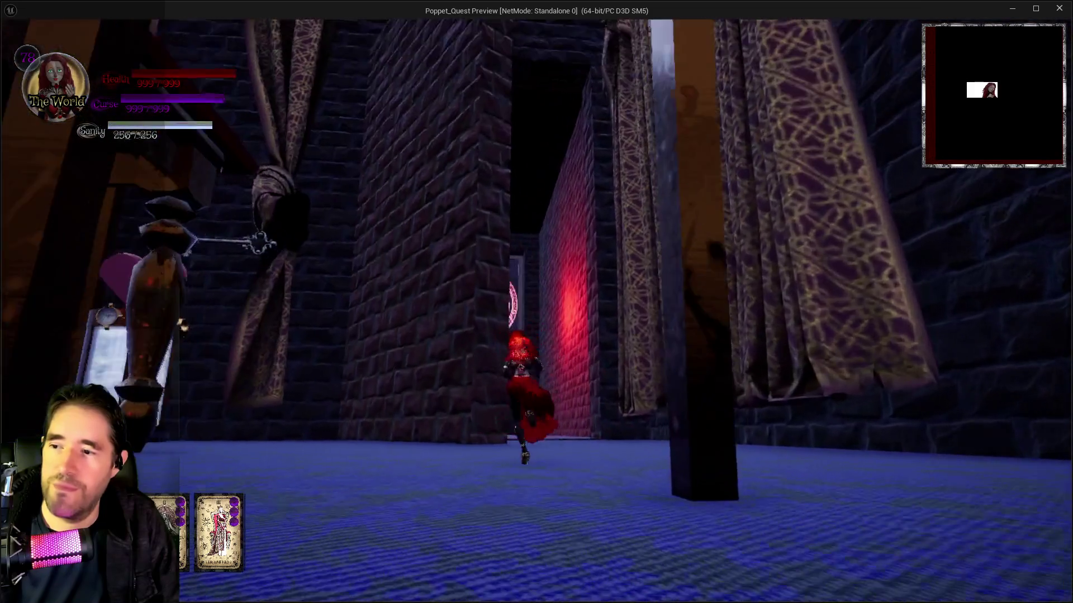
Walk through the Portal Room's portal ring into the Abandoned Entrance and toward the door, then stop play.
key("w")
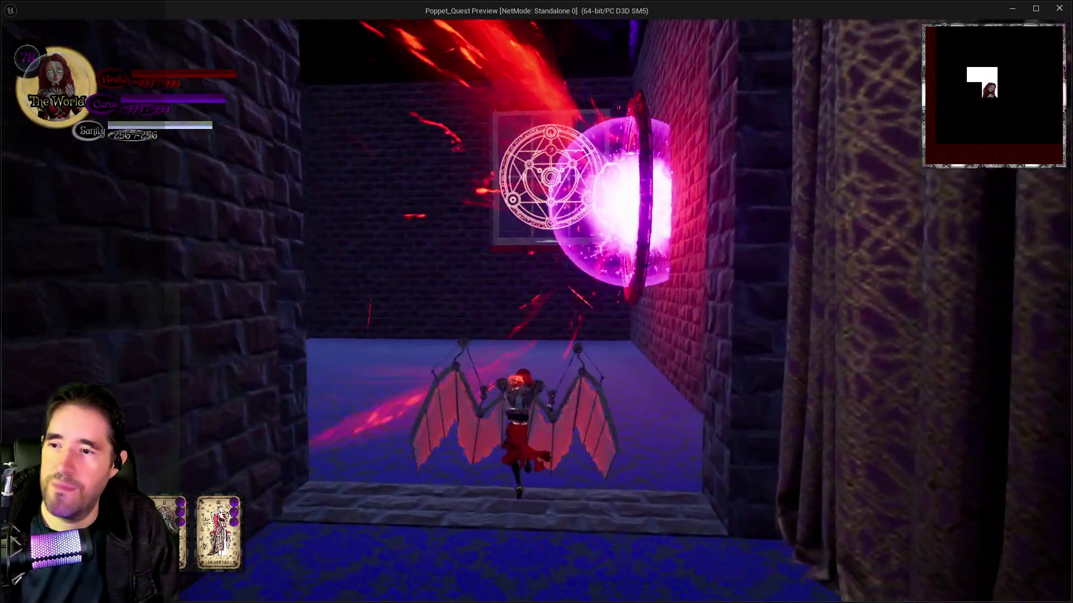
key("d")
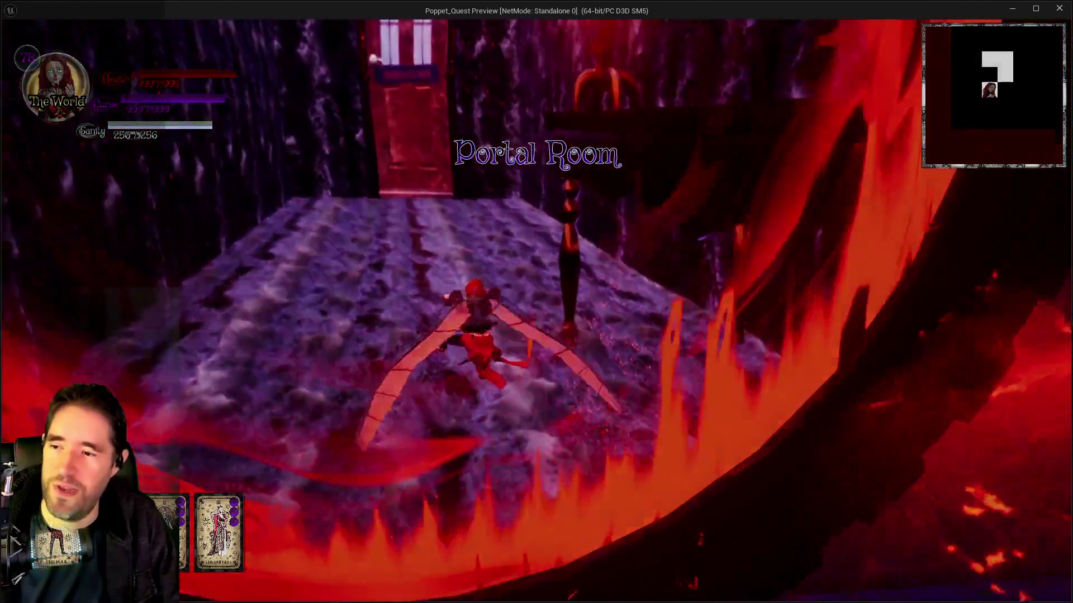
key("w")
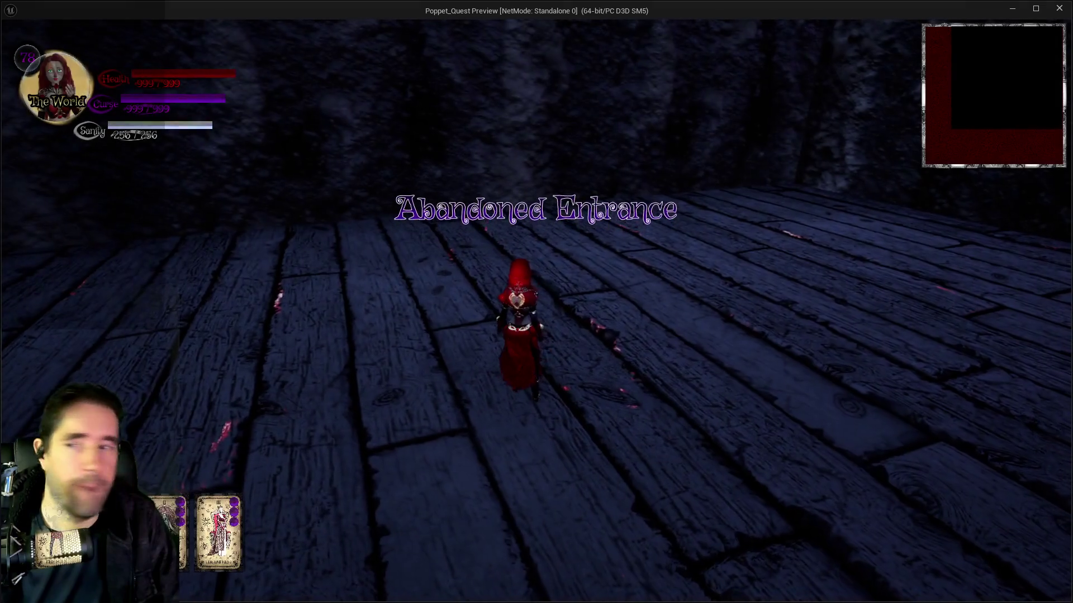
key("s")
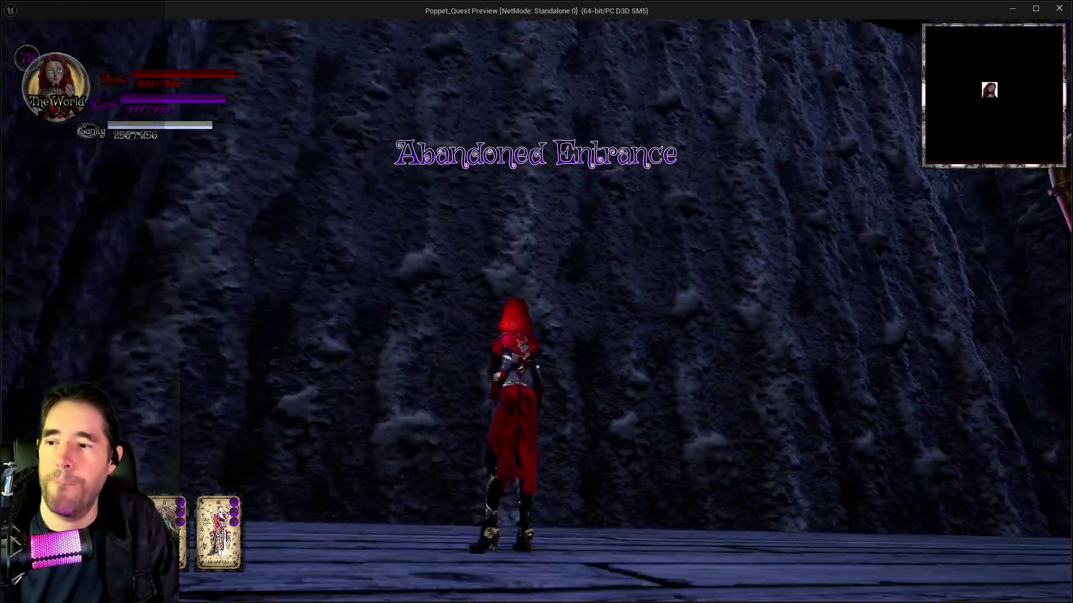
key("s")
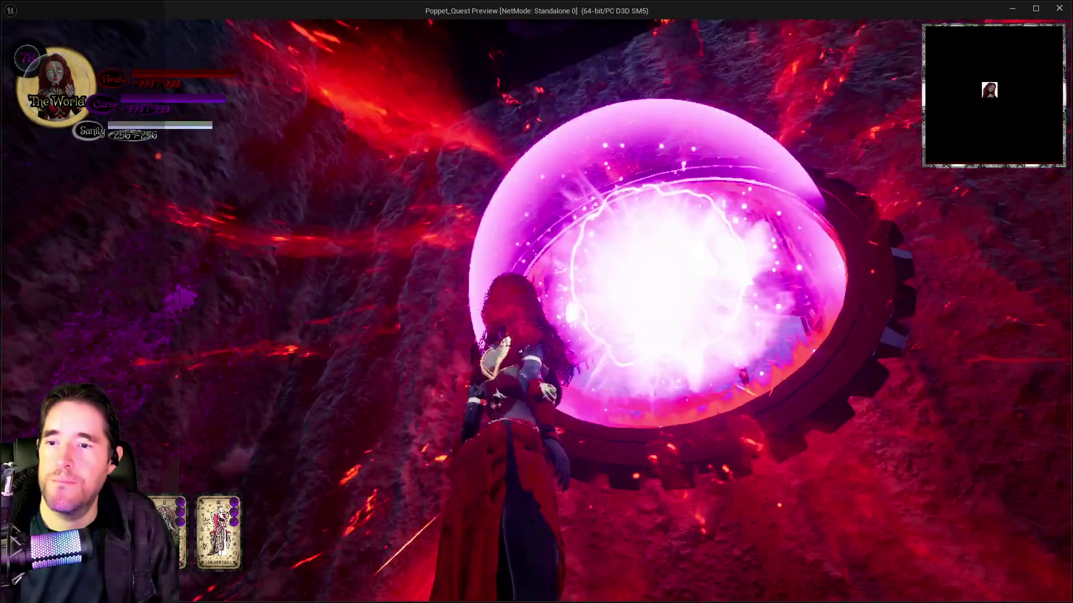
key("w")
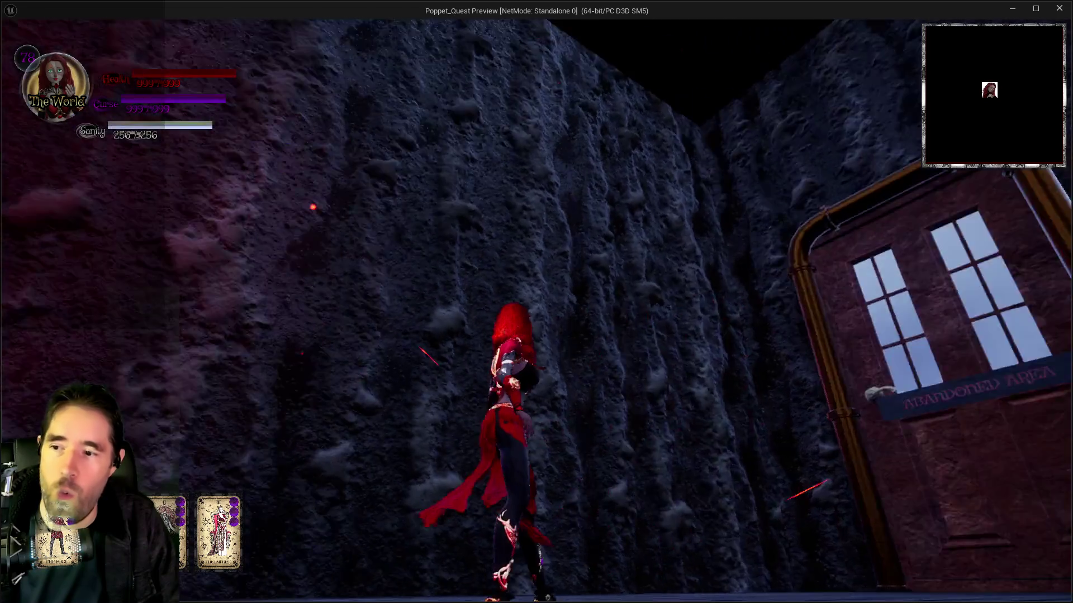
key("alt+Tab")
key("Escape")
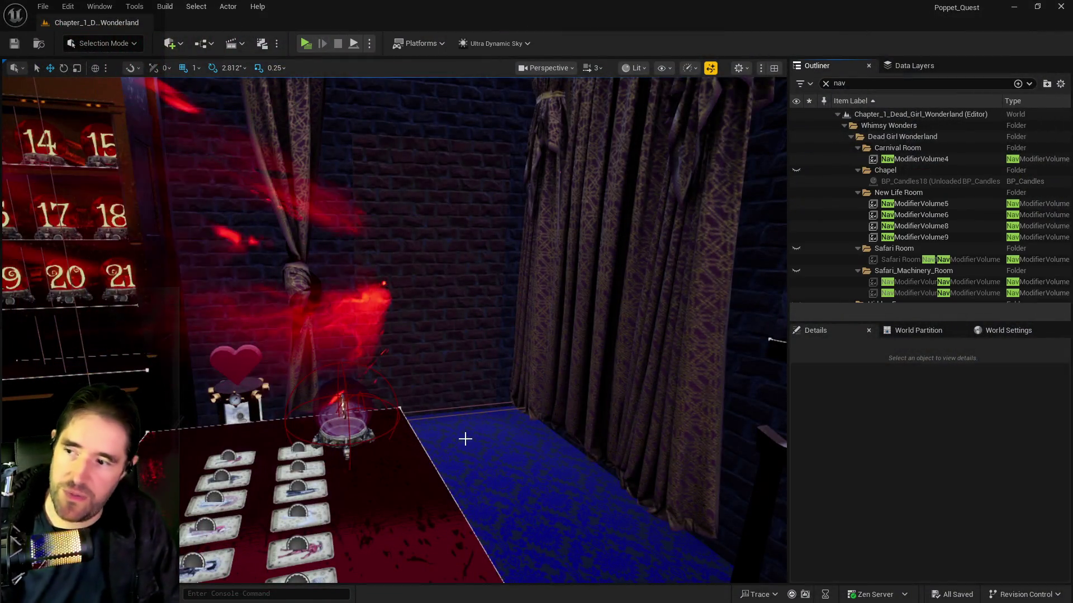
Fly the editor camera through the brick corridor, chessboard room and brick room, then rise high over the bar room.
key("w")
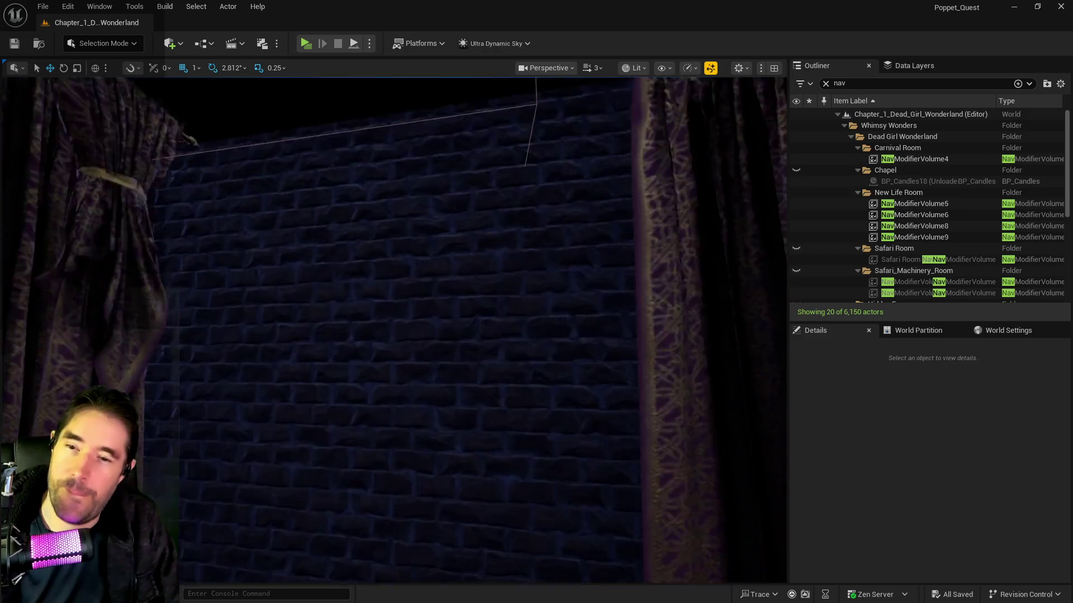
key("w")
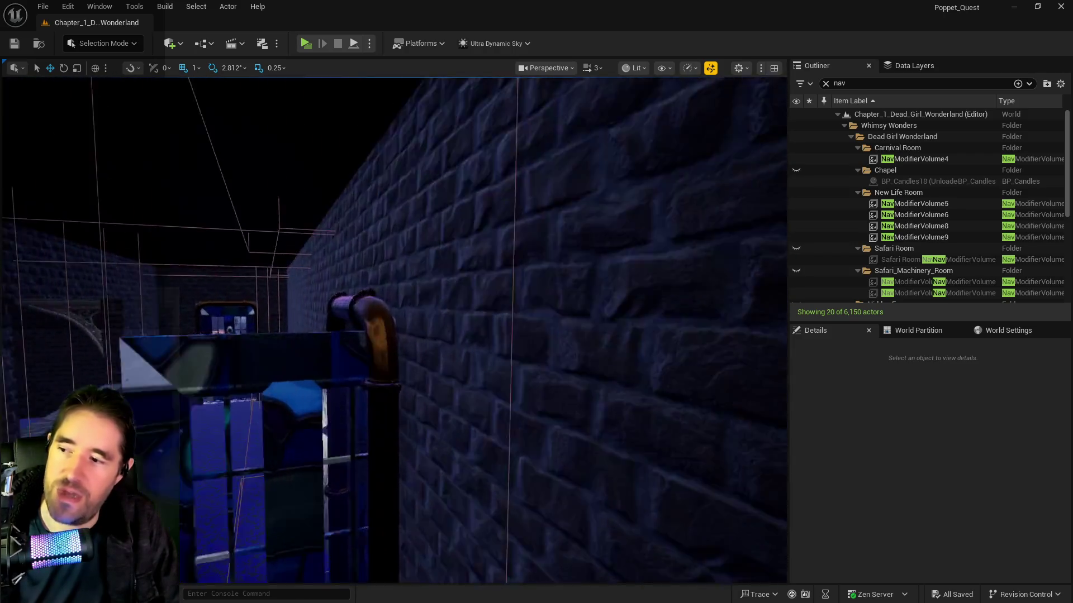
key("w")
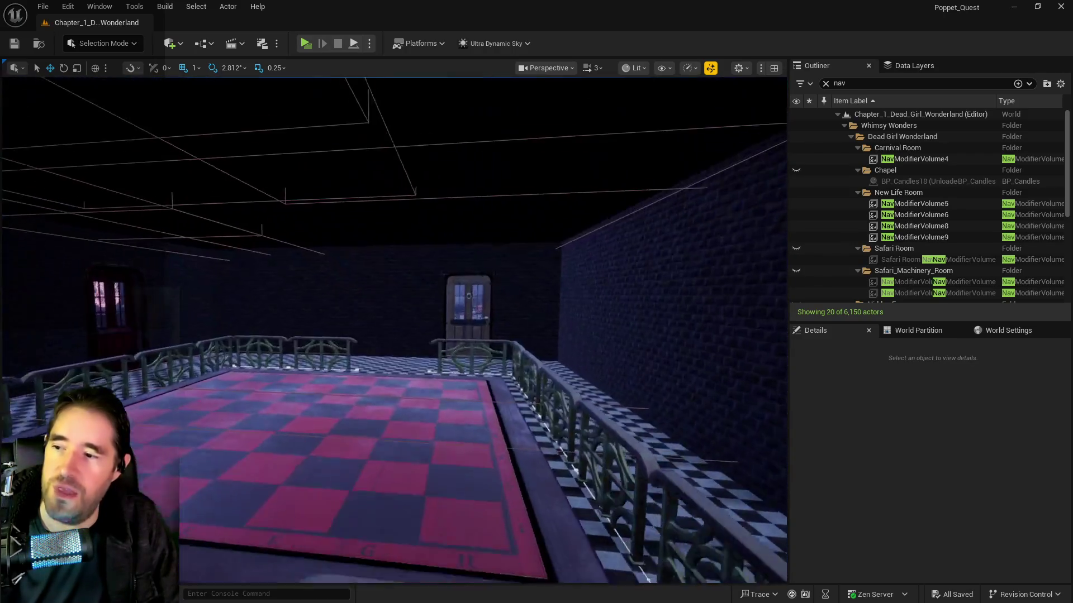
key("w")
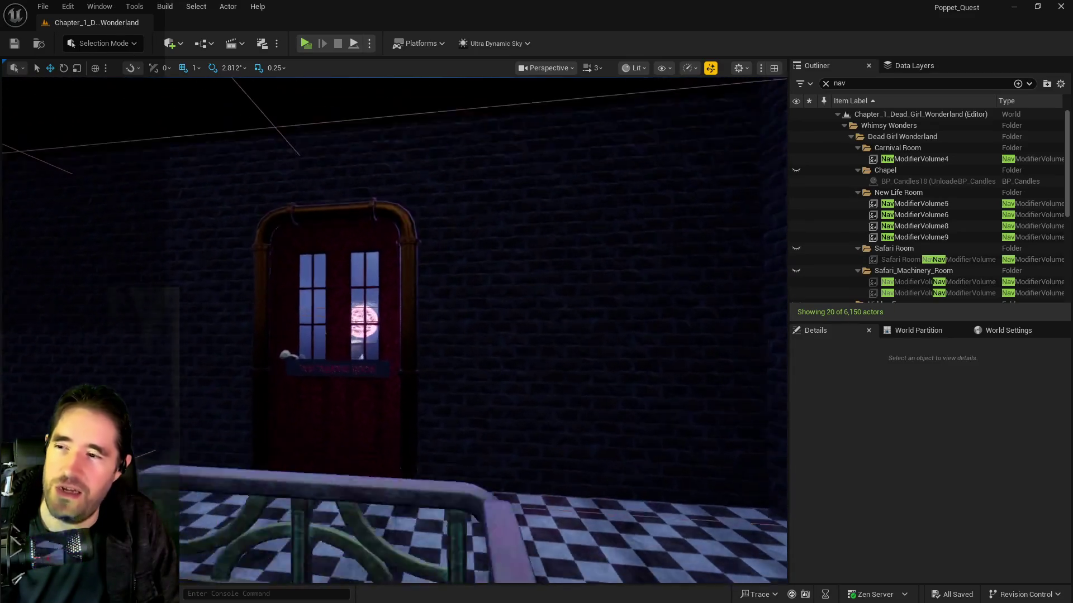
key("s")
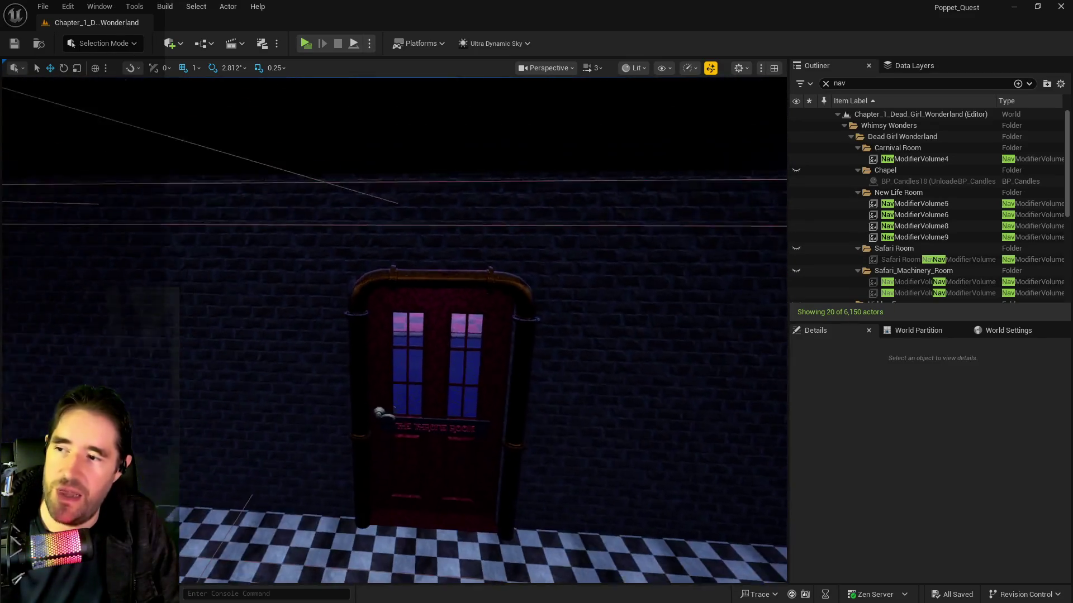
key("w")
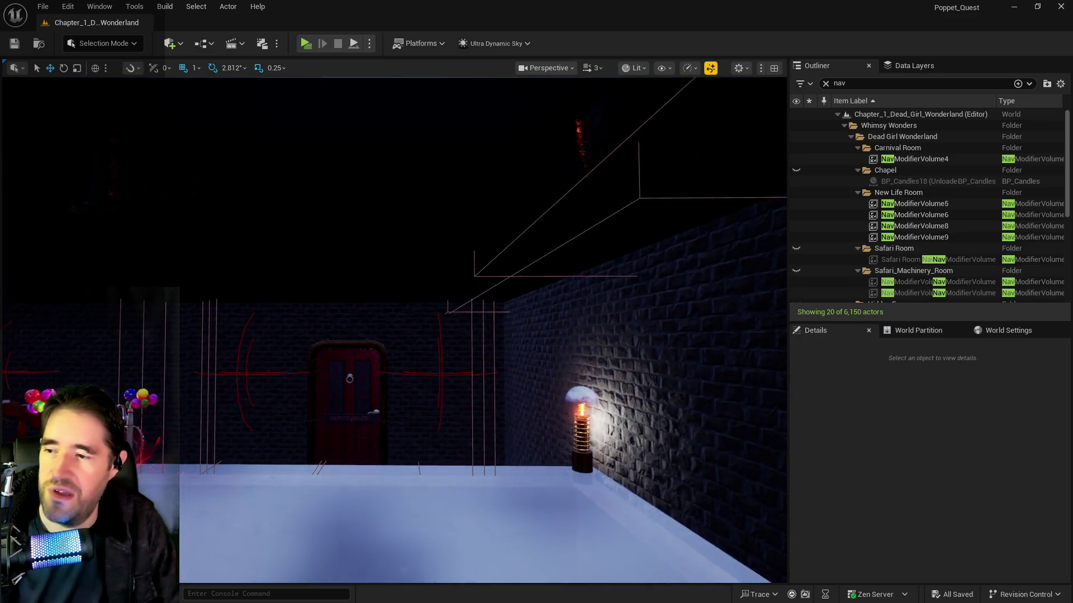
key("s")
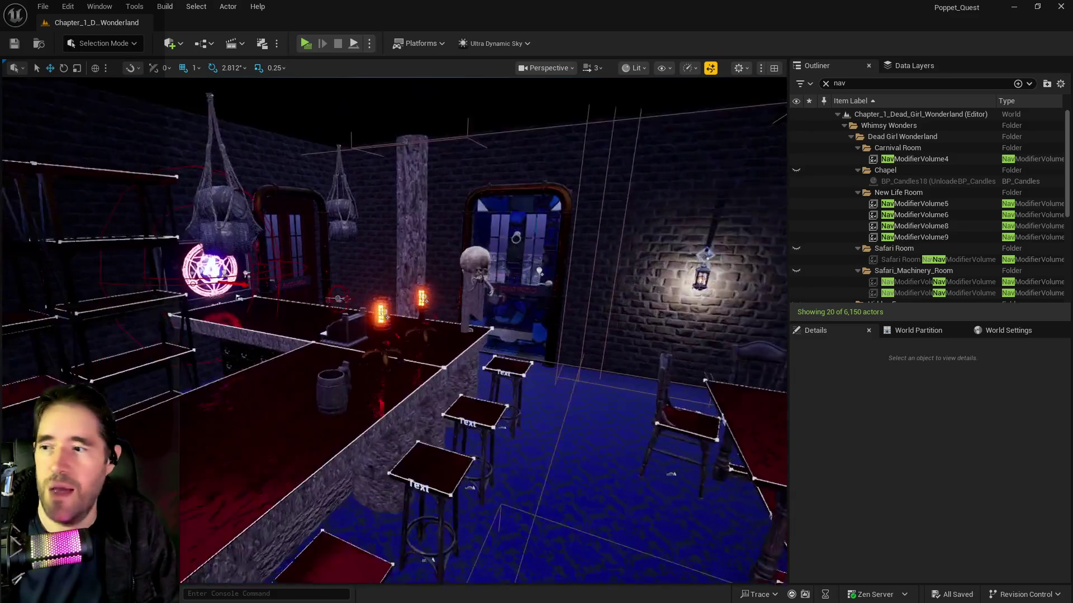
key("s")
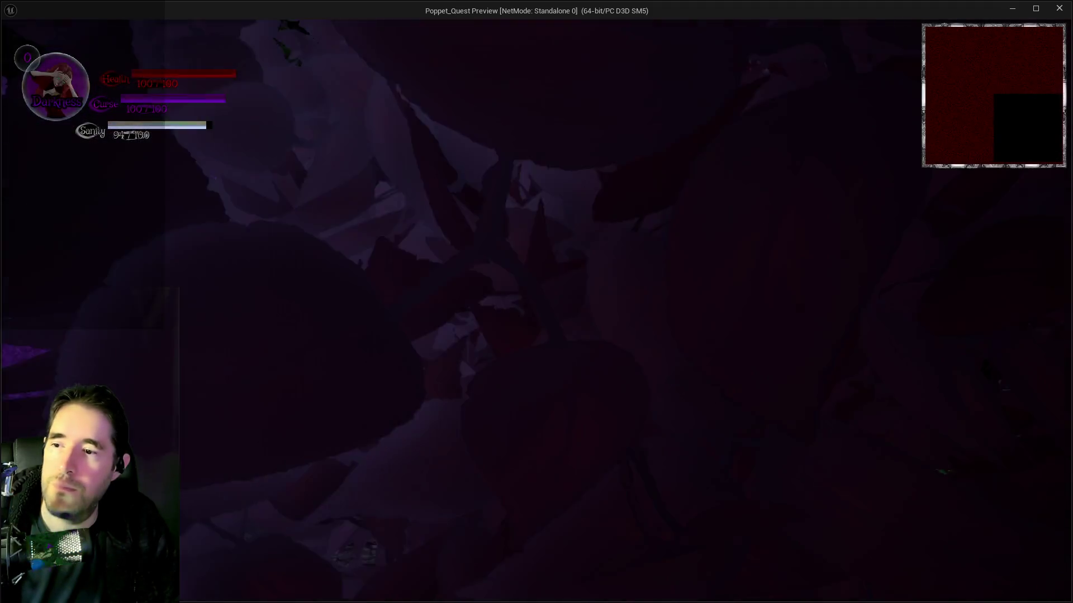
Run through the arch and across the stone bridge casting spells with E, then open the Floor Select map.
key("w")
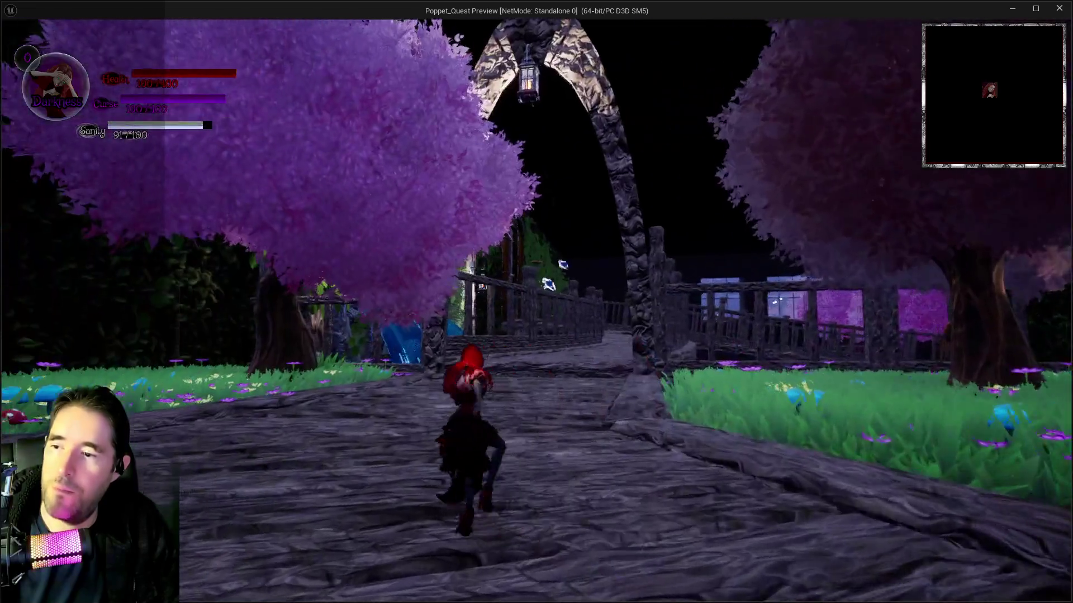
key("w")
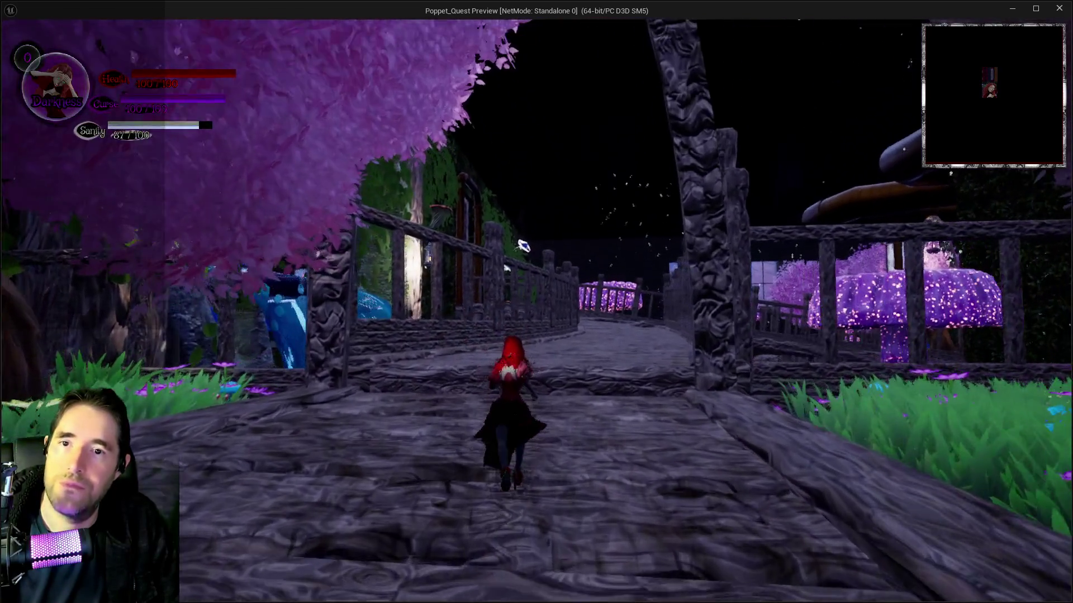
key("w")
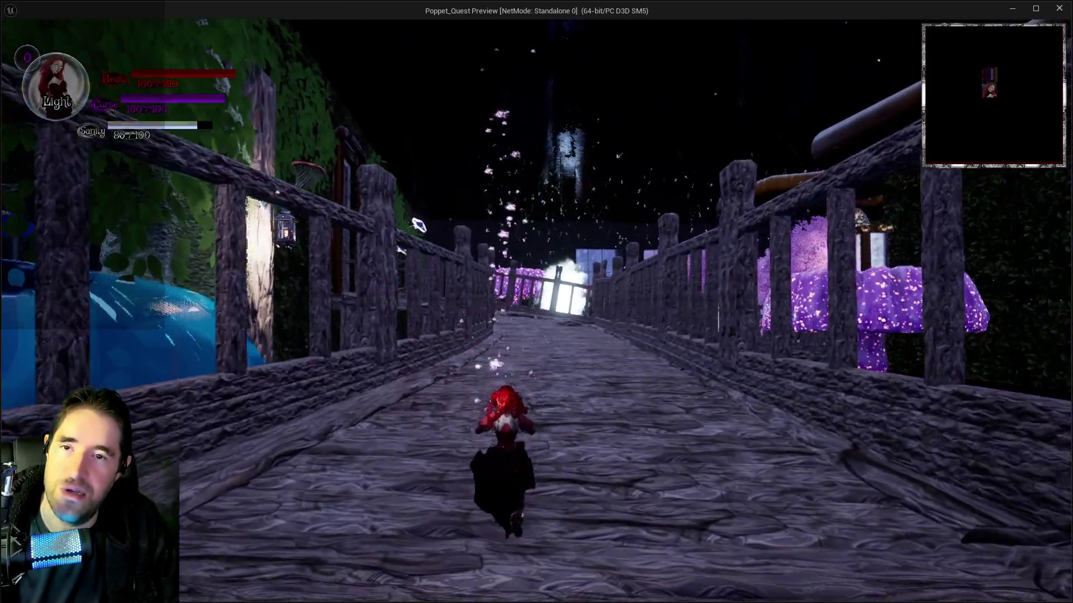
key("w")
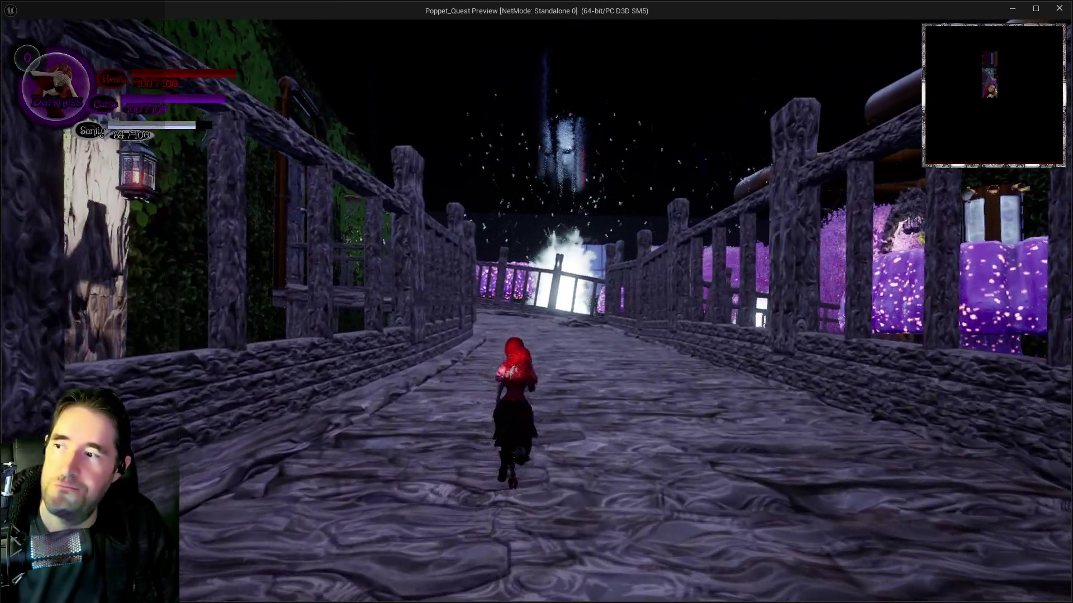
key("w")
key("e")
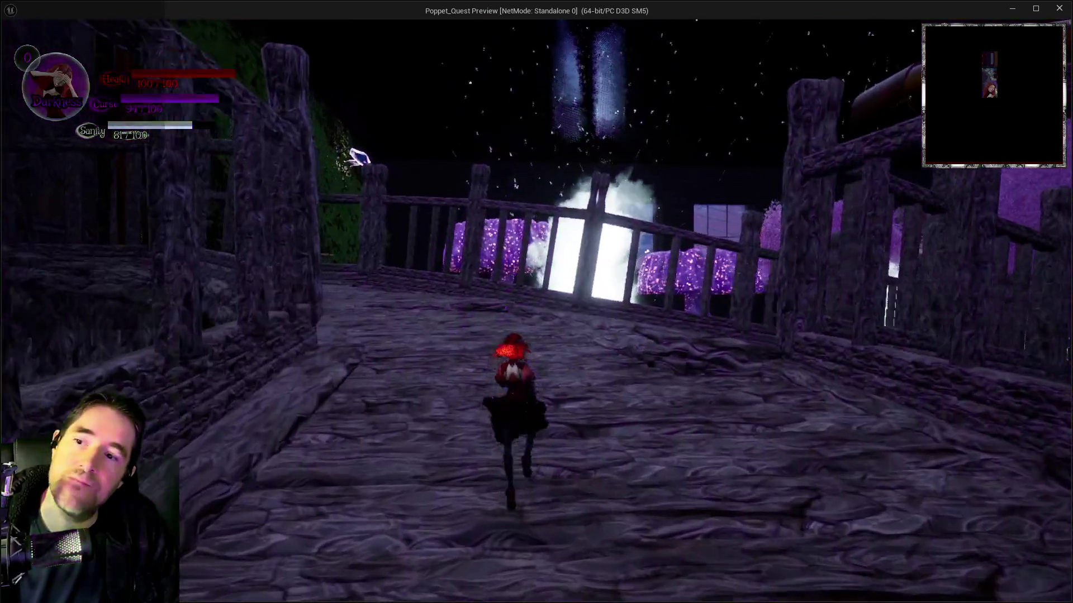
key("w")
key("w")
key("e")
key("w")
key("m")
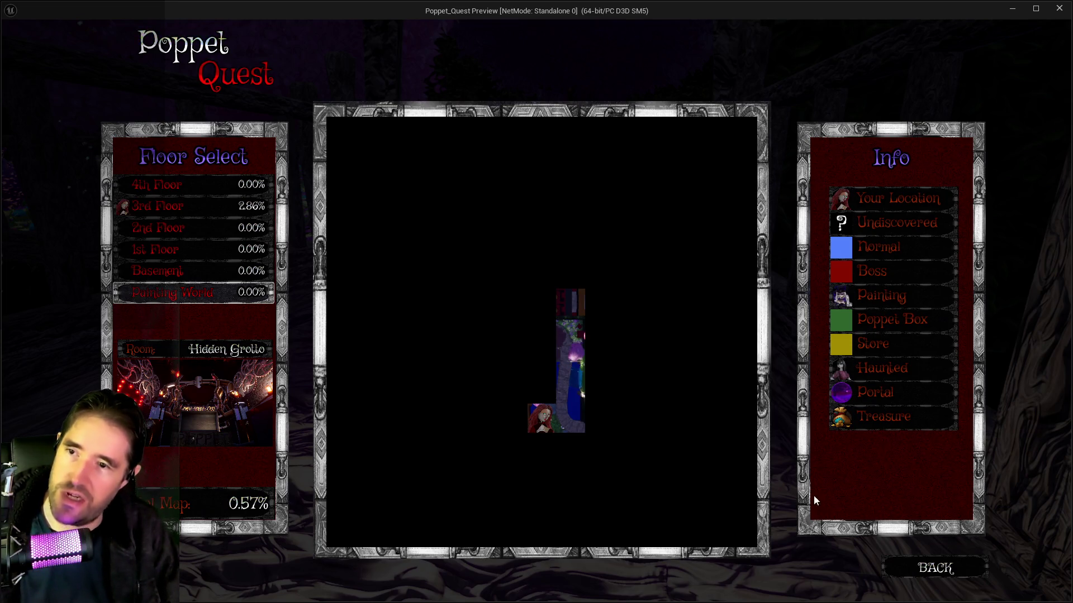
Close the floor map and browse the Paintings and another category in Collectibles.
left_click(938, 568)
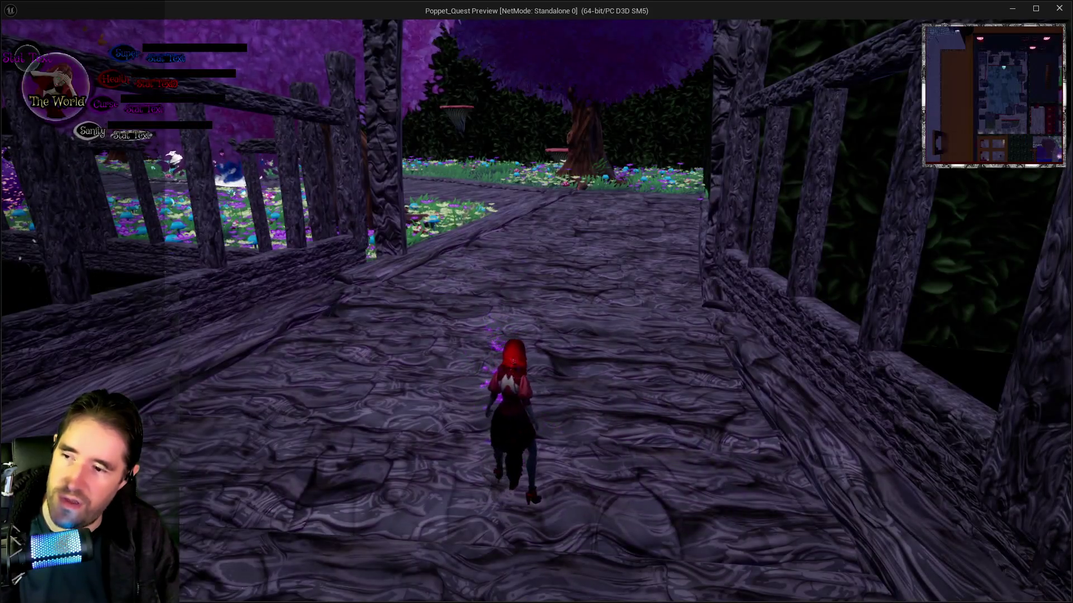
key("Escape")
left_click(645, 321)
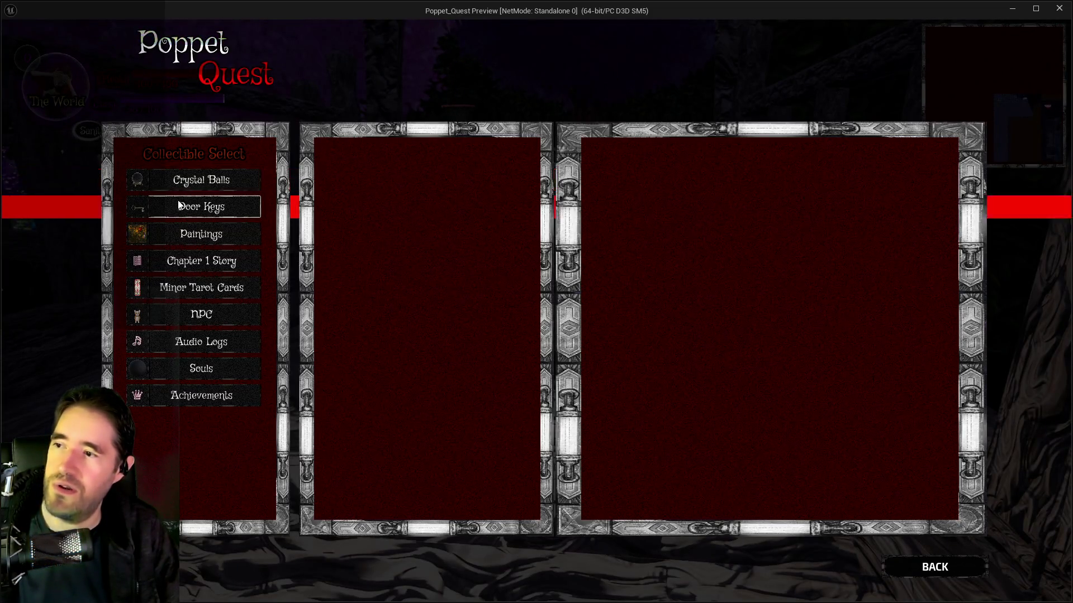
left_click(169, 238)
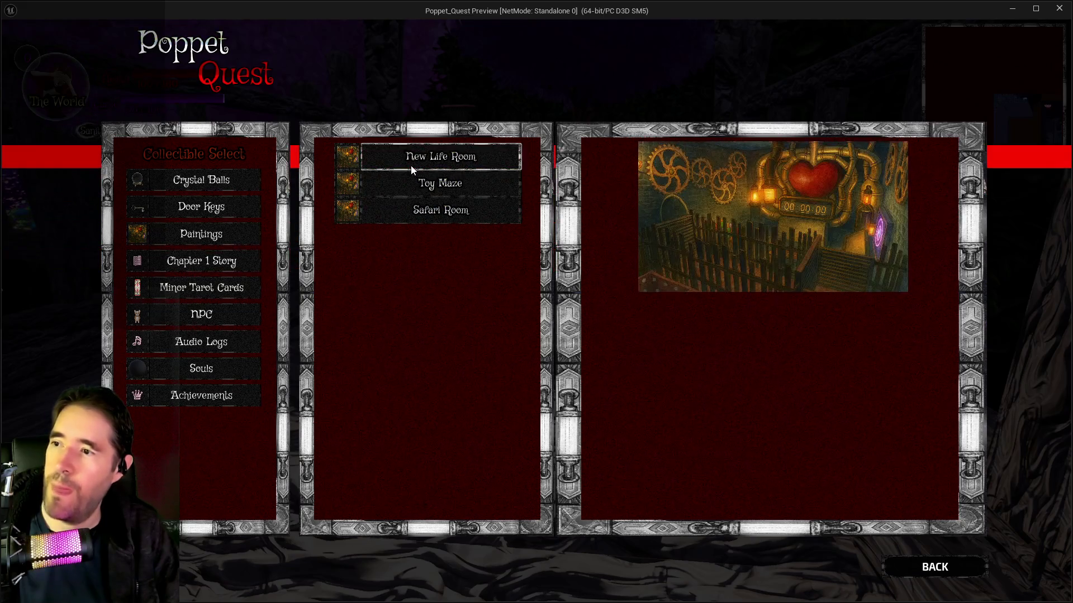
left_click(206, 291)
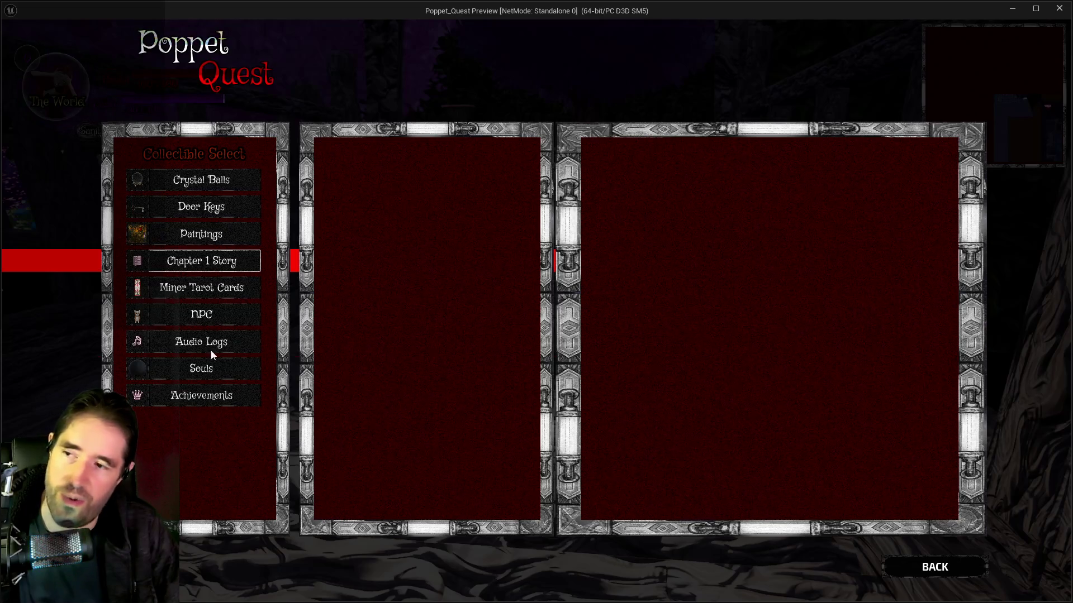
Return to the pause menu, resume the game, and hand control back to the editor.
left_click(904, 572)
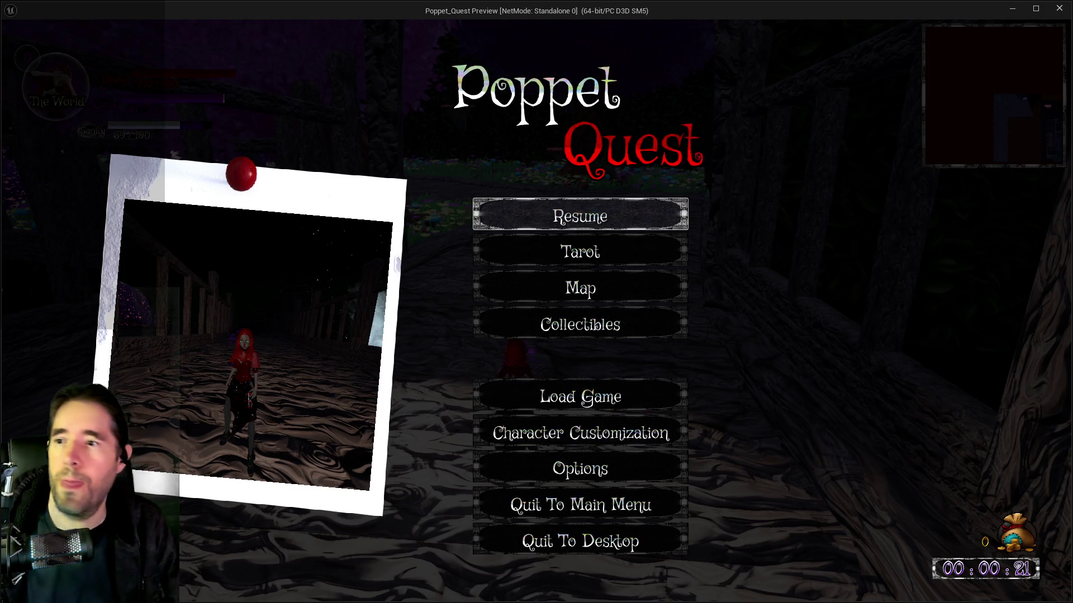
left_click(580, 217)
key("shift+F1")
Stop play and unload the selected DL_C3 data layers in the Data Layers list.
key("alt+Tab")
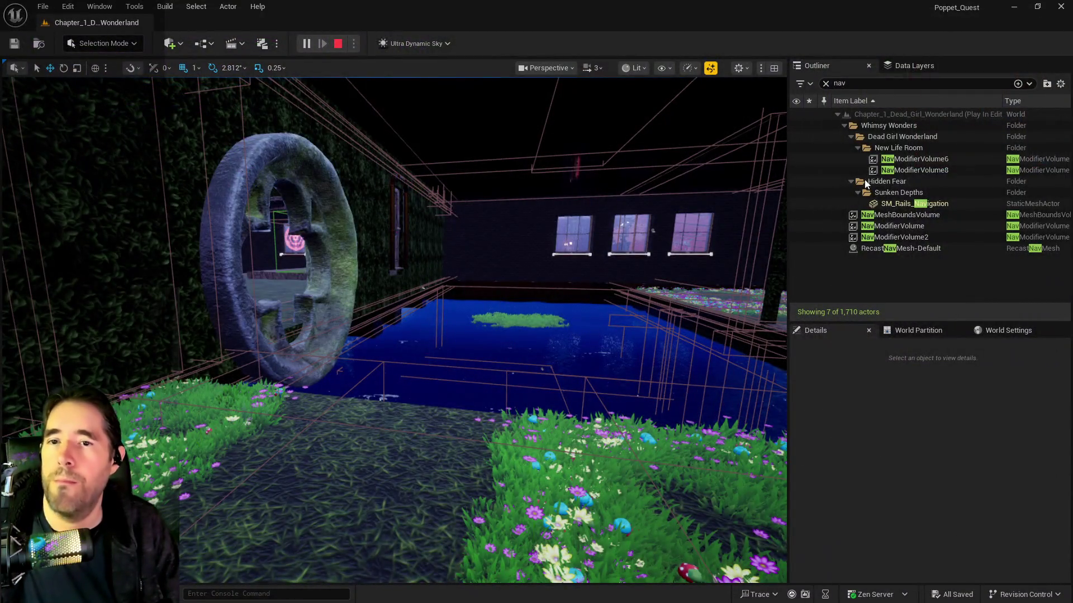
key("Escape")
left_click(910, 69)
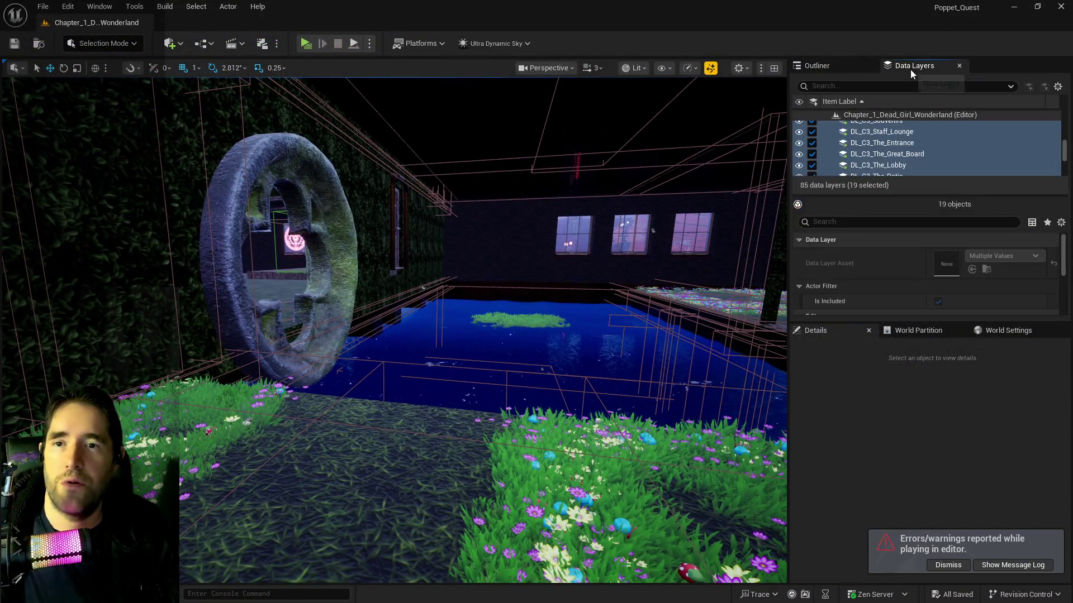
left_click(813, 133)
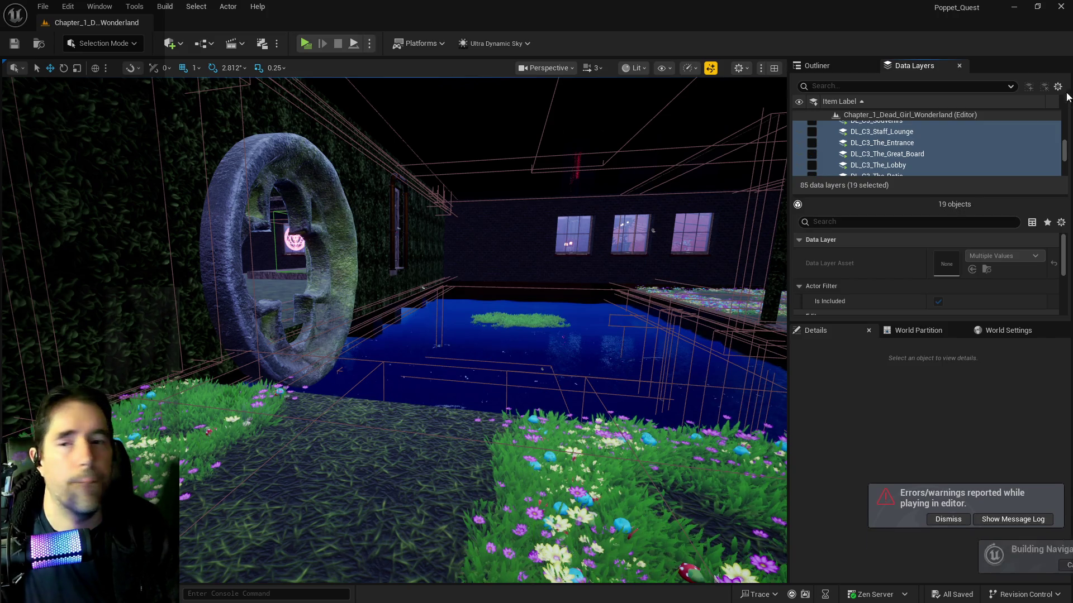
scroll(889, 137, "down", 5)
scroll(876, 146, "up", 2)
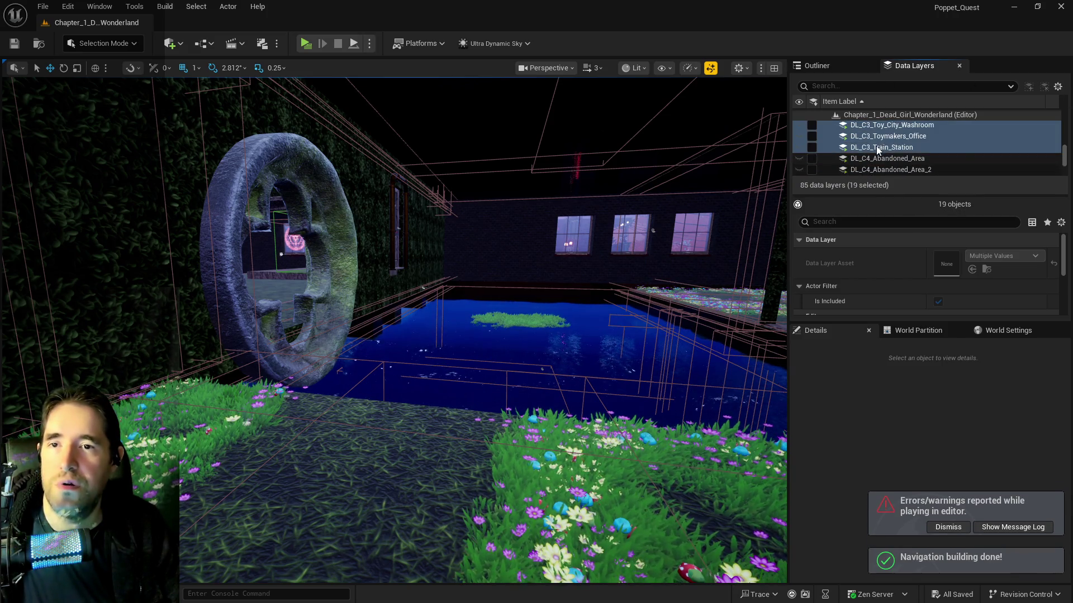
Select the DL_C4_Abandoned_Area through DL_Floor_4_Building data layers to load them in the editor.
left_click(871, 158)
scroll(870, 162, "down", 3)
scroll(870, 164, "down", 3)
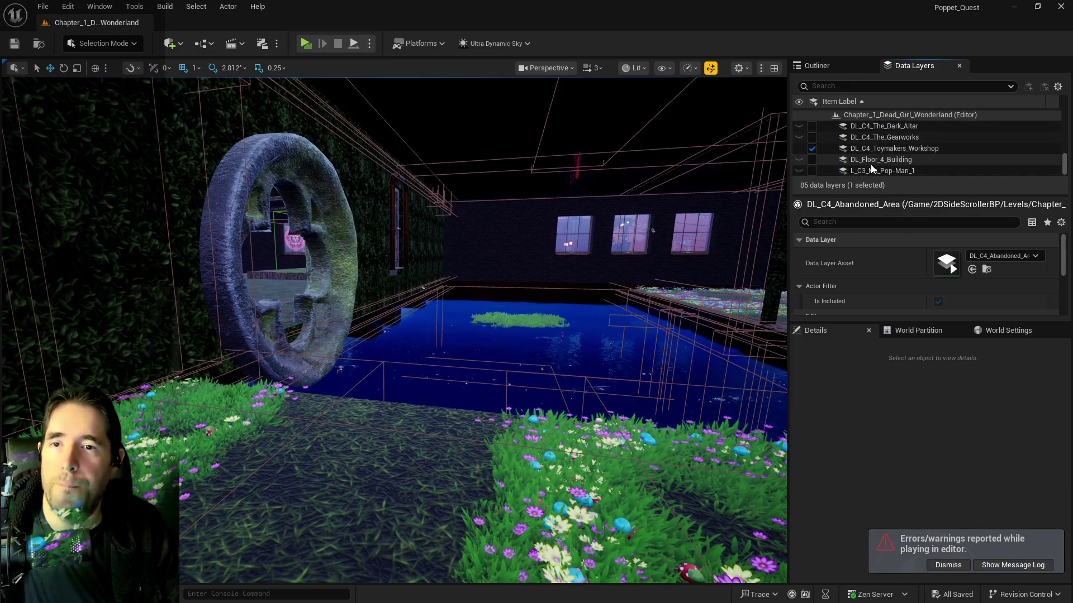
left_click(870, 159, "shift")
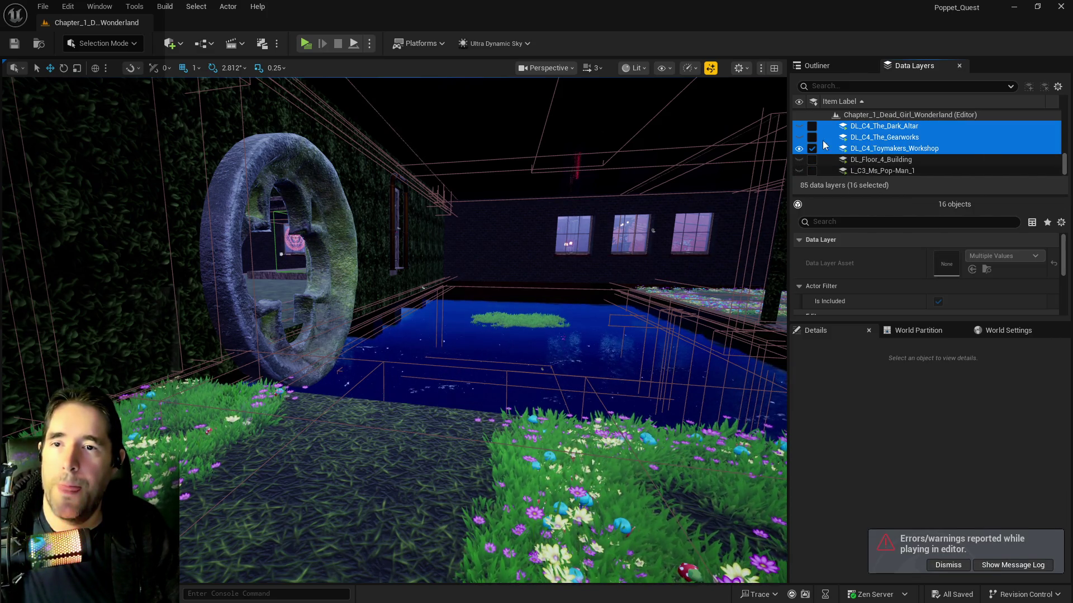
scroll(870, 158, "up", 4)
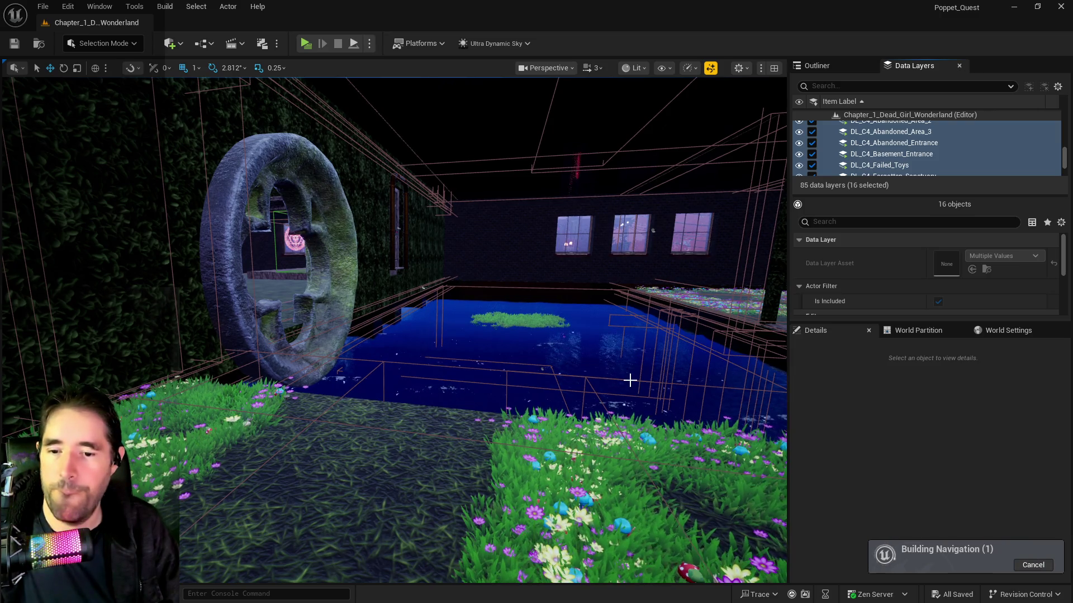
mouse_move(557, 365)
left_mouse_down()
mouse_move(557, 391)
mouse_move(615, 375)
mouse_move(614, 402)
mouse_move(603, 369)
mouse_move(569, 391)
mouse_move(514, 363)
mouse_move(440, 109)
left_mouse_up()
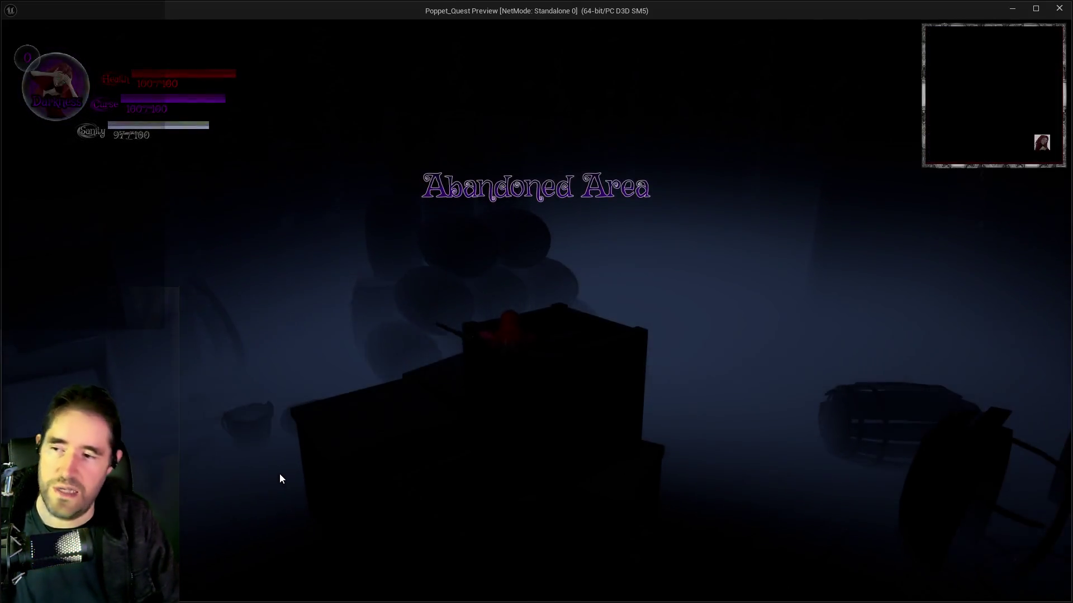
Run past the barrels, jumping crates and gliding down into the foggy lower room.
left_click(279, 474)
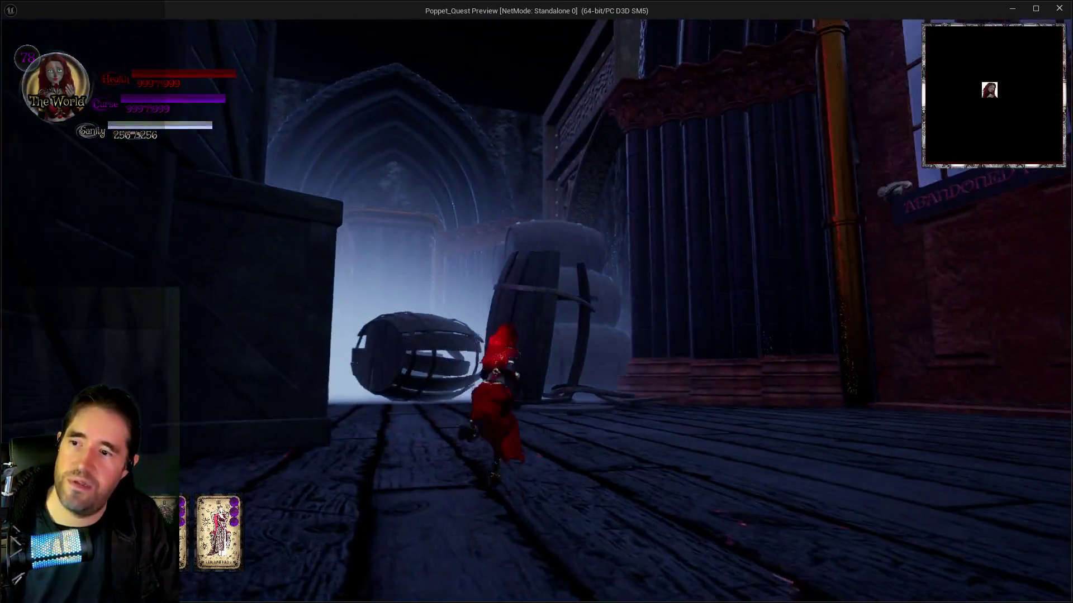
key("w")
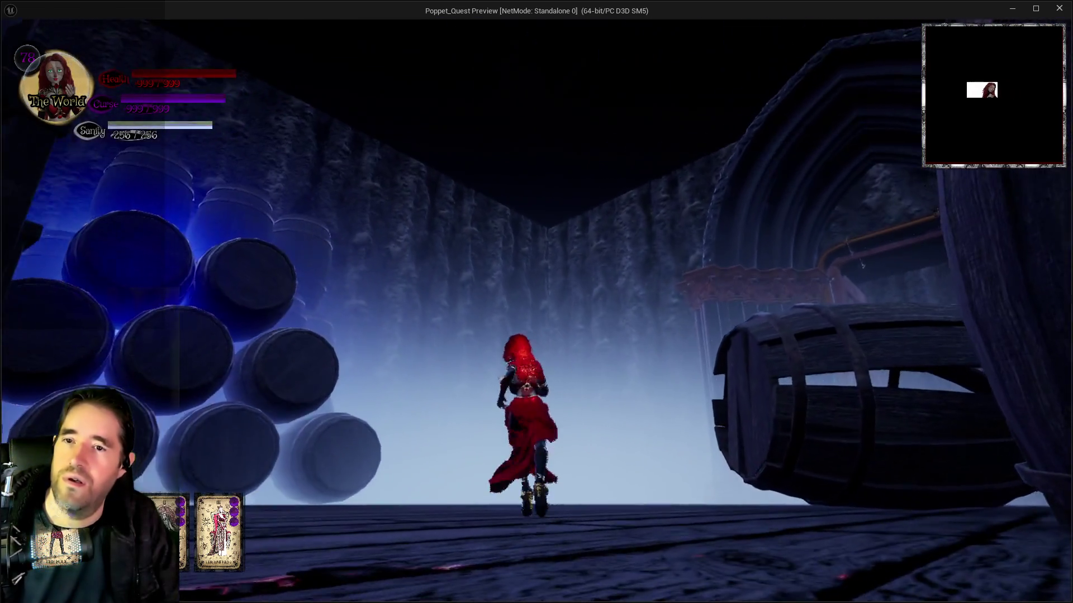
key("space")
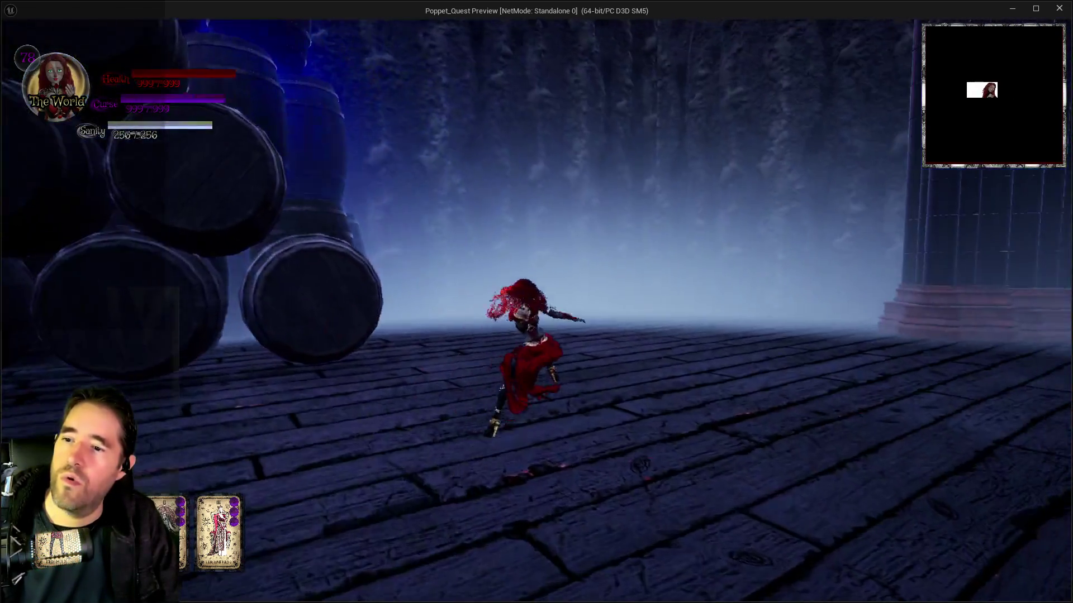
key("space")
key("space")
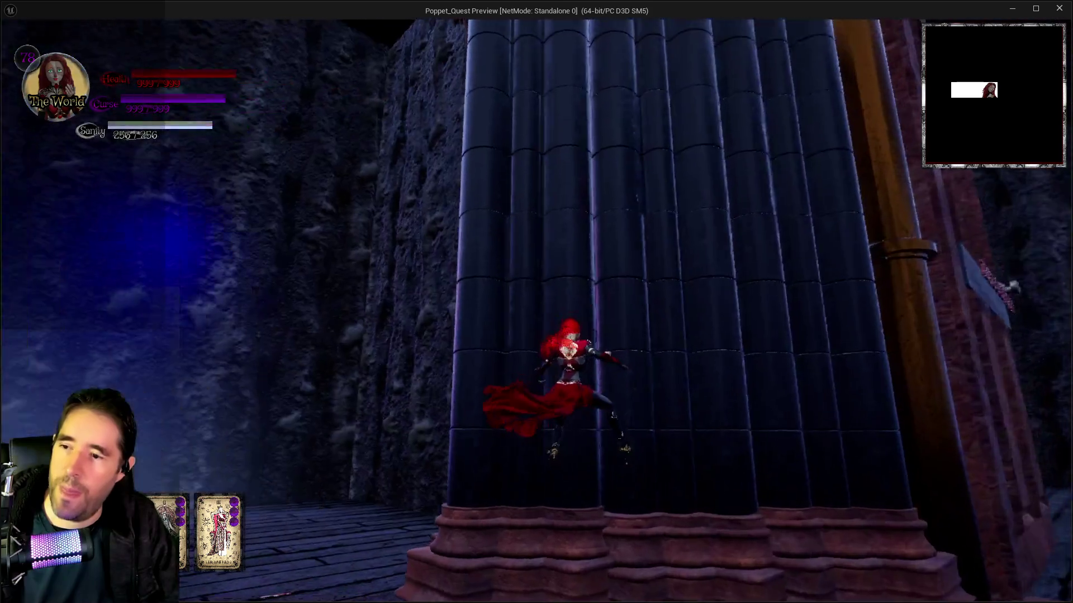
key("space")
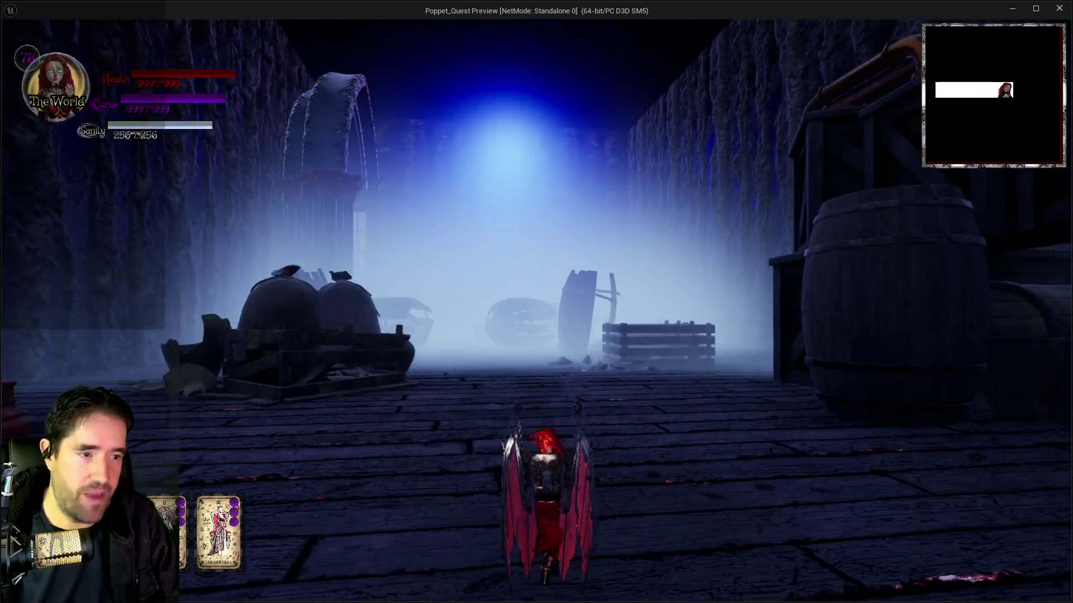
key("space")
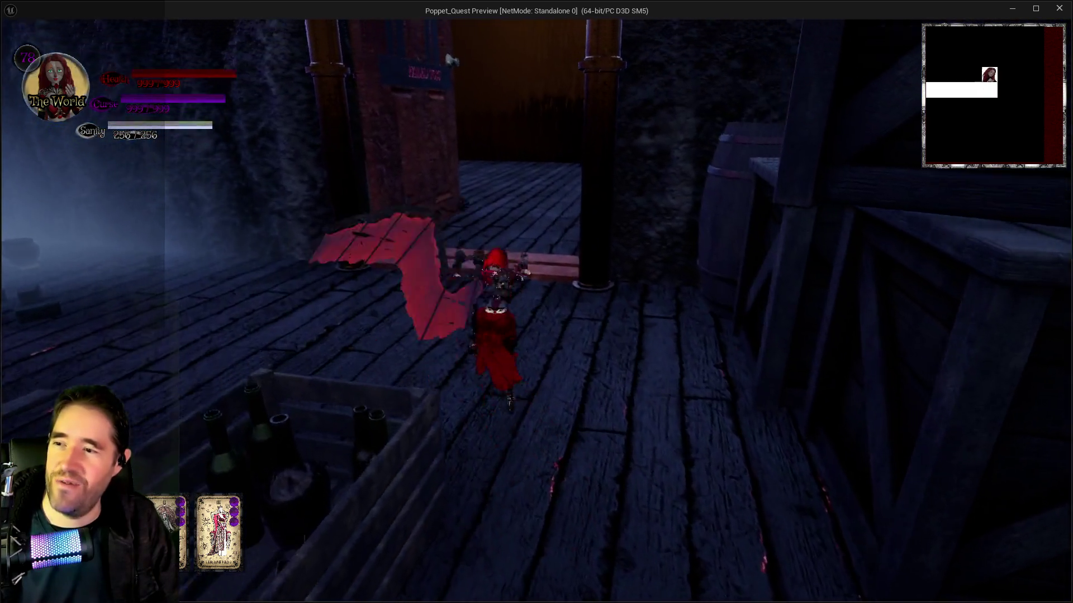
key("space")
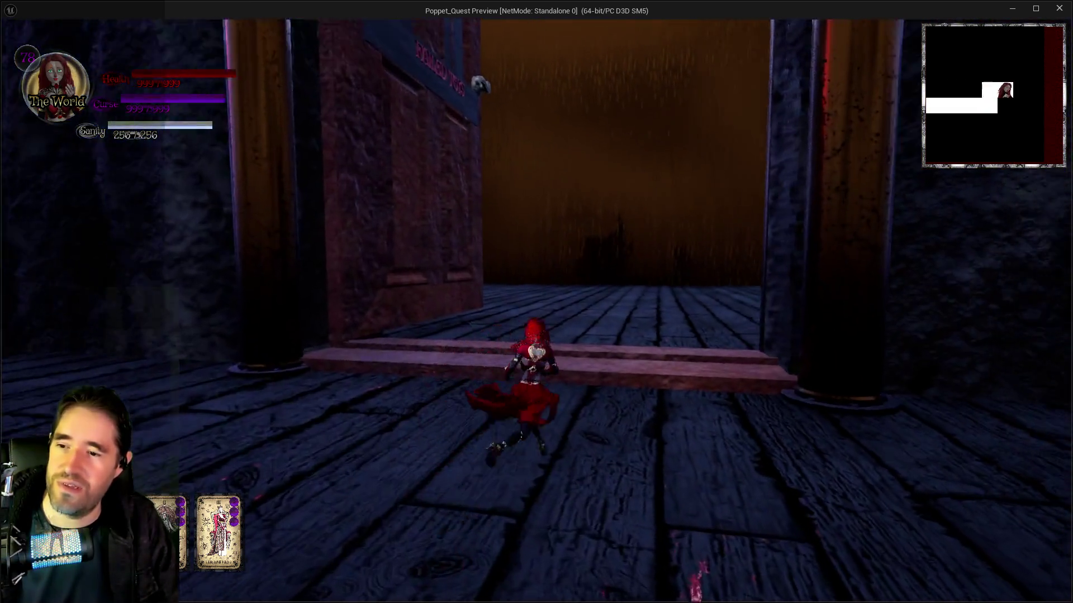
Dash through the barrel room and stone corridor into Abandoned Area 3's foggy hall.
key("w")
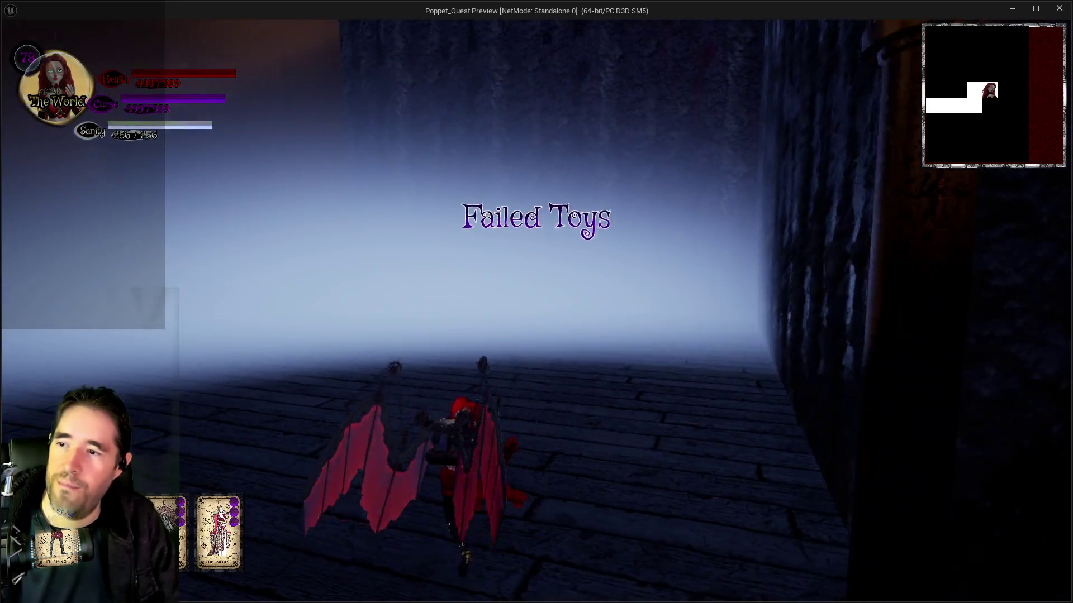
key("d")
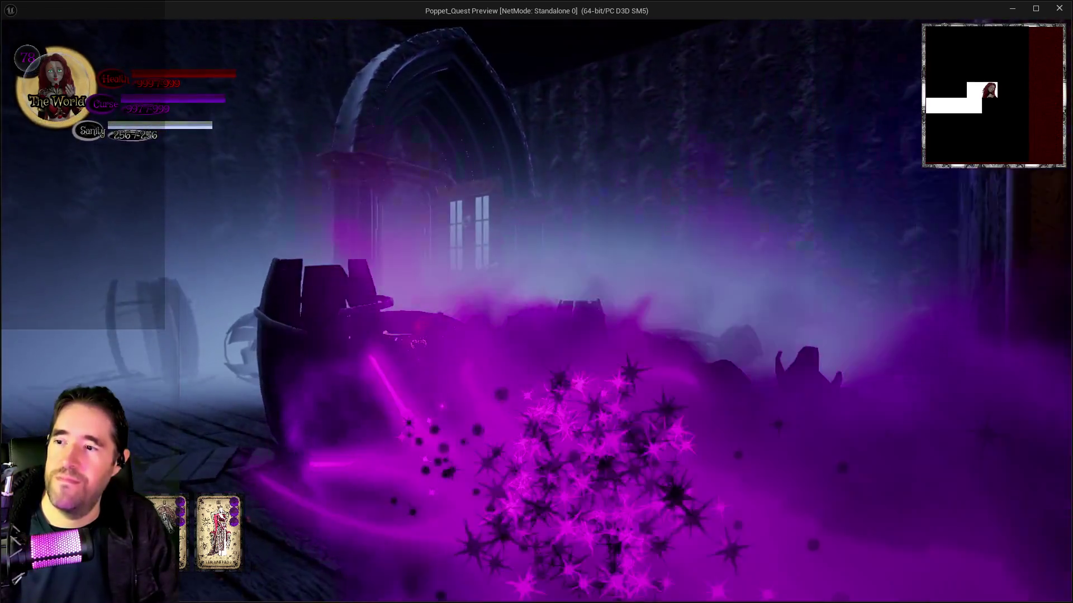
key("d")
key("shift")
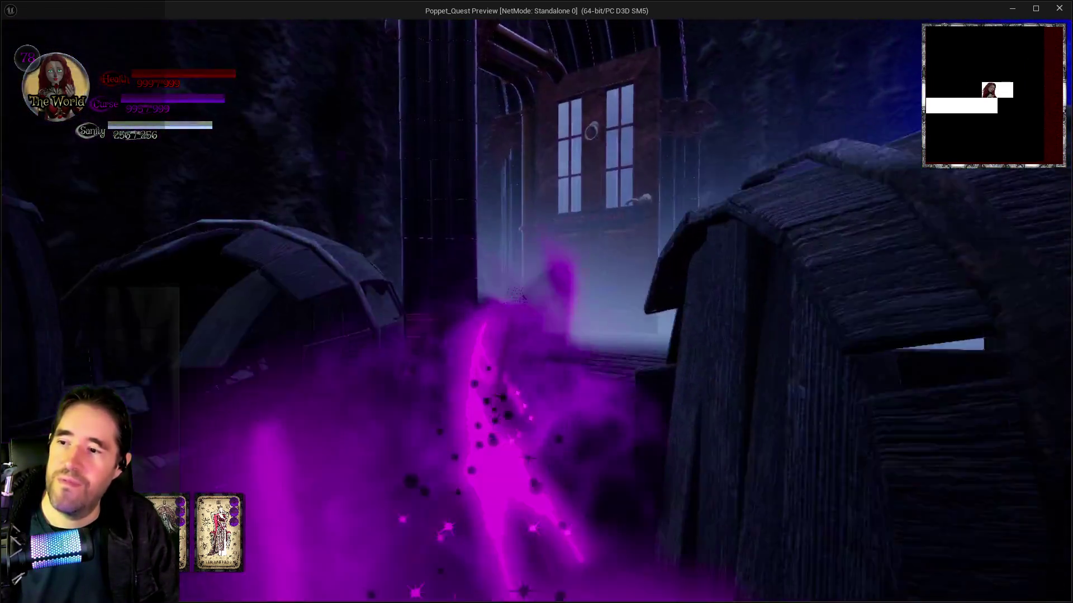
key("w")
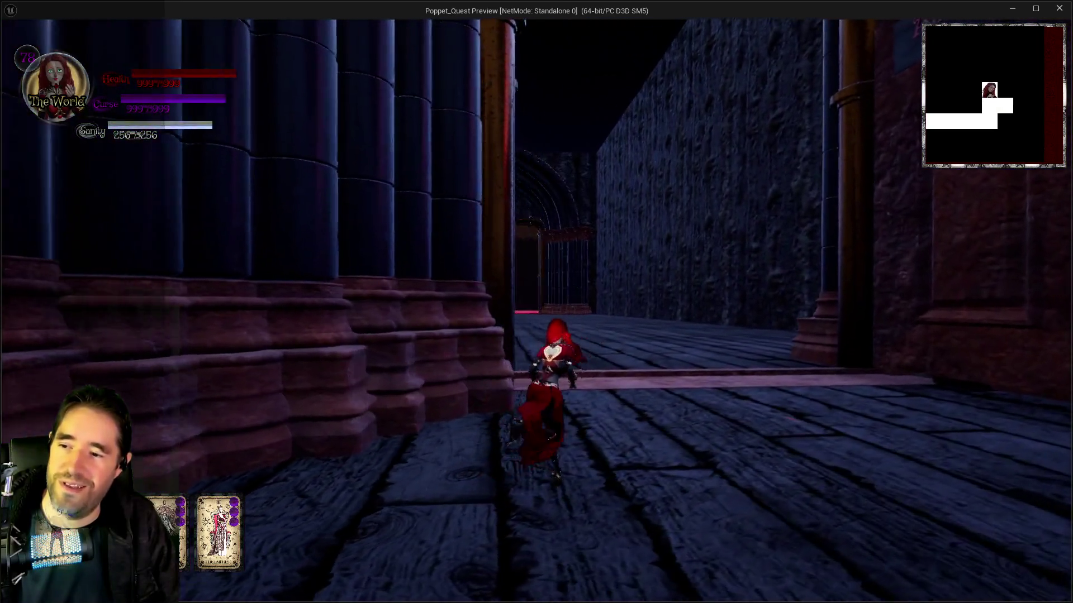
key("shift")
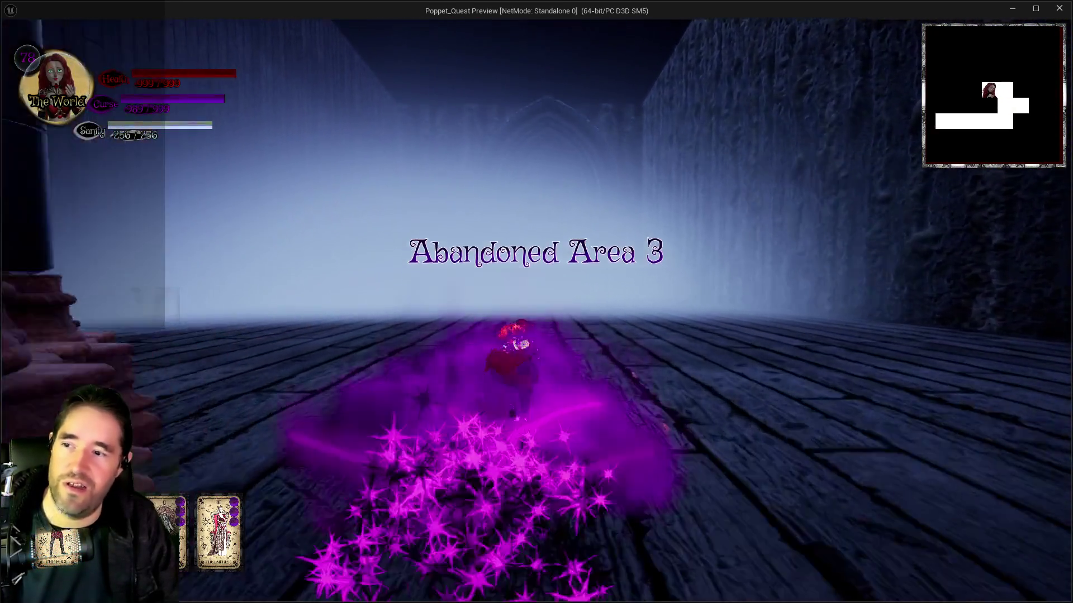
key("shift")
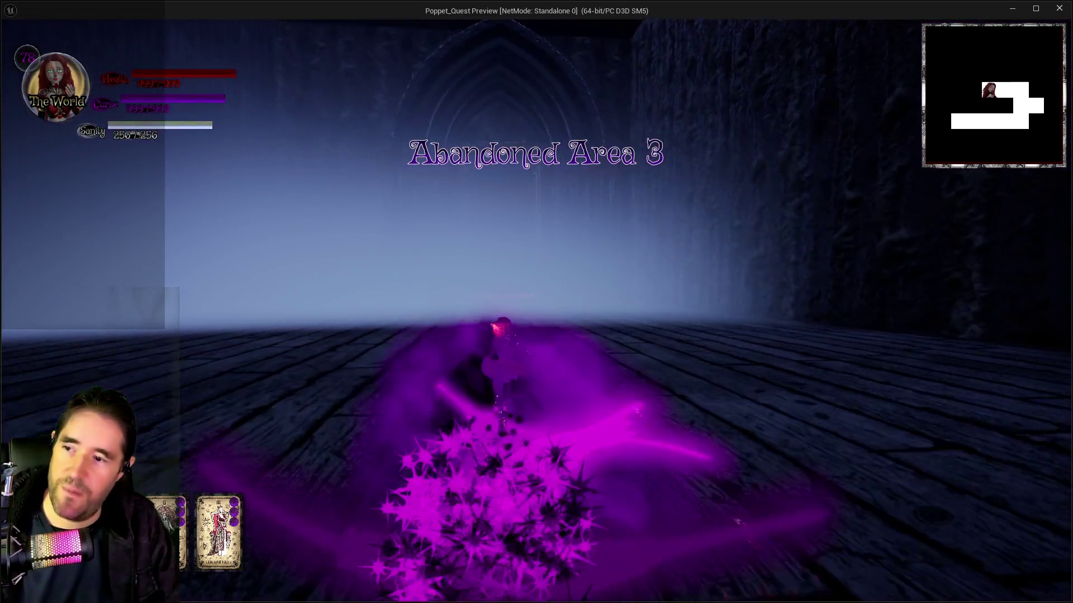
Run through the dark pillared room into Toymaker's Workshop, then return to the editor.
key("w")
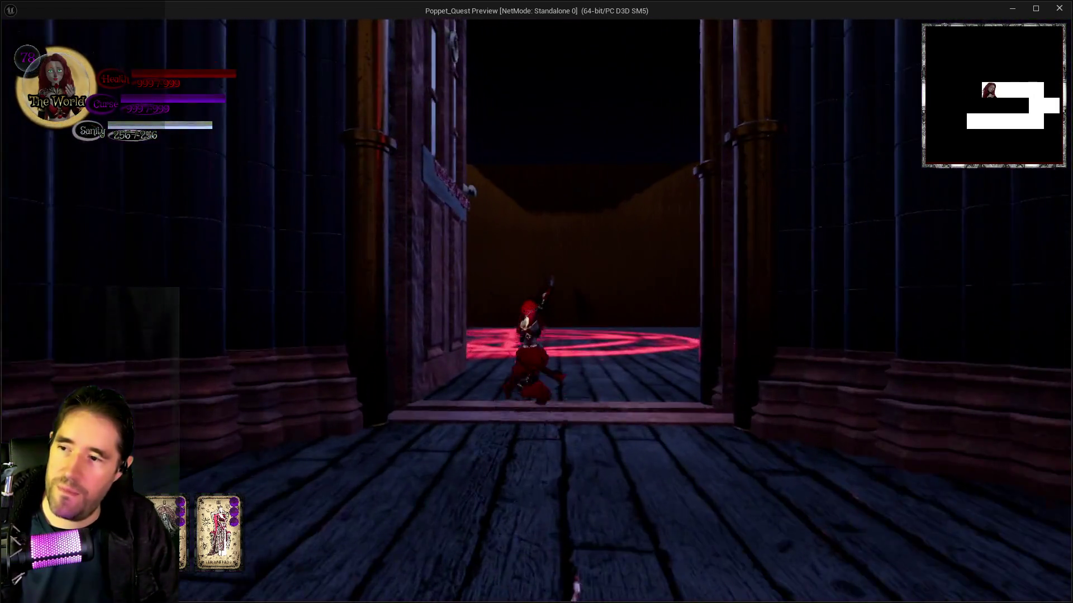
key("w")
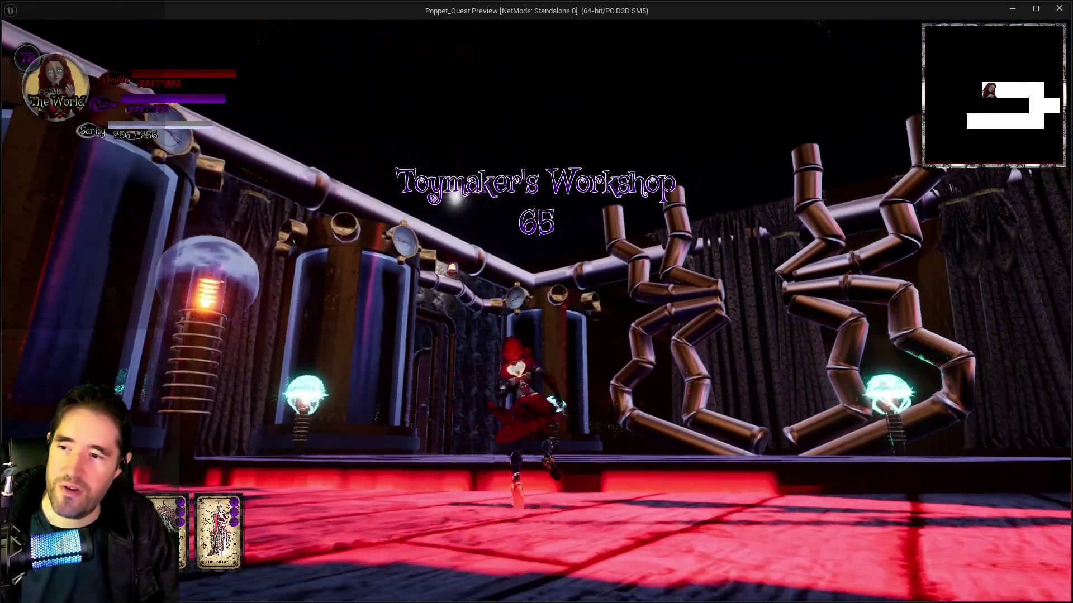
key("w")
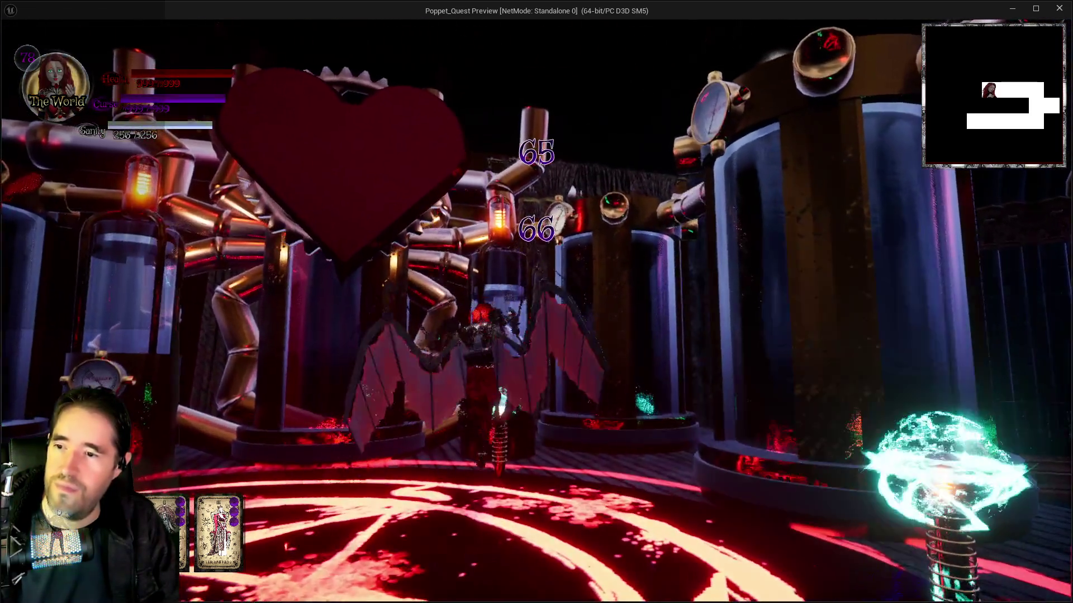
key("w")
key("alt+Tab")
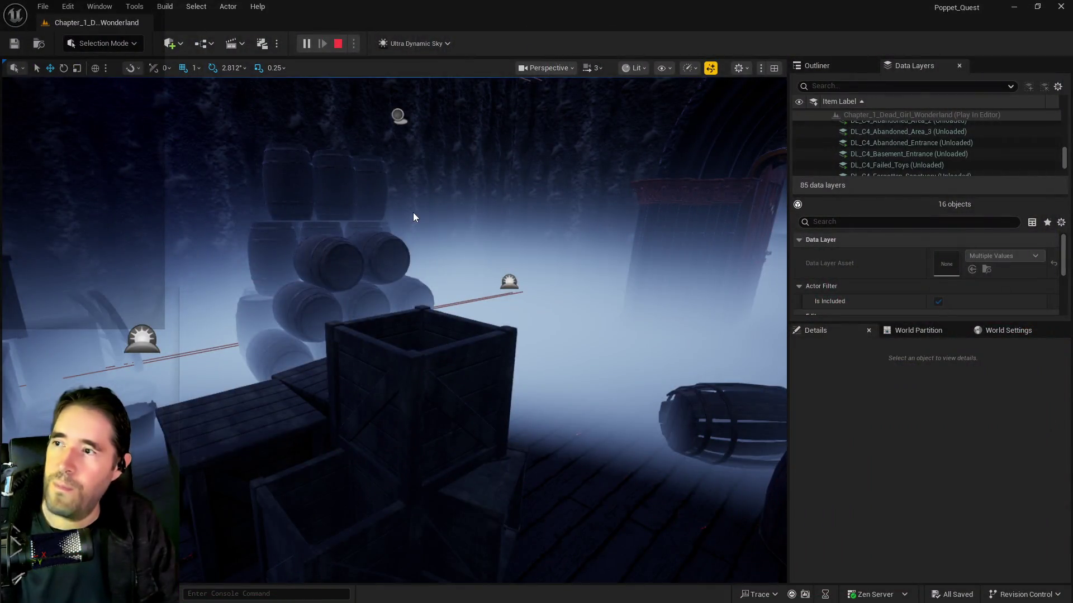
End the playtest and unload the sixteen selected DL_C4 data layers.
key("Escape")
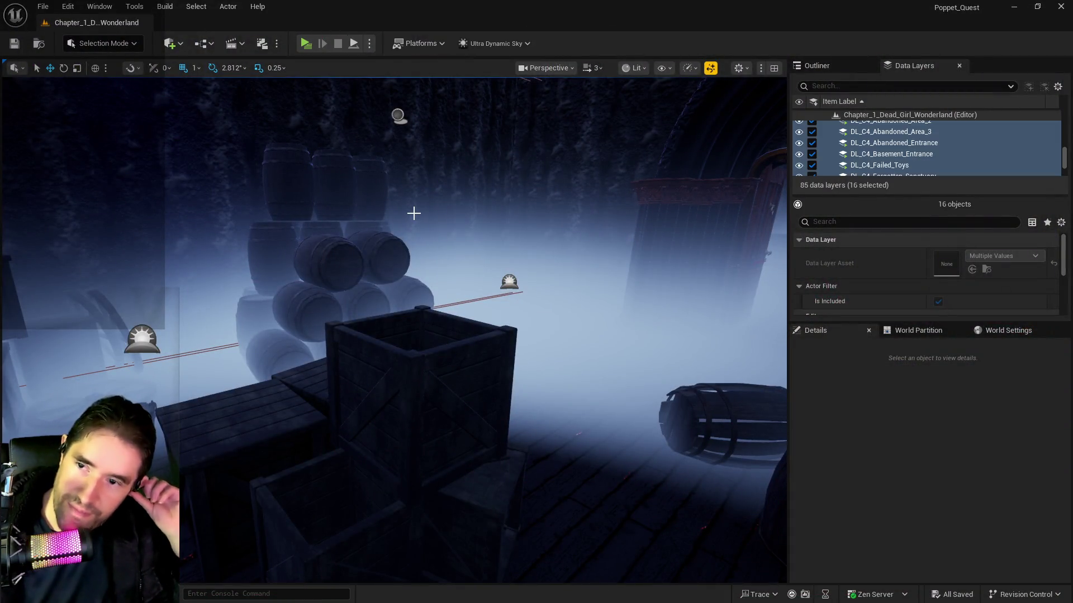
left_click(813, 153)
mouse_move(561, 281)
left_mouse_down()
mouse_move(464, 282)
mouse_move(491, 282)
mouse_move(491, 262)
left_mouse_up()
Fly the view through the two-door corridor, toward the red room, and over the Mysterious Toymaking Box.
mouse_move(340, 458)
left_mouse_down()
mouse_move(239, 313)
mouse_move(651, 337)
mouse_move(614, 313)
mouse_move(434, 263)
mouse_move(162, 294)
mouse_move(719, 311)
mouse_move(634, 366)
mouse_move(670, 389)
mouse_move(766, 131)
left_mouse_up()
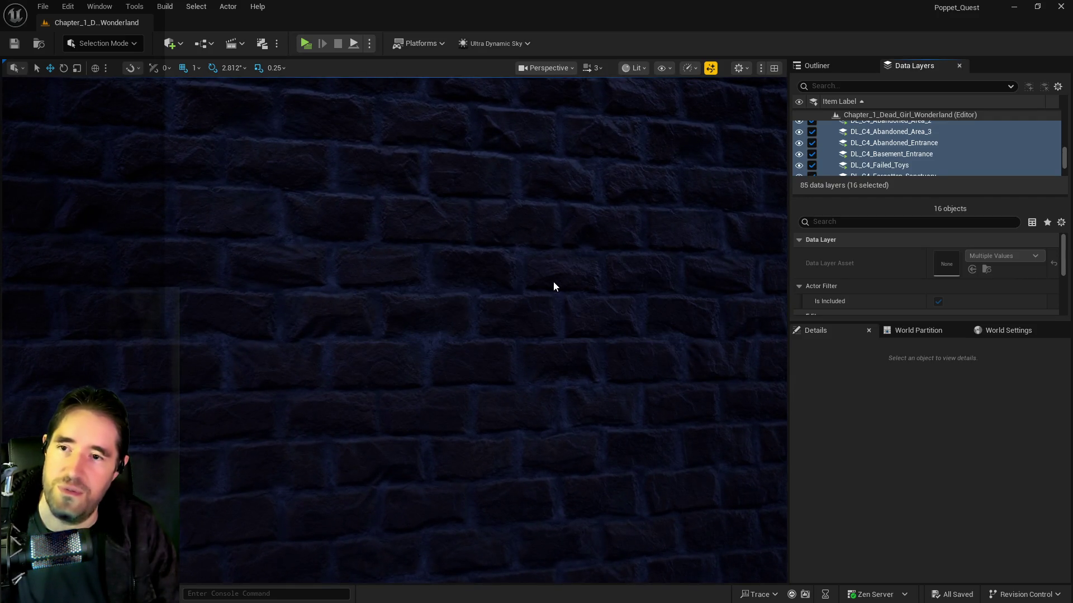
mouse_move(547, 289)
left_mouse_down()
mouse_move(704, 295)
mouse_move(547, 302)
mouse_move(575, 296)
mouse_move(520, 287)
left_mouse_up()
mouse_move(546, 98)
left_mouse_down()
mouse_move(503, 100)
mouse_move(546, 98)
left_mouse_up()
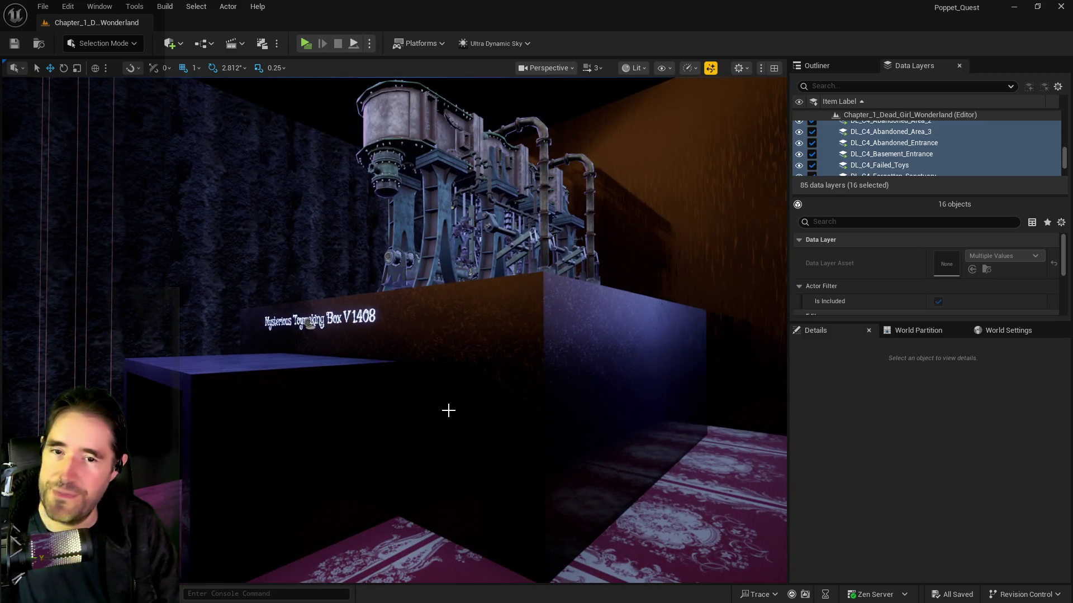
mouse_move(483, 410)
left_mouse_down()
mouse_move(464, 383)
mouse_move(494, 210)
left_mouse_up()
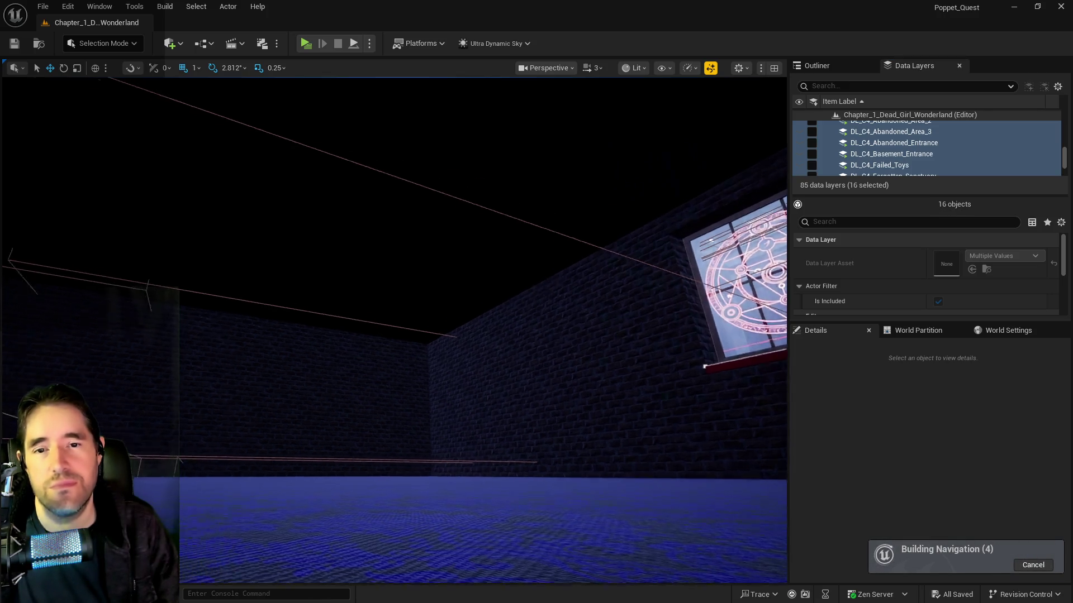
Fly forward through the corridor into the blue-water room, looking down toward the grass patch.
key("w")
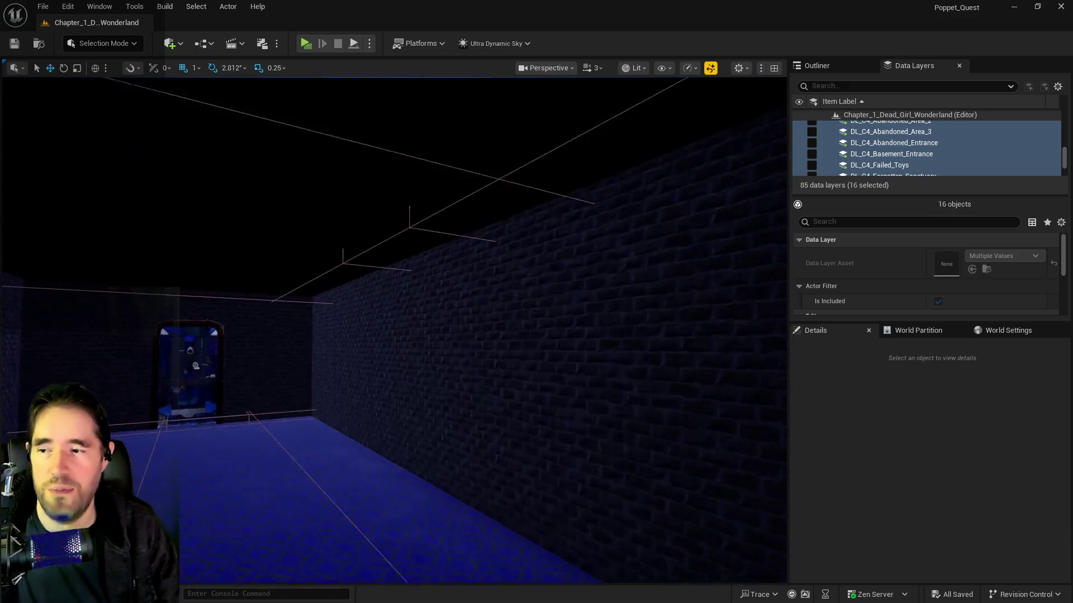
key("w")
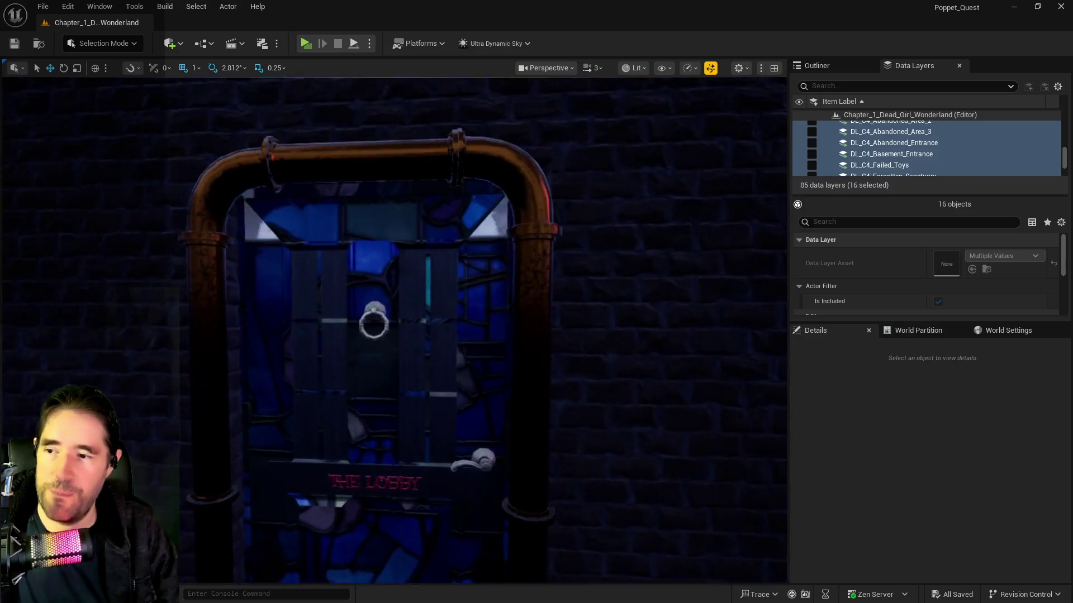
key("w")
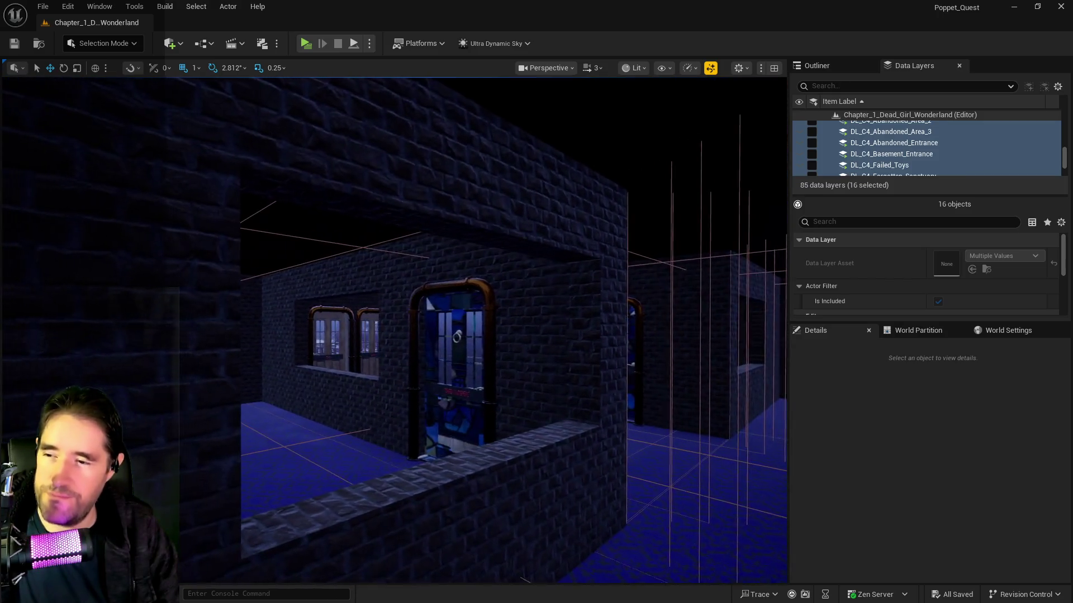
key("w")
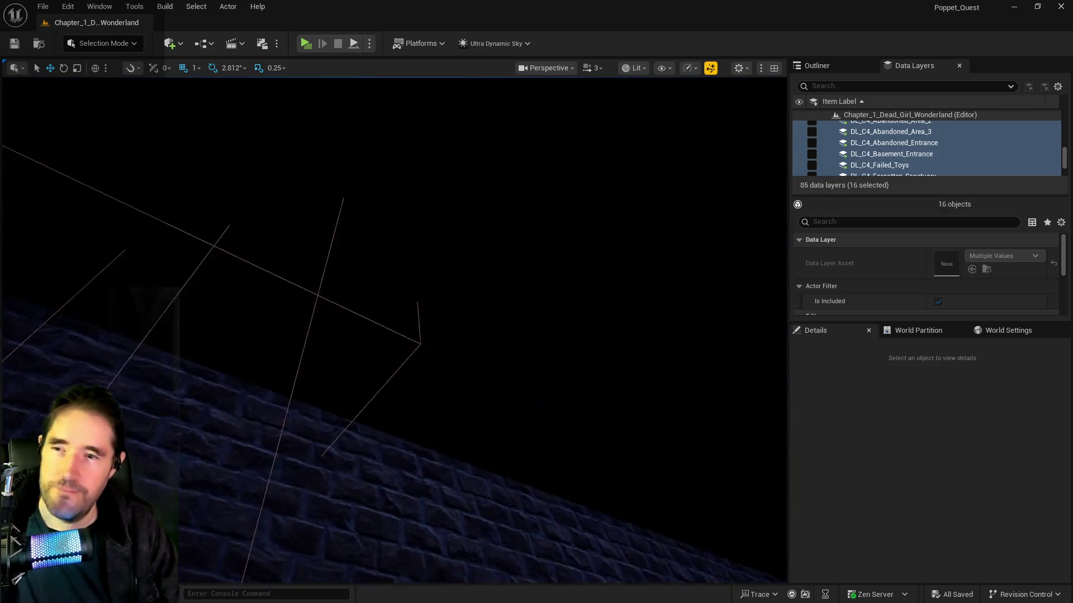
key("w")
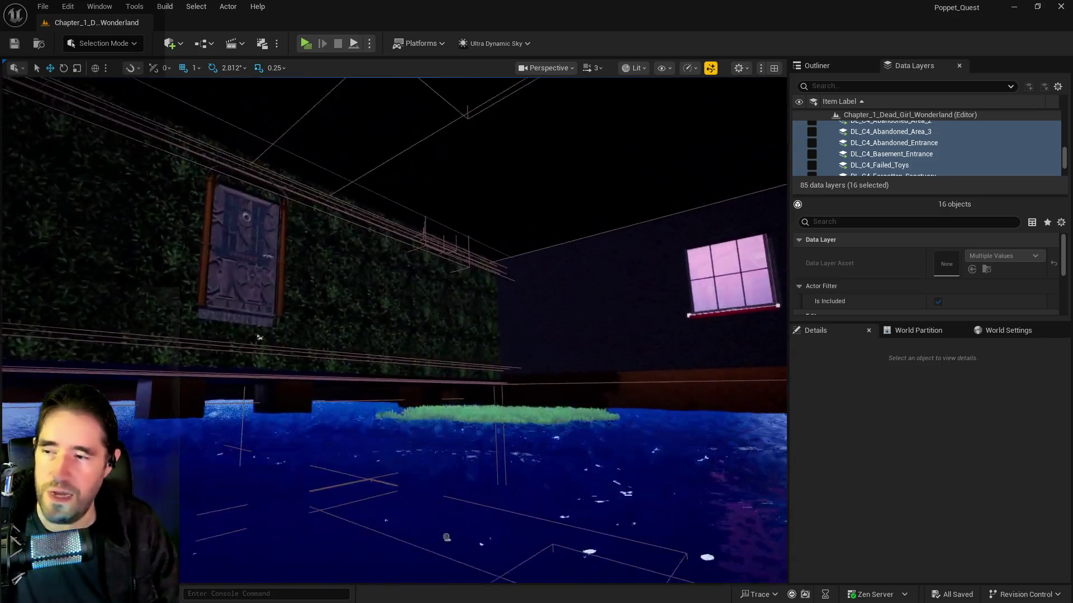
Scroll the Data Layers list back up.
scroll(880, 144, "up", 5)
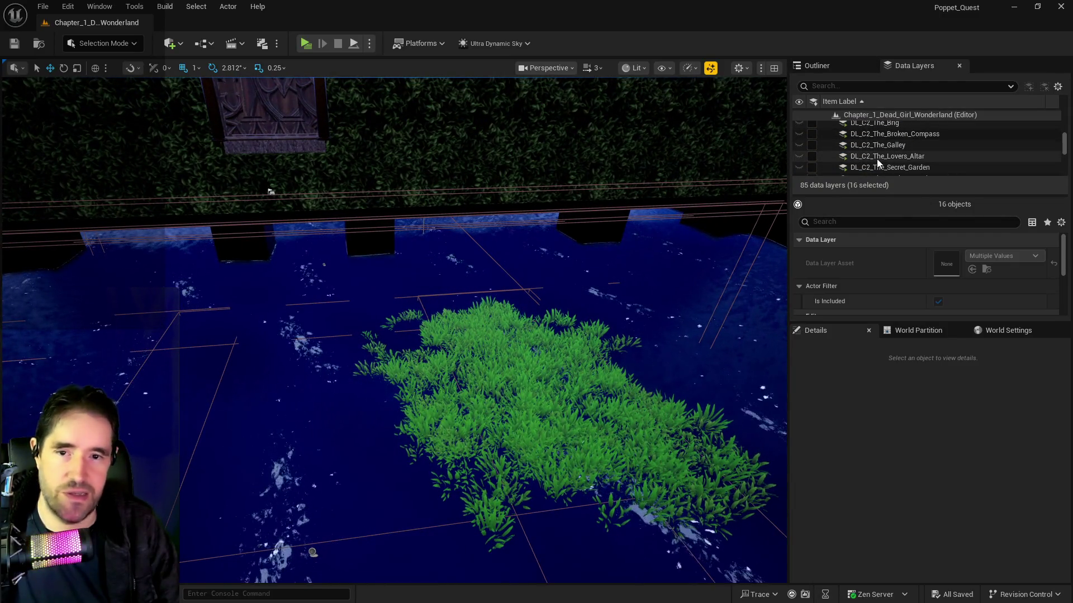
scroll(872, 153, "up", 2)
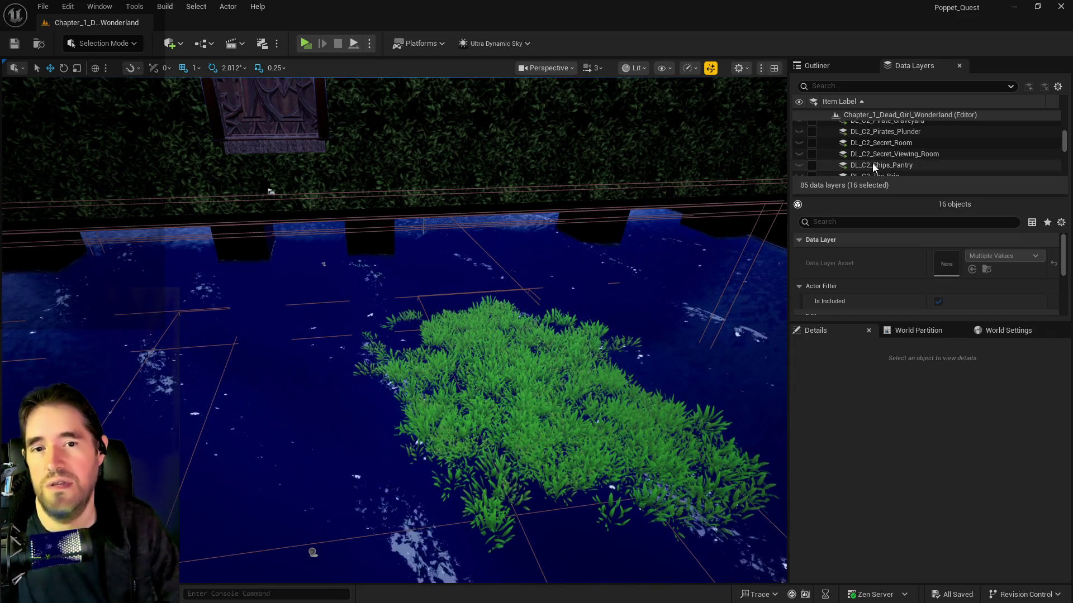
scroll(867, 152, "up", 1)
scroll(867, 151, "up", 3)
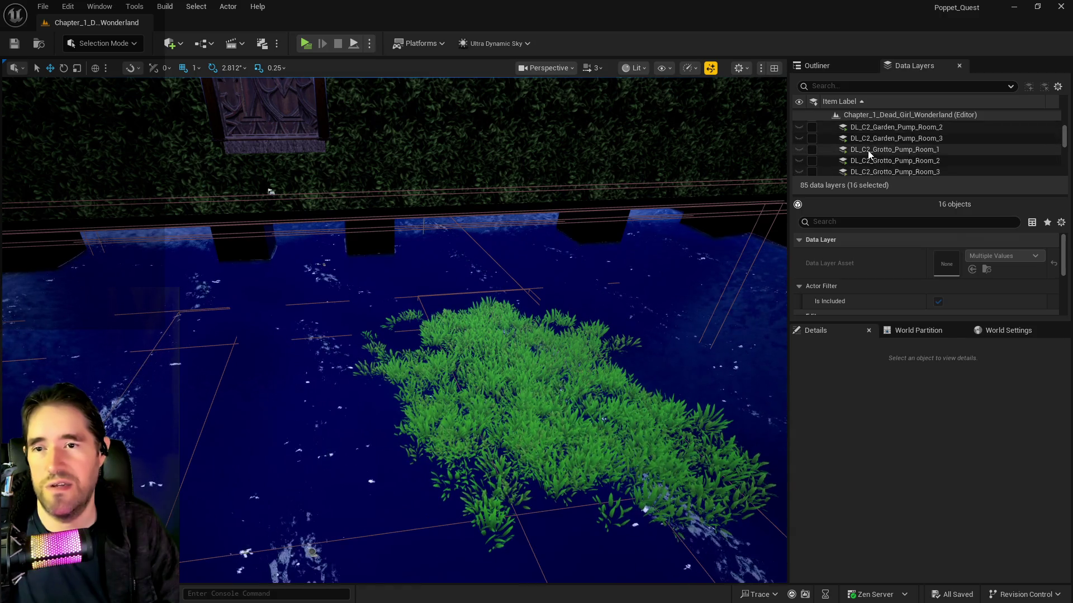
Select only DL_C2_Hidden_Grotto and load it back into the level.
left_click(854, 159)
left_click(813, 158)
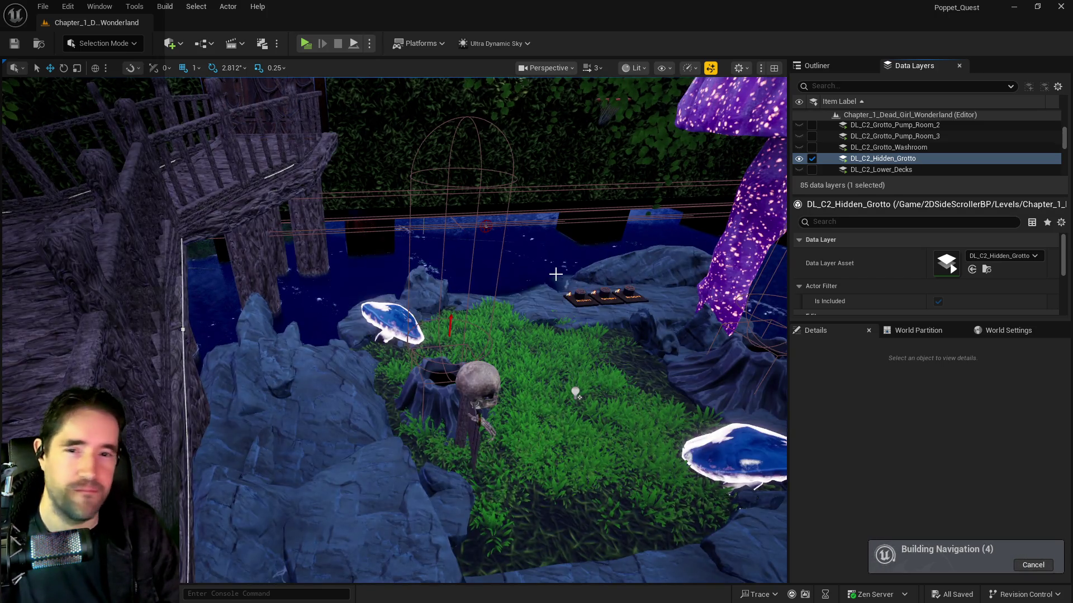
scroll(555, 274, "up", 6)
scroll(394, 330, "up", 8)
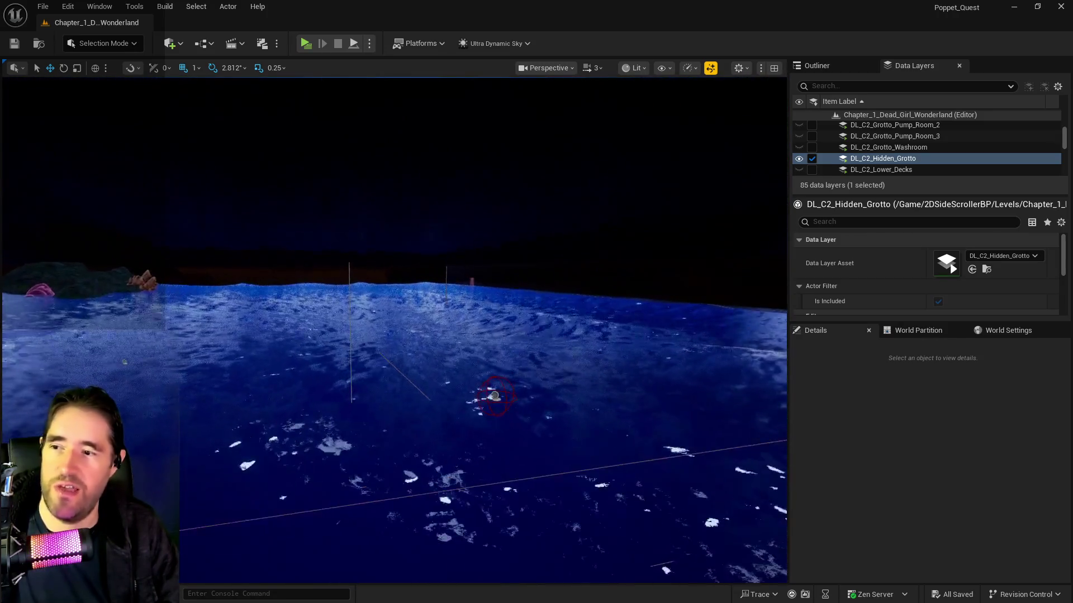
scroll(394, 329, "down", 8)
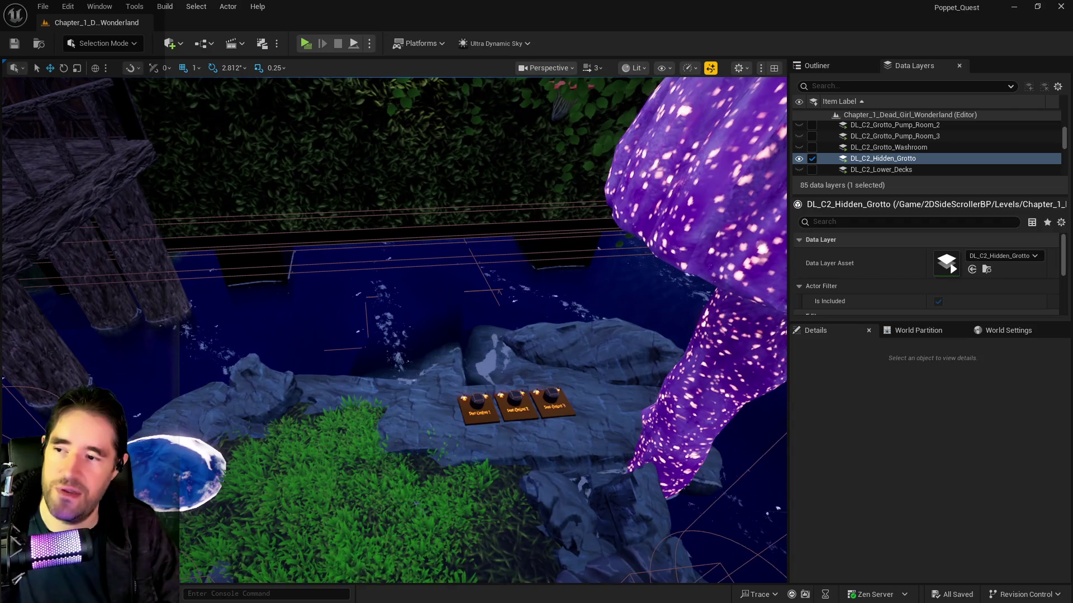
Select the Hidden_Grotto_Sunken_Depths_Pool and scroll its Details to the Puzzle Transform Map.
left_click(394, 313)
scroll(393, 313, "up", 8)
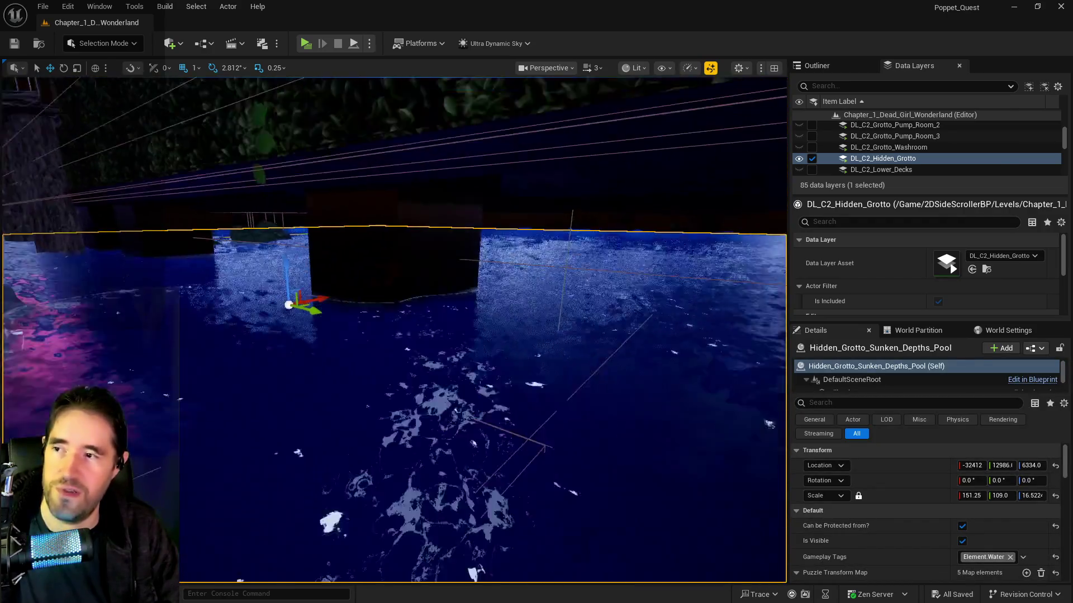
scroll(369, 472, "down", 8)
scroll(369, 472, "up", 4)
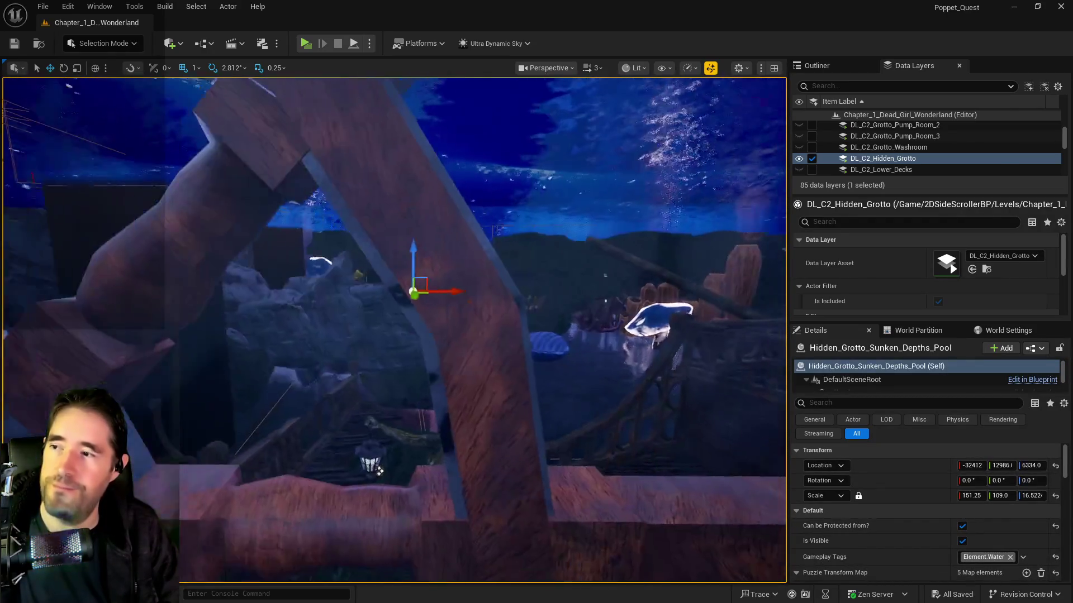
scroll(369, 472, "down", 5)
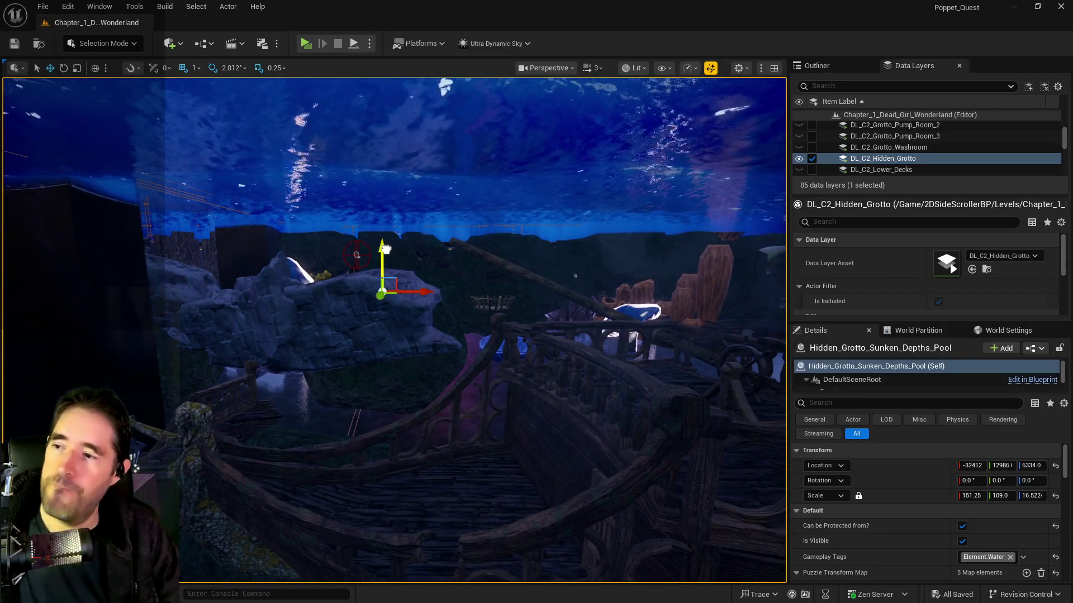
scroll(368, 472, "up", 4)
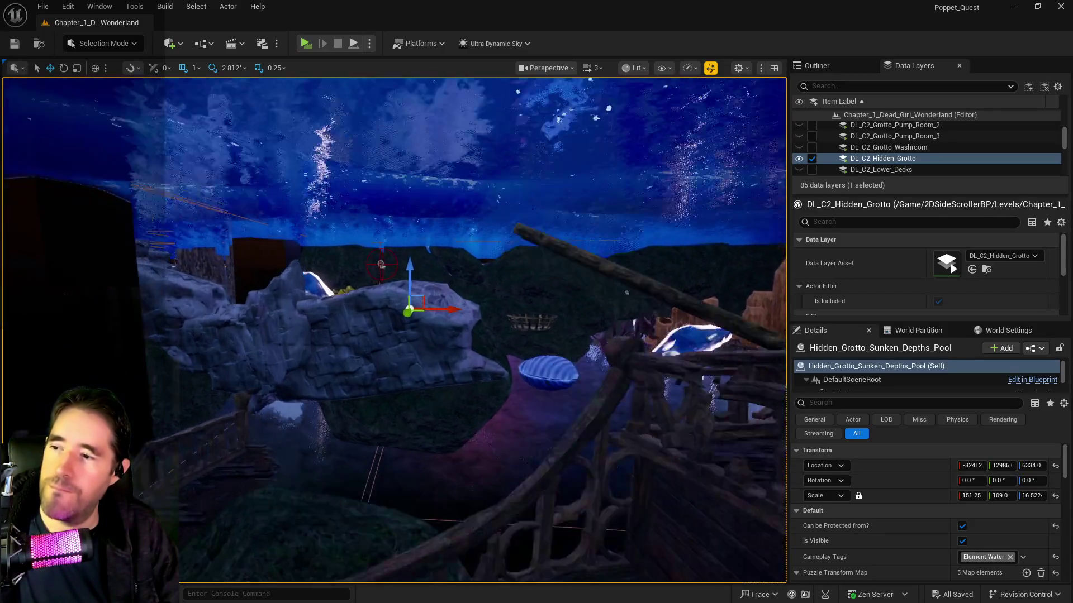
scroll(785, 497, "up", 5)
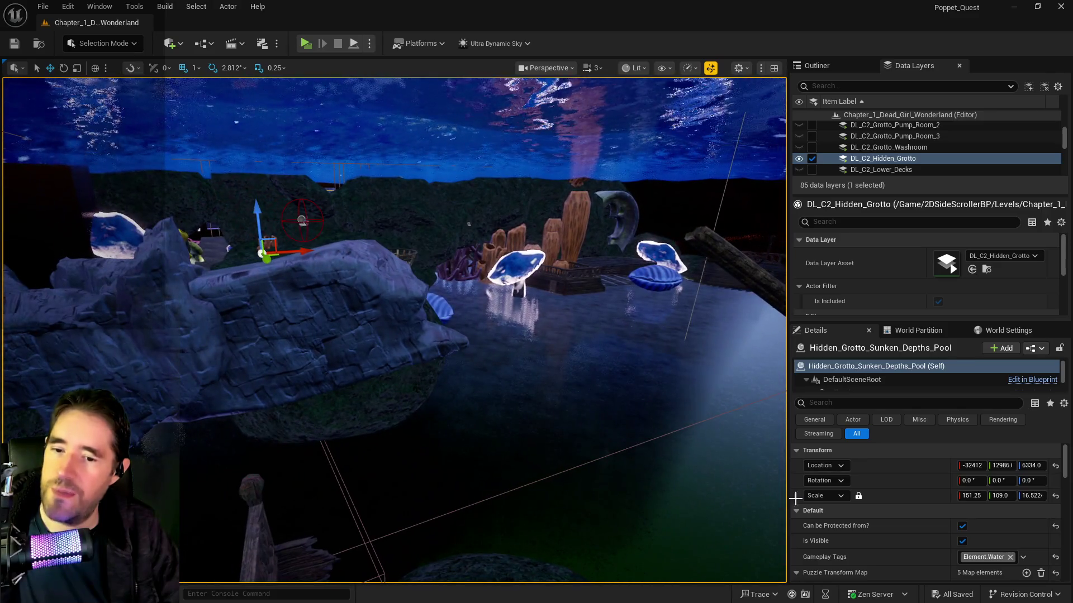
scroll(863, 524, "down", 3)
scroll(871, 515, "down", 3)
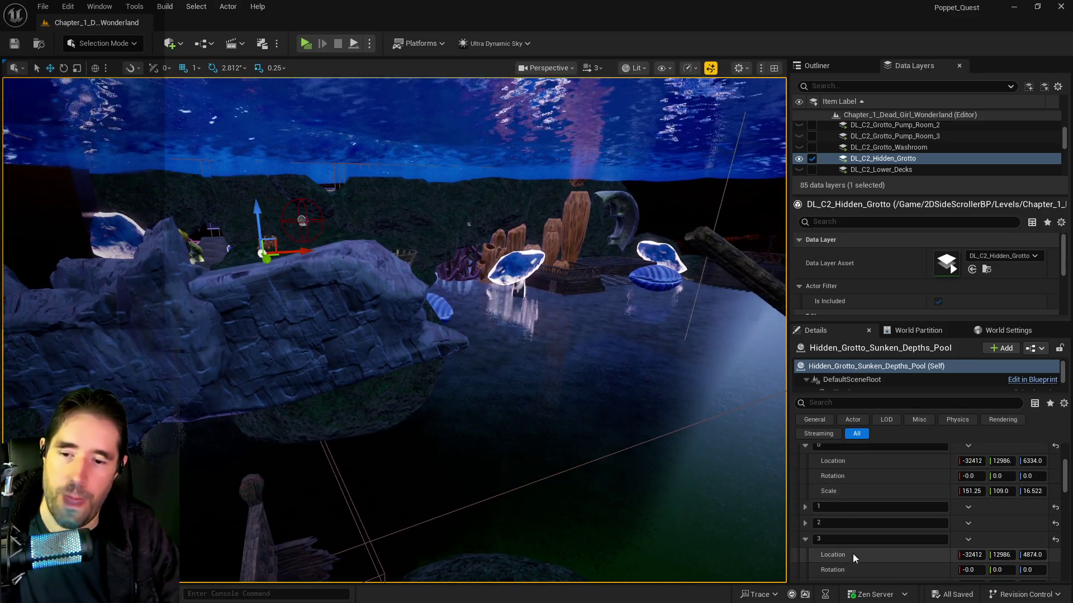
Copy Puzzle Transform Map entry 3's location onto the pool, lowering it to Z 4874.
right_click(856, 558)
left_click(881, 505)
scroll(886, 498, "up", 5)
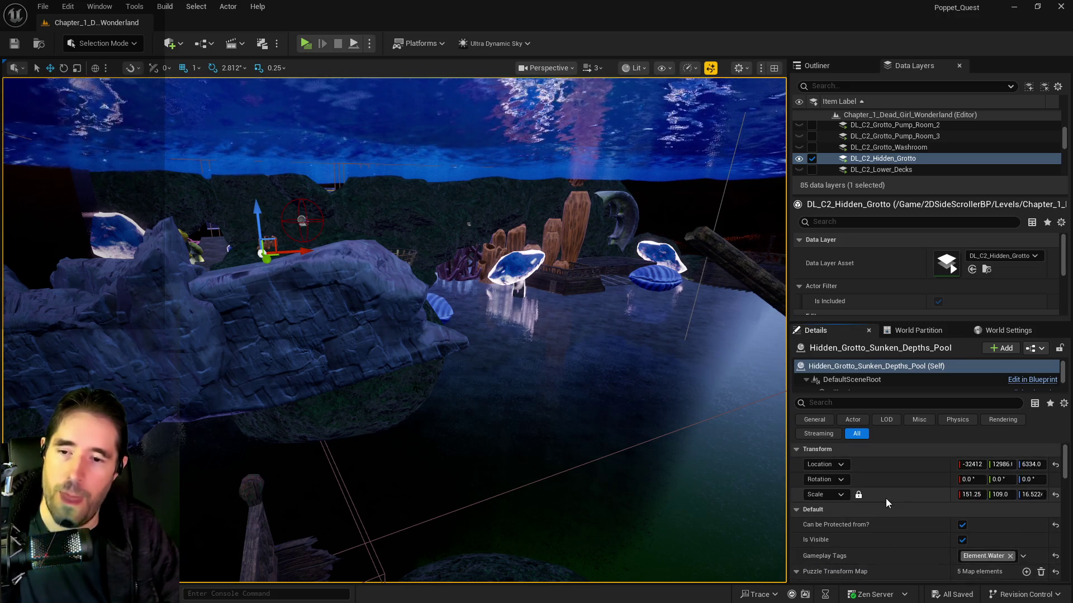
right_click(902, 473)
left_click(911, 501)
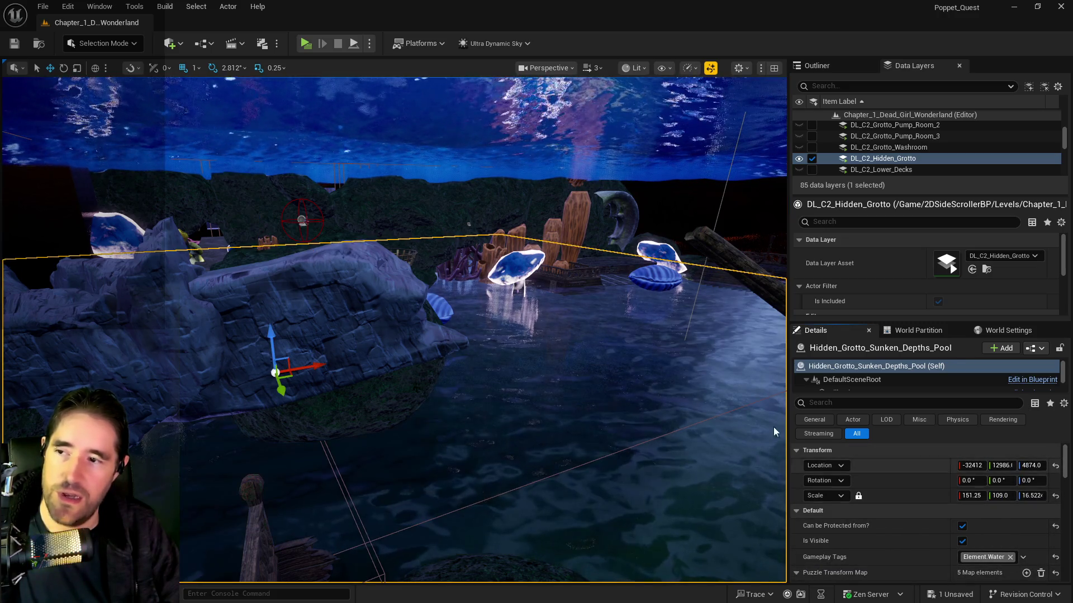
On BP_CartoonWater_Sunken_Depths, paste entry 0's rotation into its Transform rotation.
left_click(576, 138)
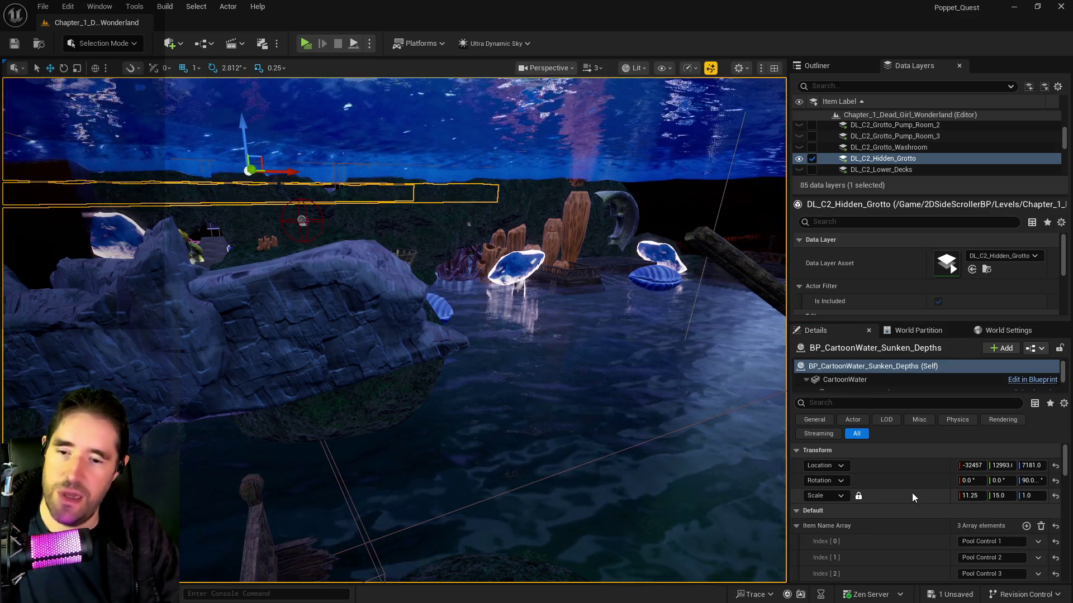
scroll(900, 503, "down", 5)
right_click(862, 482)
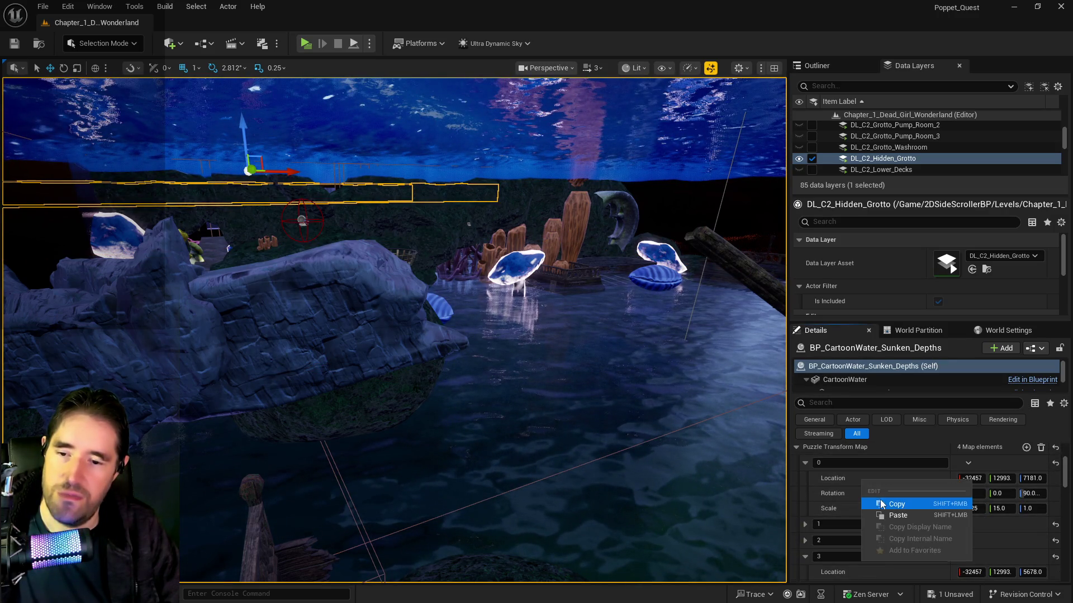
left_click(882, 502)
scroll(894, 492, "up", 5)
right_click(894, 474)
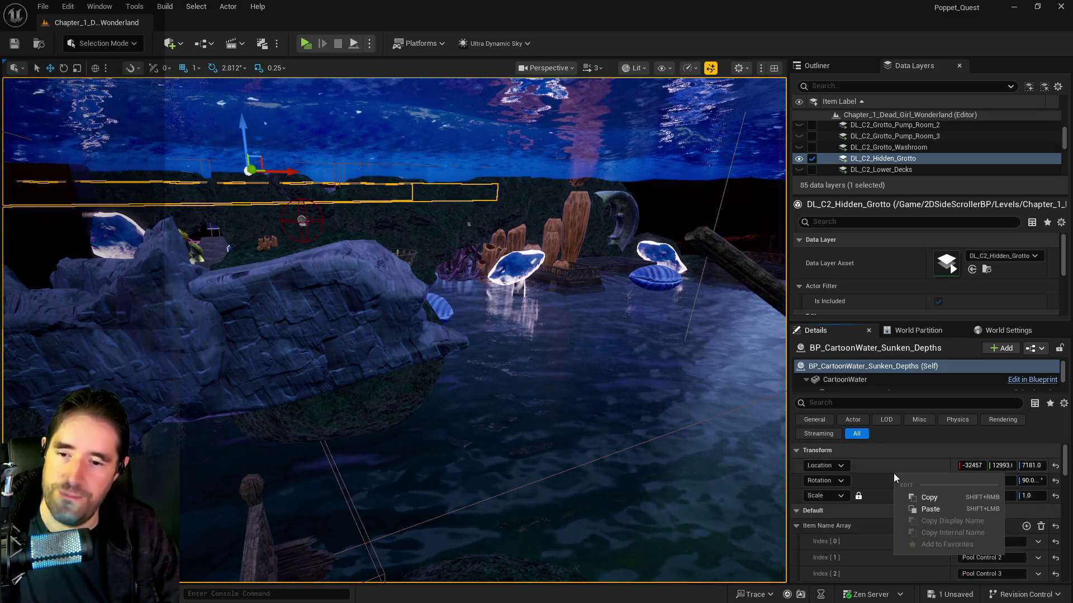
right_click(882, 473)
left_click(914, 505)
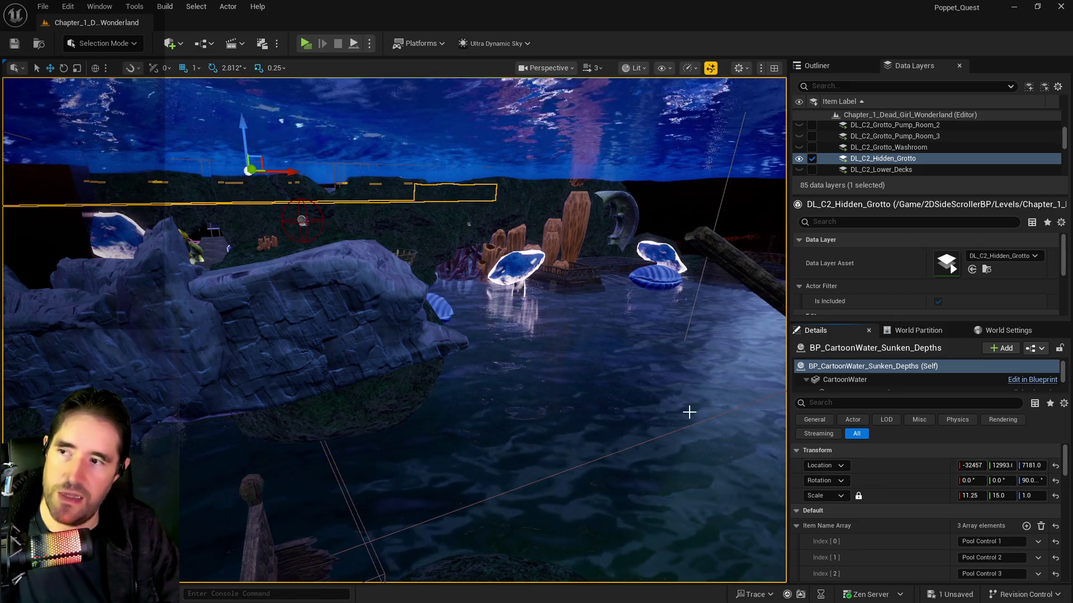
Paste entry 3's location onto BP_CartoonWater_Sunken_Depths, setting it to Z 5678, and frame it.
mouse_move(479, 132)
left_mouse_down()
mouse_move(502, 112)
mouse_move(503, 145)
mouse_move(654, 304)
left_mouse_up()
scroll(847, 492, "down", 2)
scroll(851, 490, "down", 5)
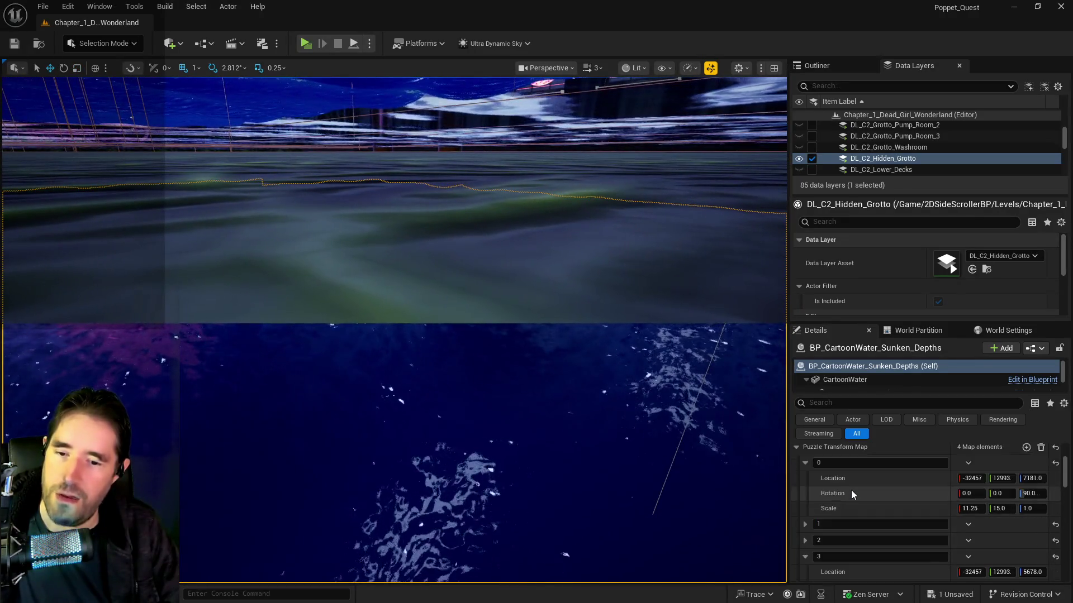
right_click(863, 537)
left_click(885, 492)
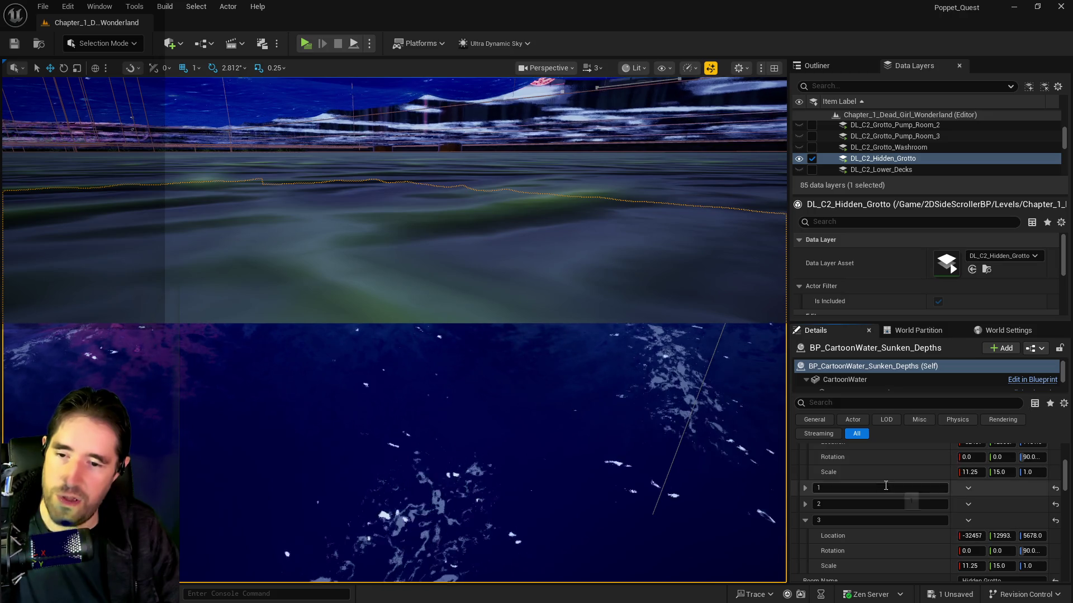
scroll(884, 485, "up", 7)
right_click(881, 478)
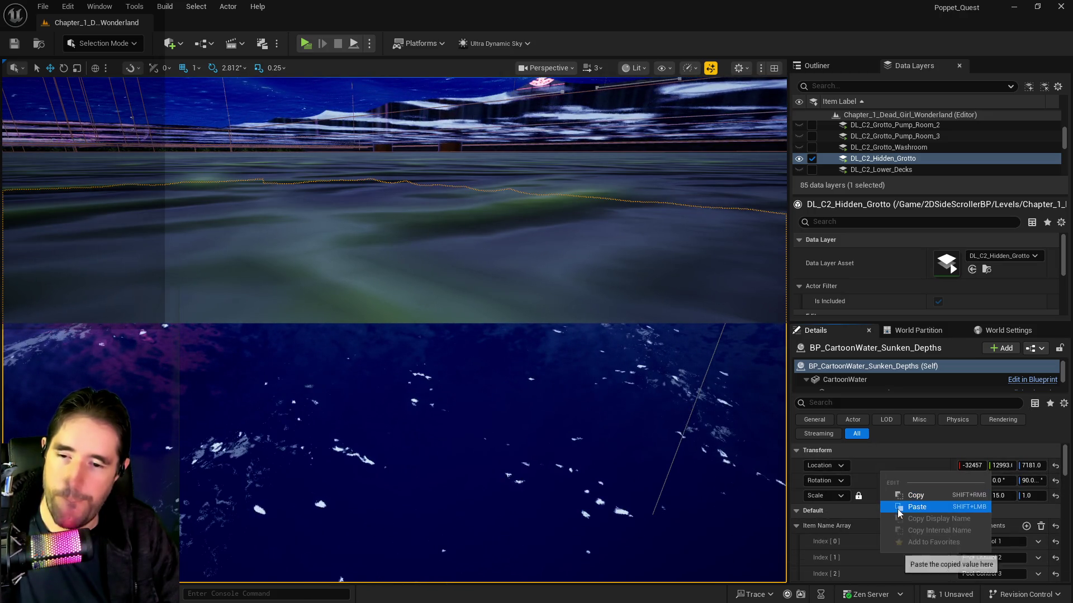
left_click(899, 507)
key("f")
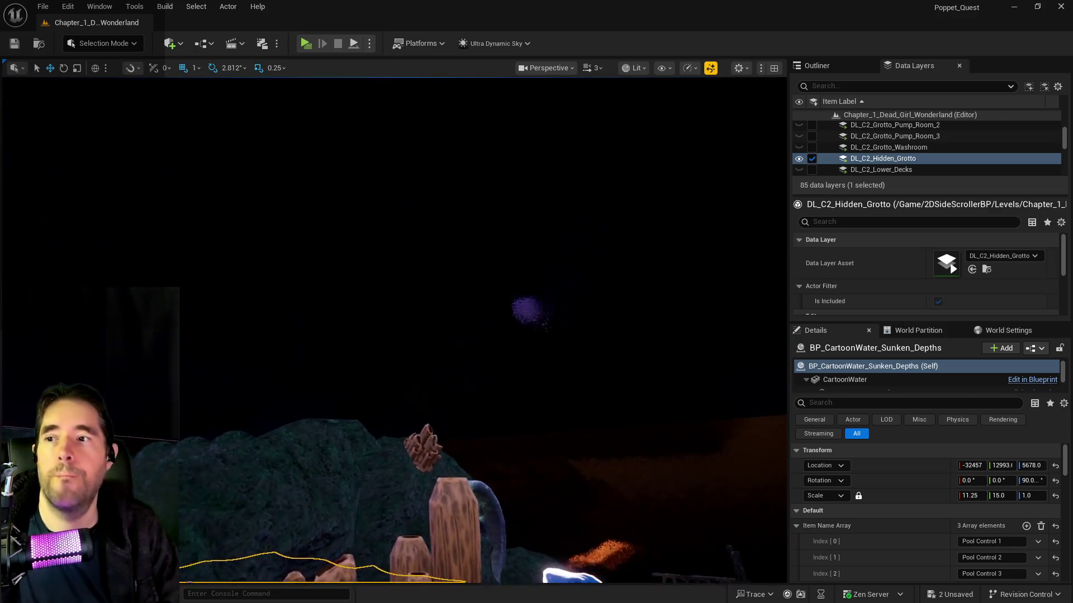
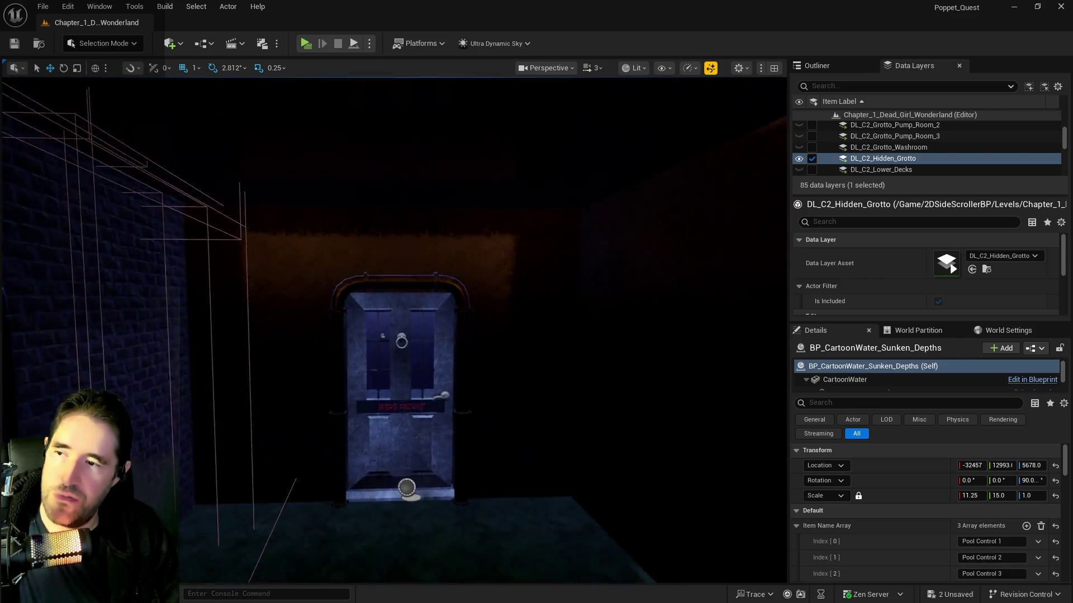
Frame the selected water pool in the viewport.
scroll(394, 330, "up", 6)
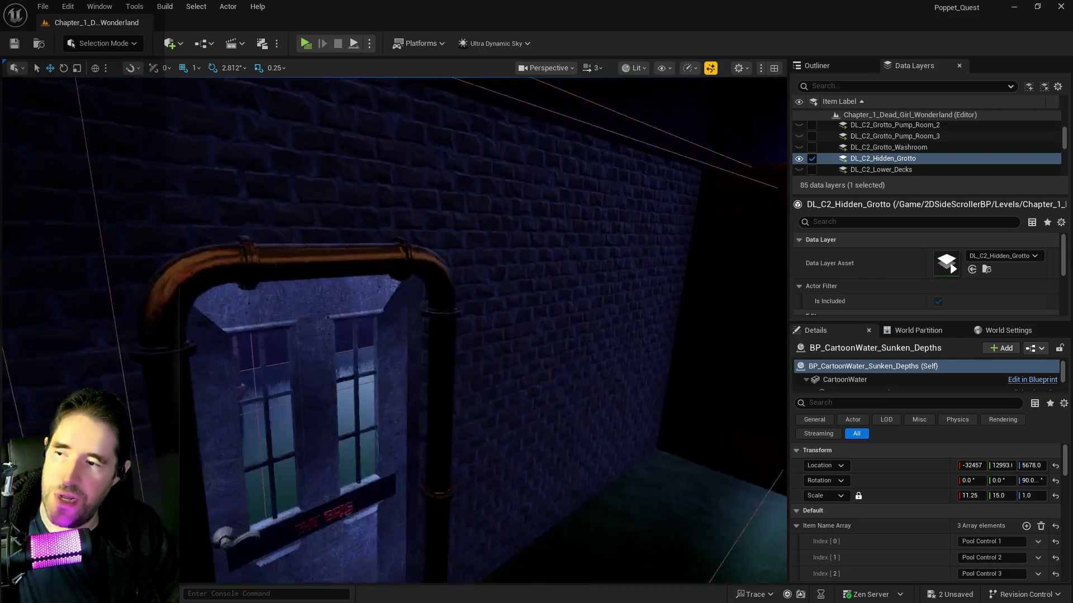
scroll(394, 330, "up", 5)
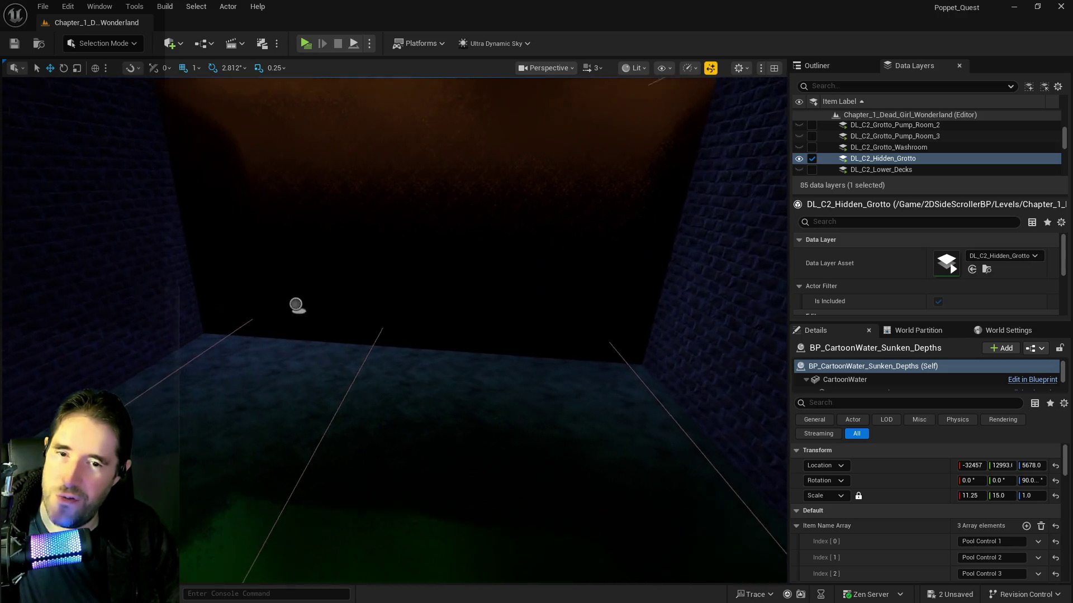
key("f")
key("f")
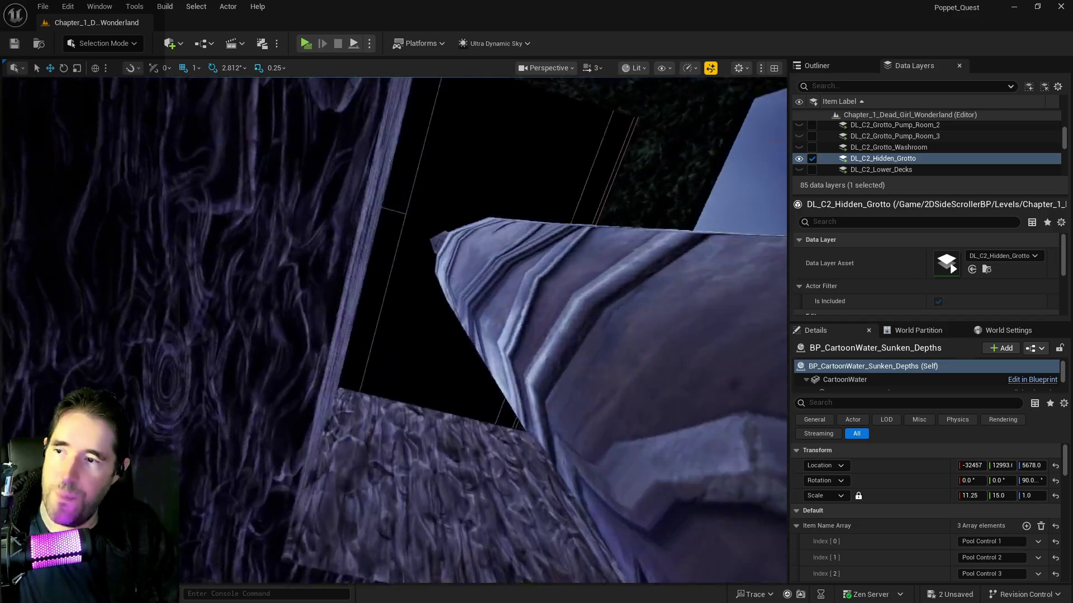
Make the 25 data layers from DL_C2_Crows_Nest through DL_C2_The_Underworld visible.
scroll(870, 149, "up", 2)
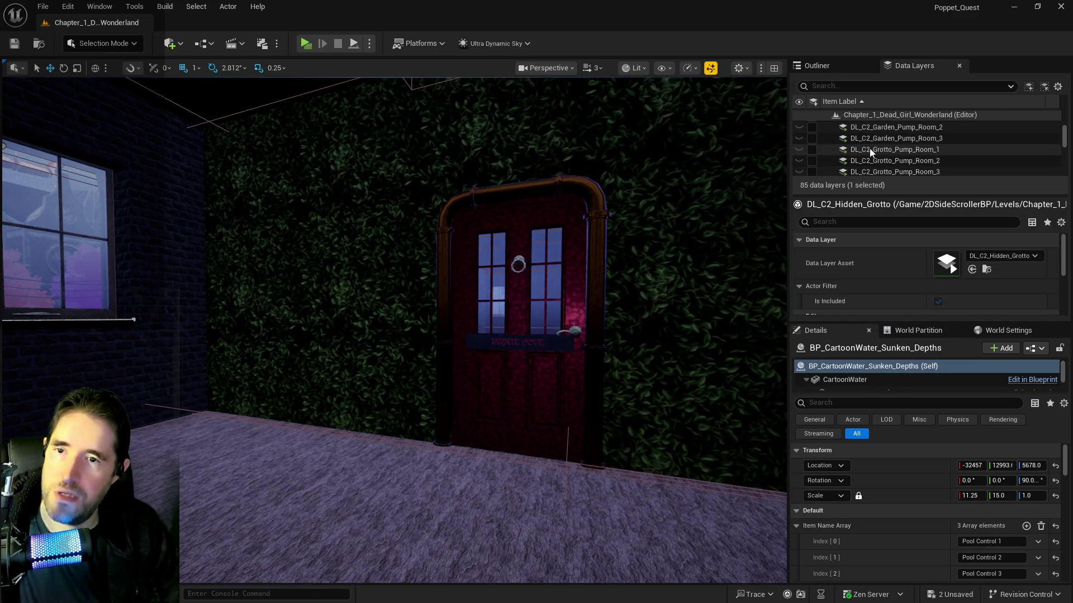
scroll(876, 142, "up", 3)
left_click(889, 152)
scroll(892, 159, "down", 2)
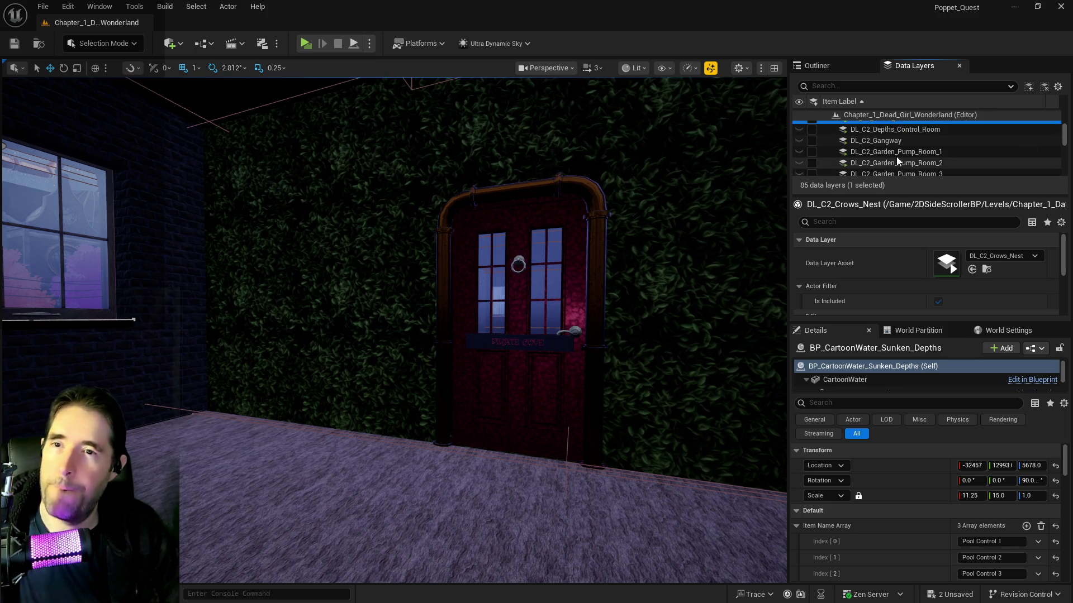
scroll(896, 161, "down", 5)
scroll(887, 165, "down", 5)
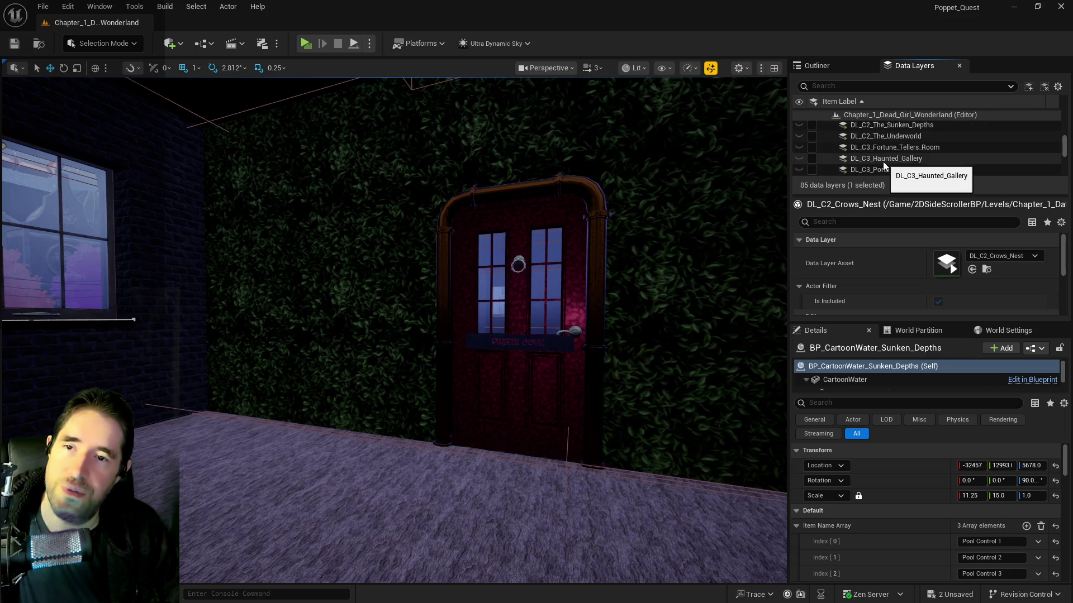
left_click(846, 137, "shift")
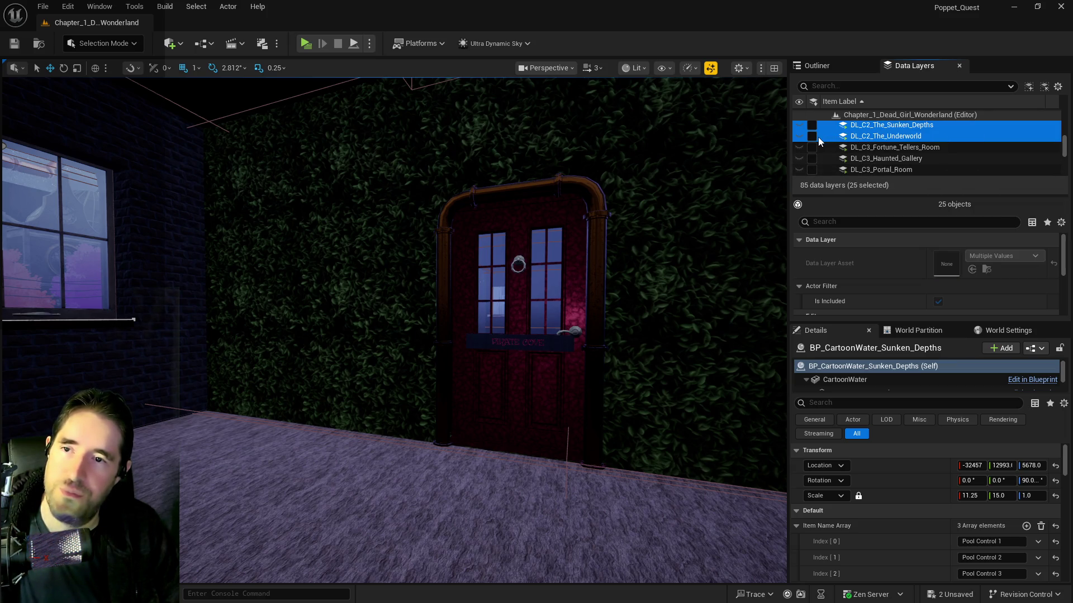
left_click(818, 136)
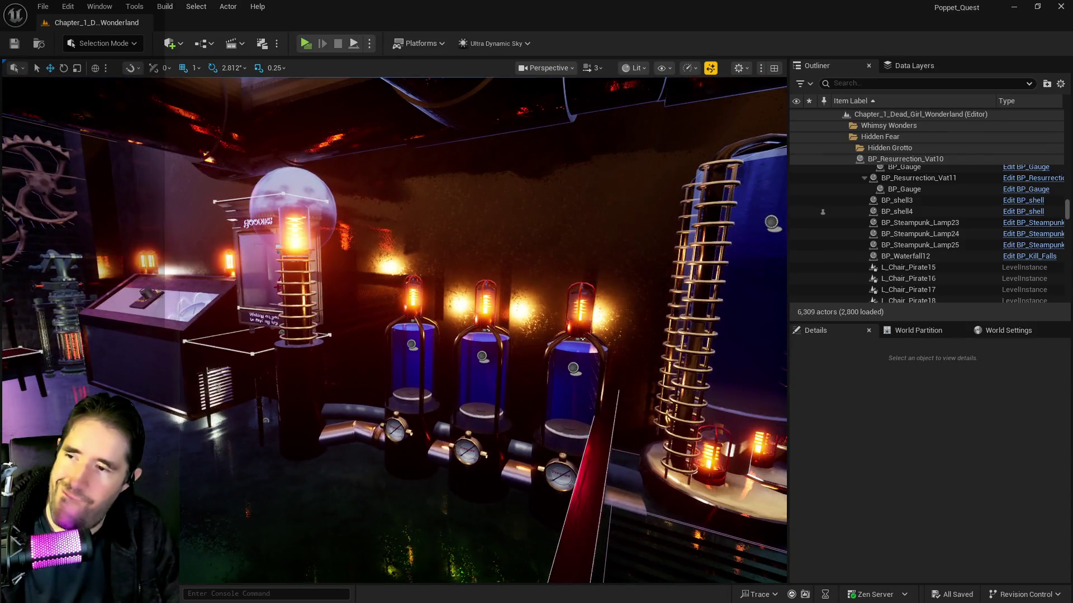
Fly through the cave to the grotto pool and select the Hidden_Grotto_Sunken_Depths_Pool volume.
key("w")
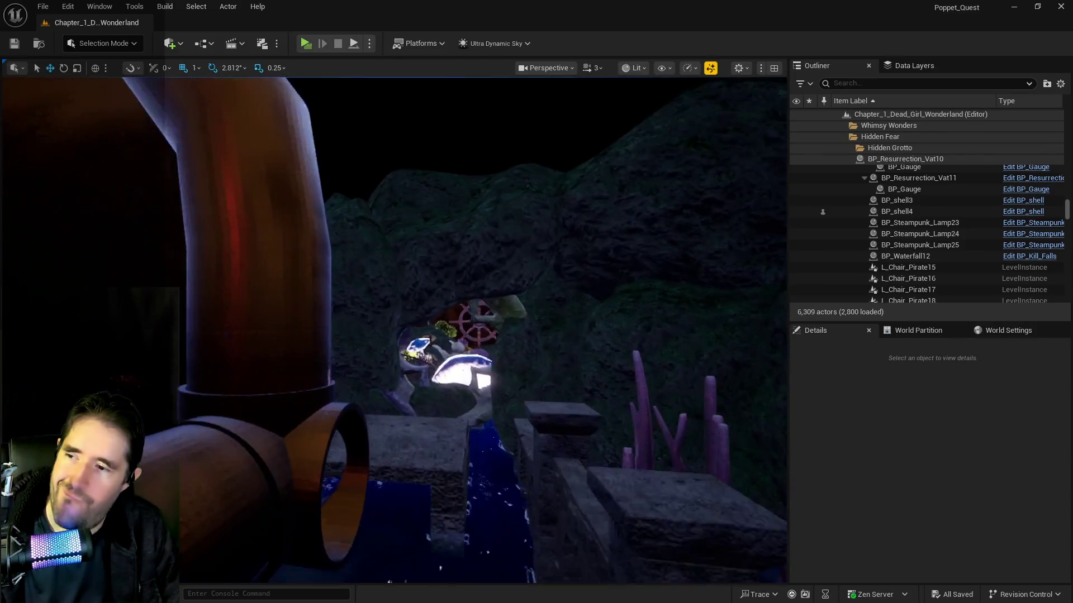
key("w")
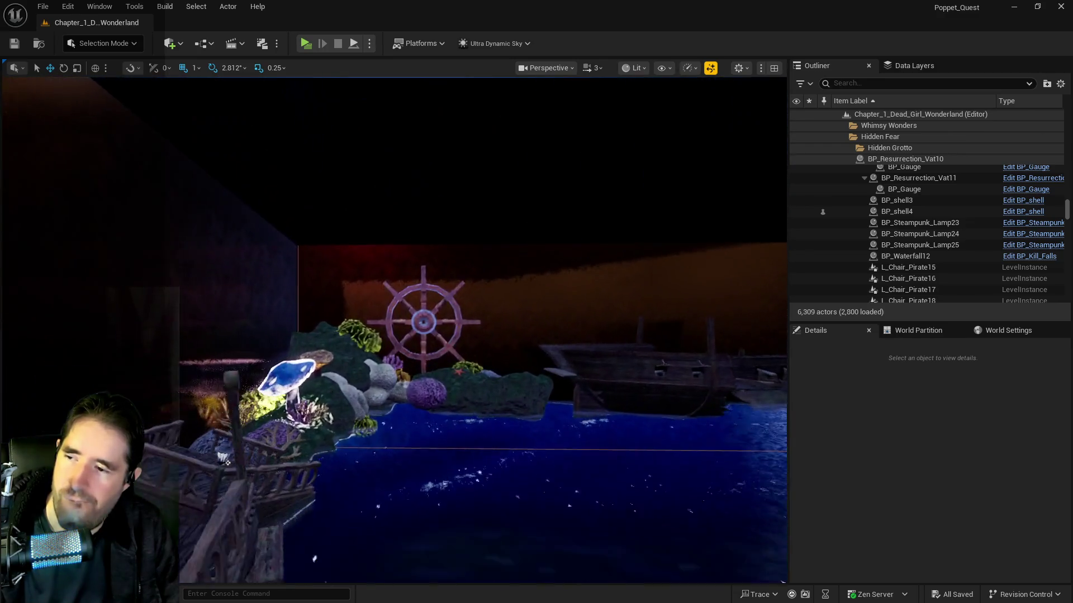
key("d")
left_click_drag(426, 290, 428, 322)
left_click_drag(392, 270, 433, 160)
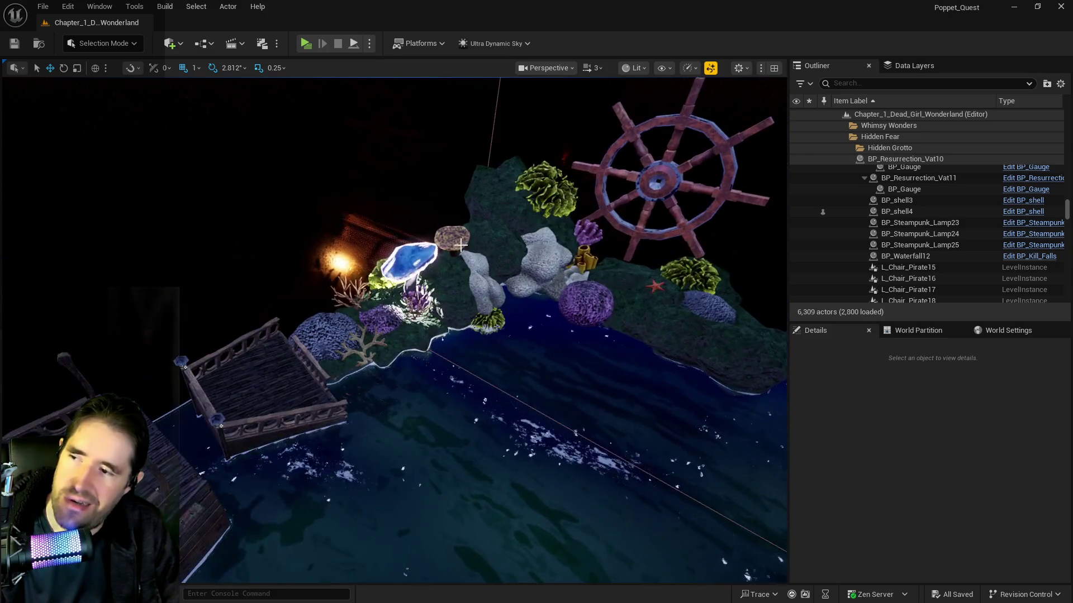
left_click_drag(460, 245, 411, 273)
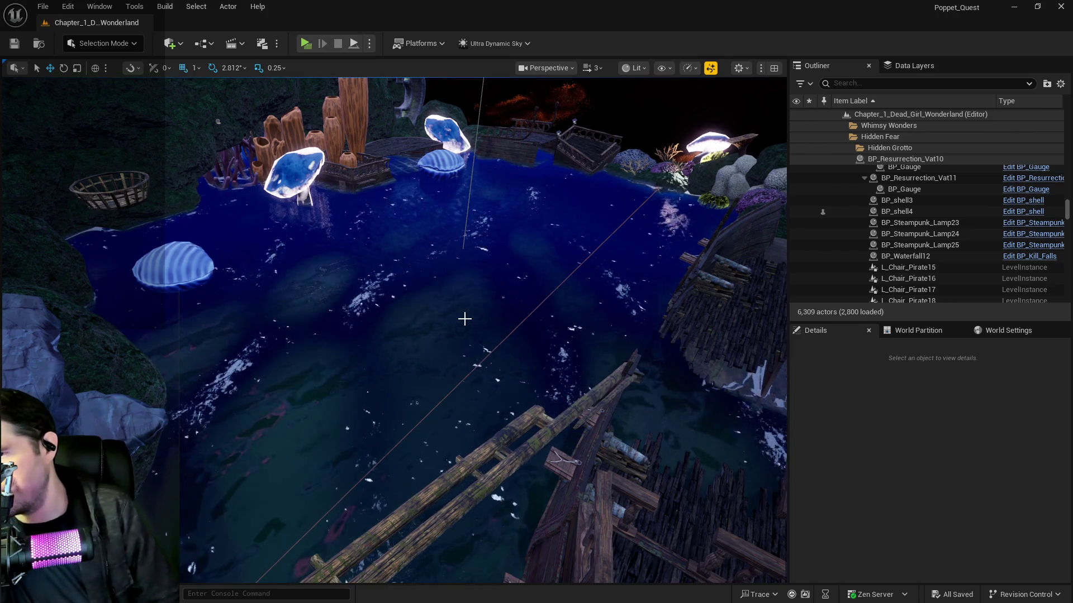
mouse_move(464, 319)
left_mouse_down()
mouse_move(464, 296)
mouse_move(567, 299)
mouse_move(567, 268)
mouse_move(520, 268)
mouse_move(553, 268)
left_mouse_up()
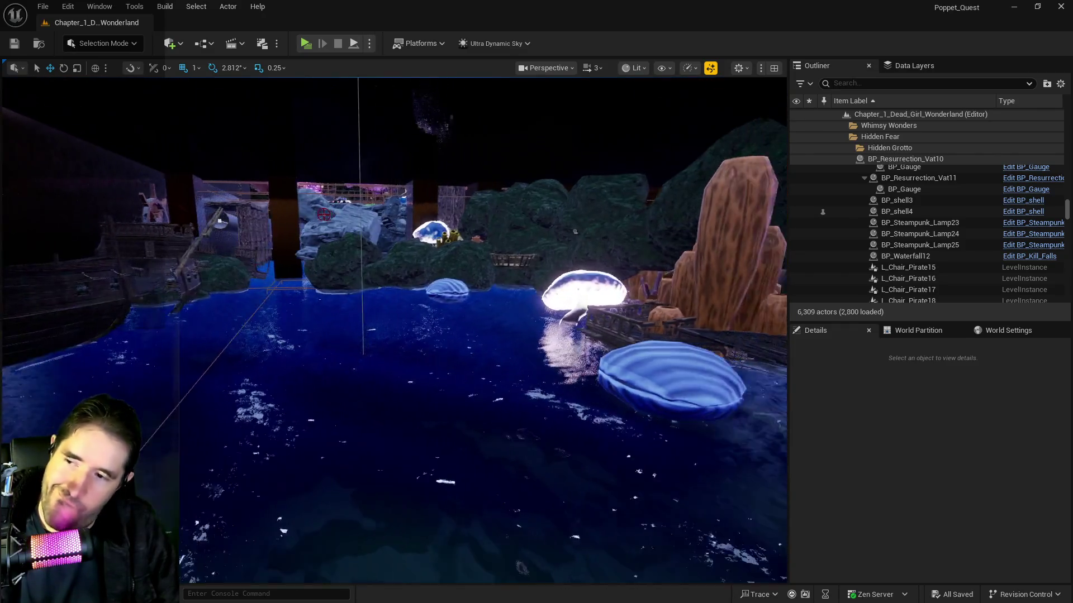
left_click(574, 345)
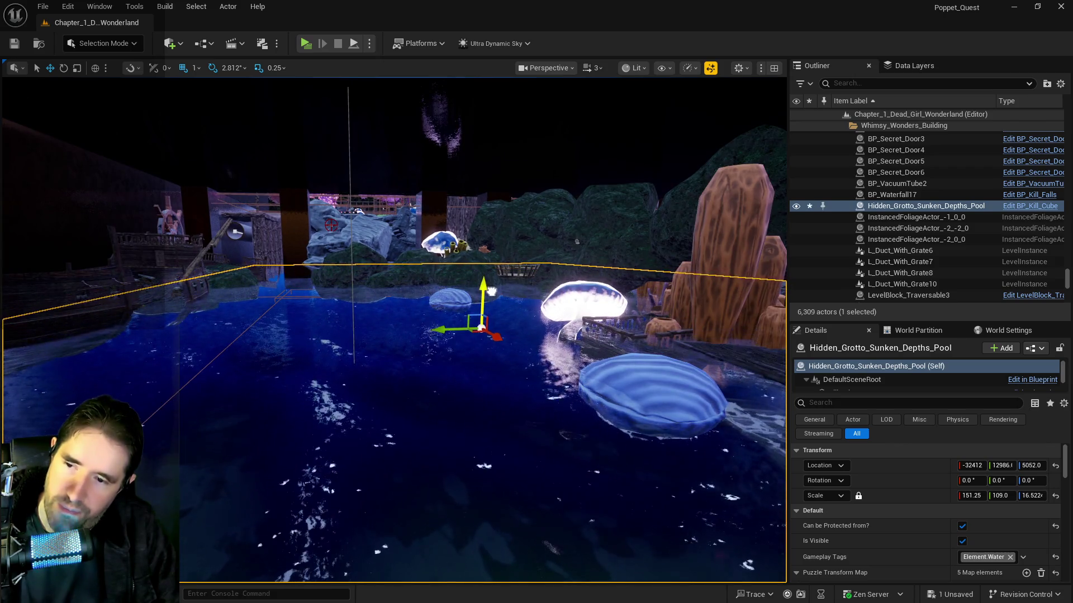
Fly through the grotto and pipe tunnel to the gear room, then back into the tunnel.
key("w")
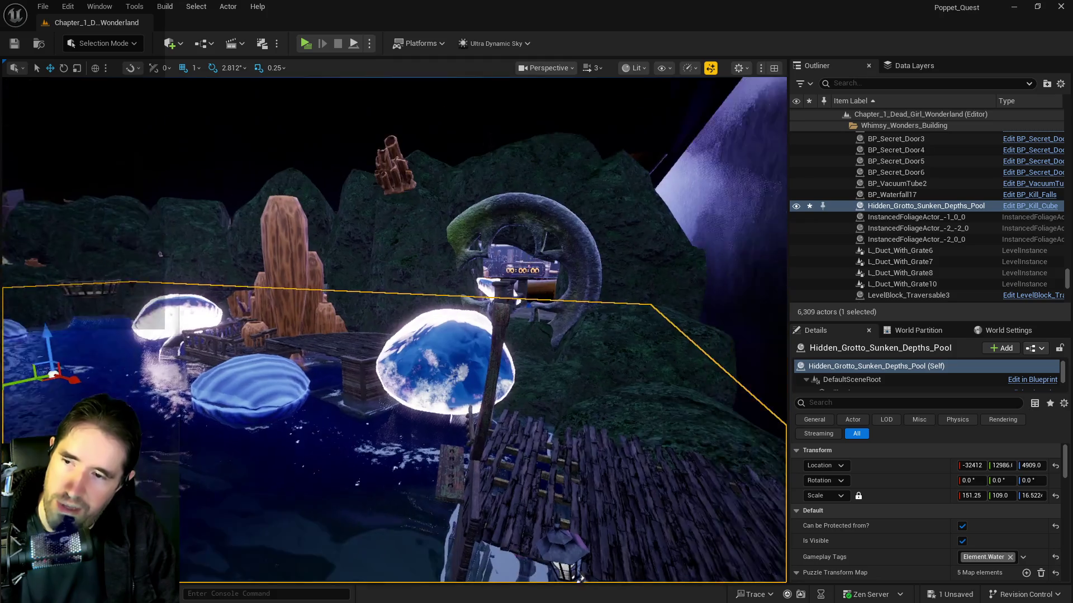
key("w")
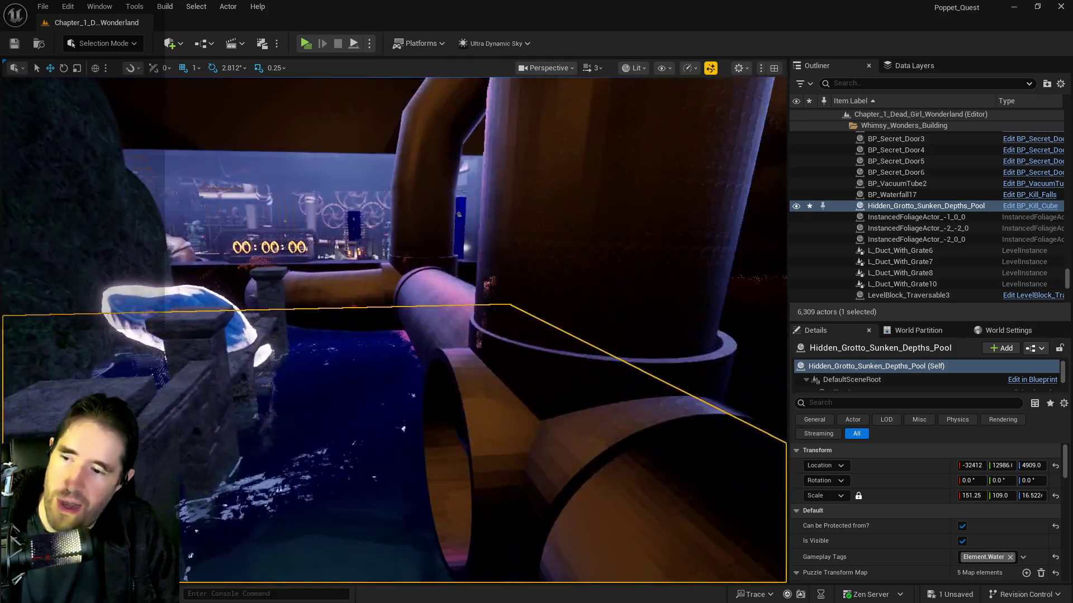
key("w")
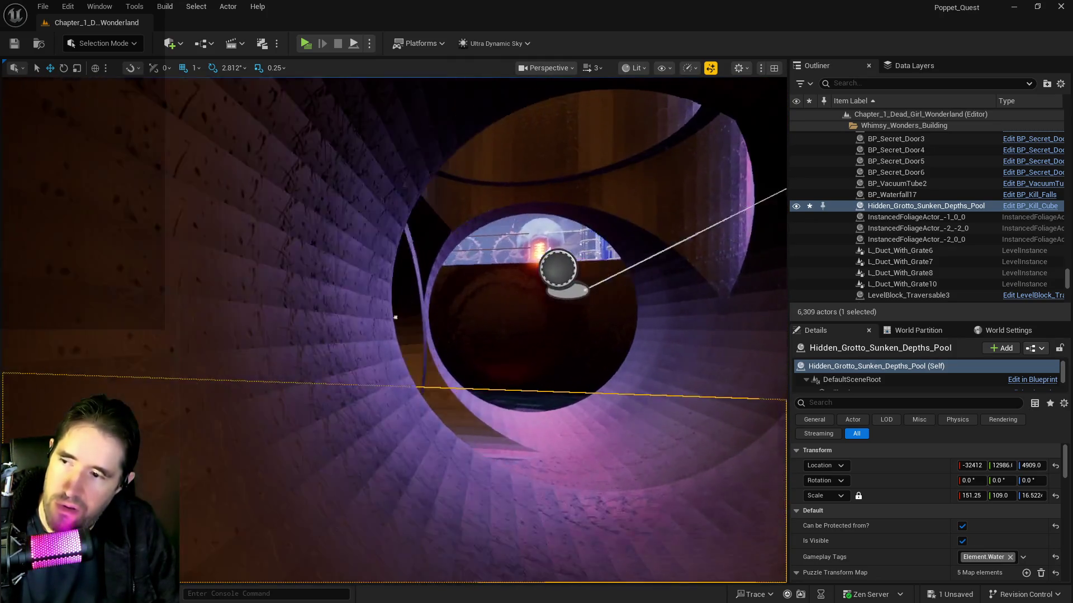
key("w")
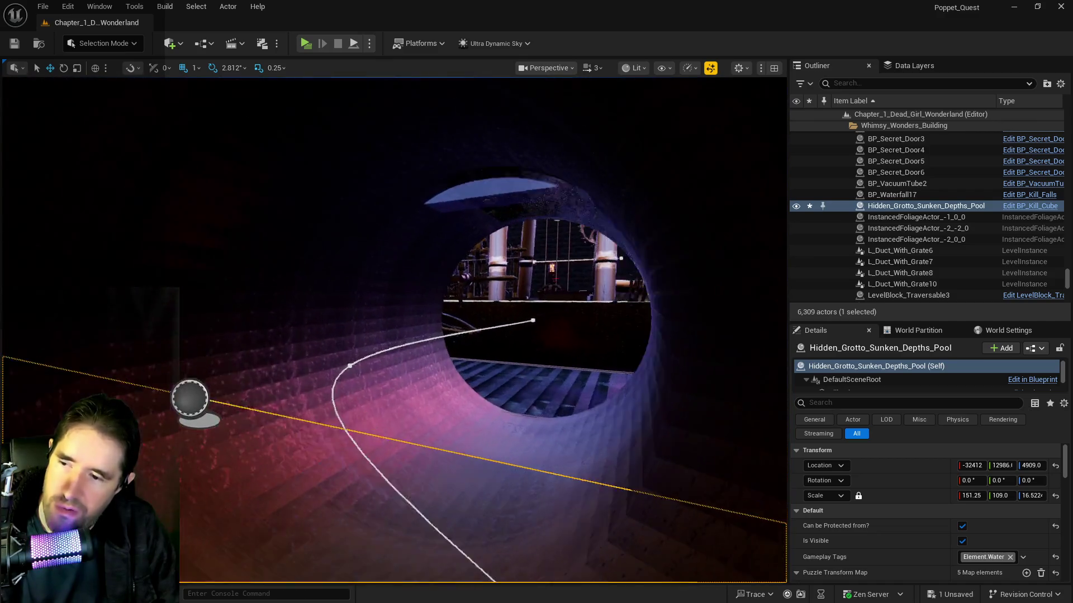
key("w")
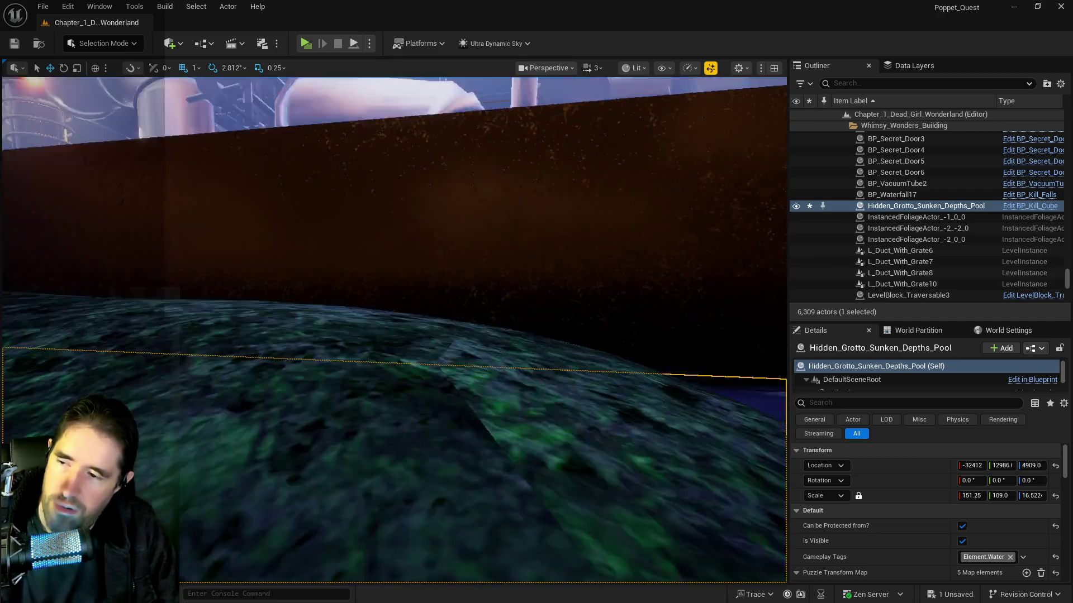
key("w")
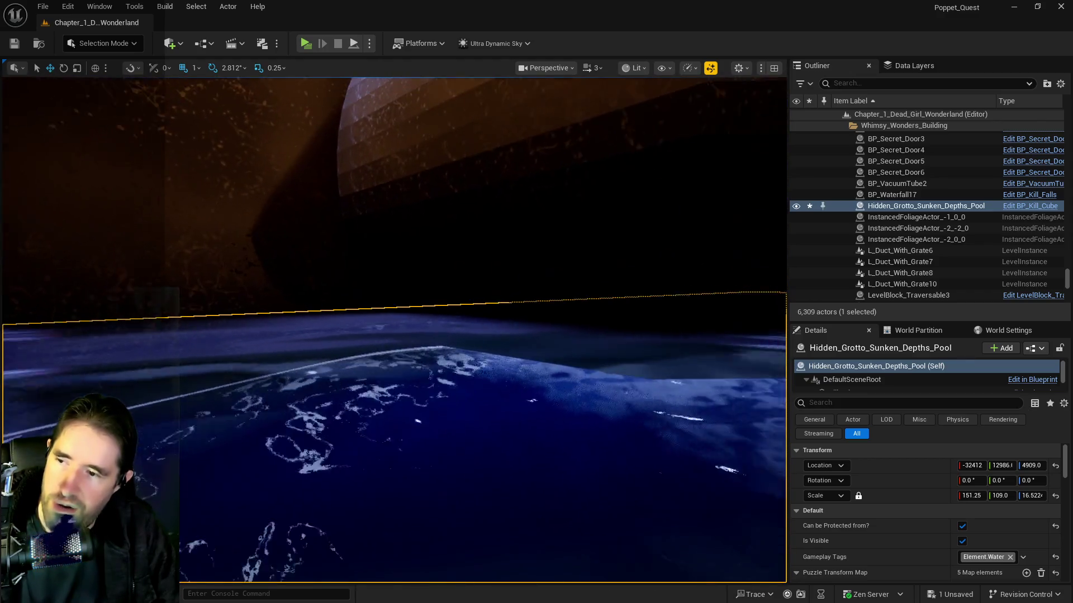
key("w")
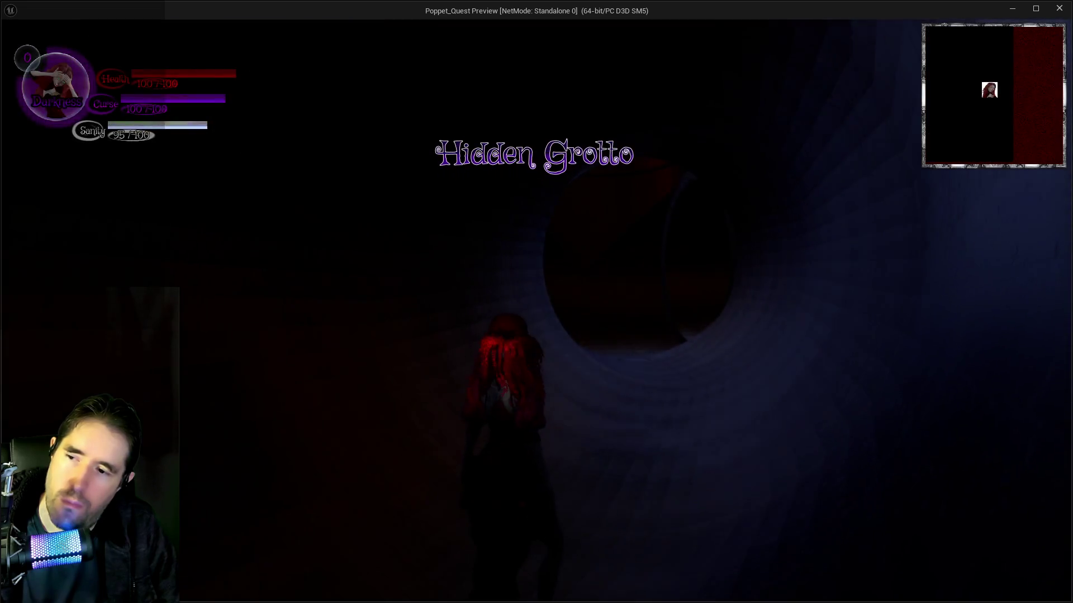
key("w")
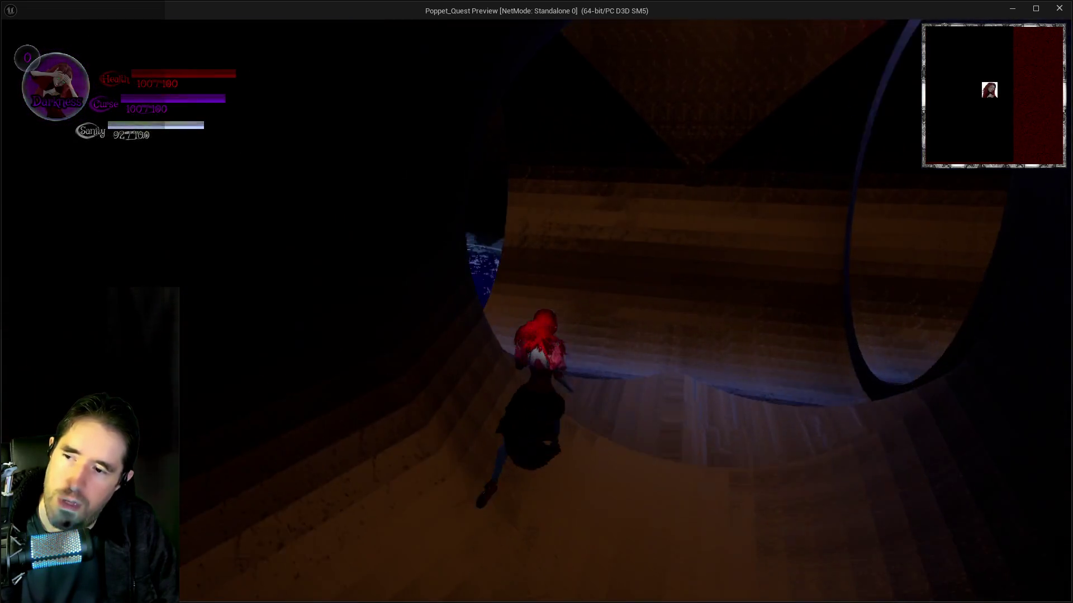
key("w")
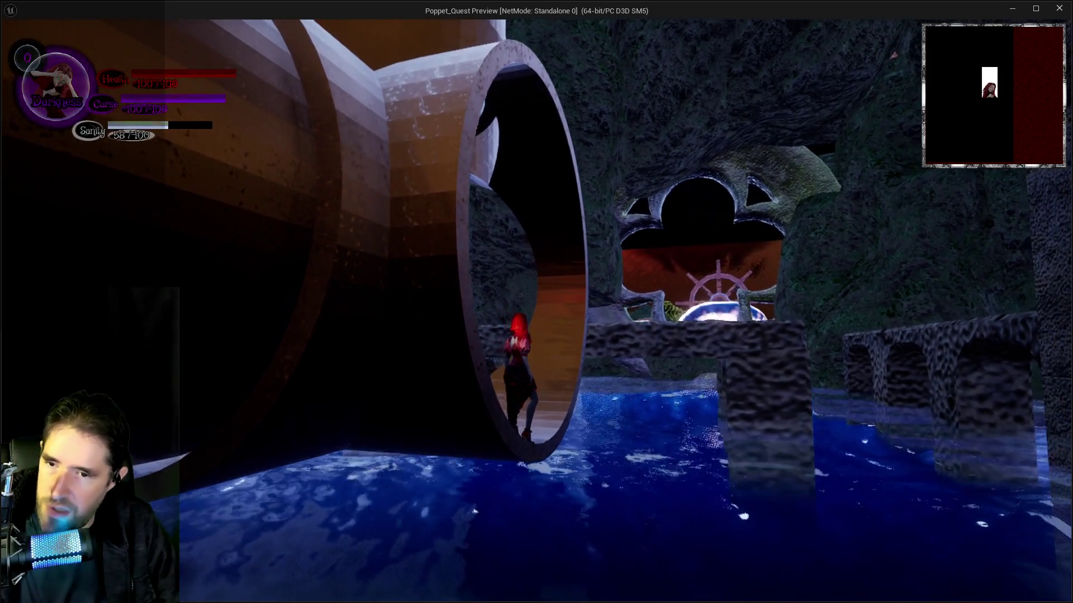
key("alt+Tab")
key("Escape")
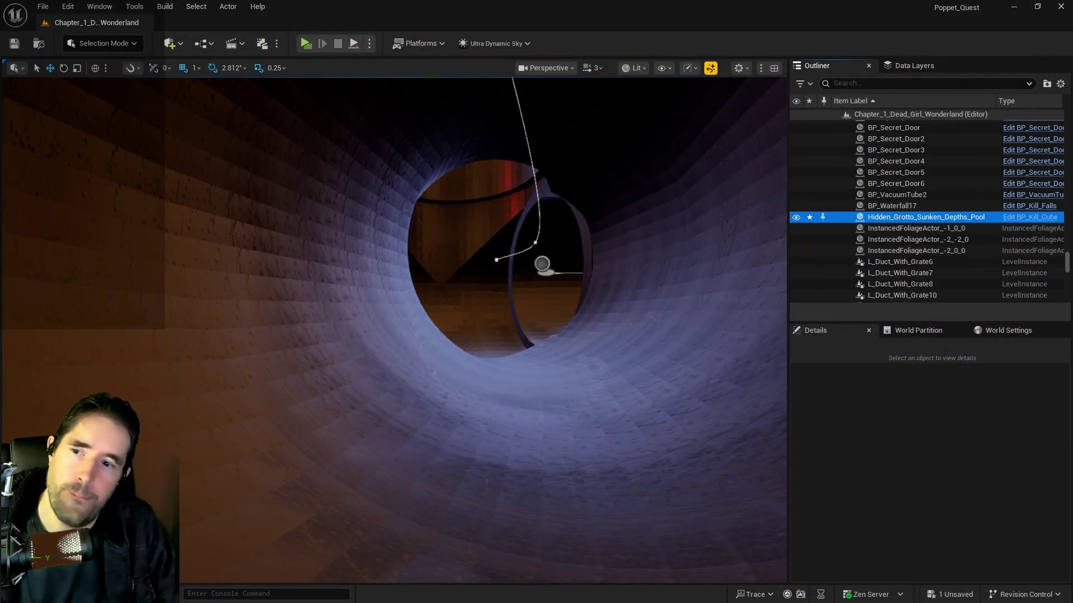
Select the BP_CartoonWater_Sunken_Depths water in the grotto pool and frame it.
left_click_drag(503, 357, 531, 375)
left_click(510, 319)
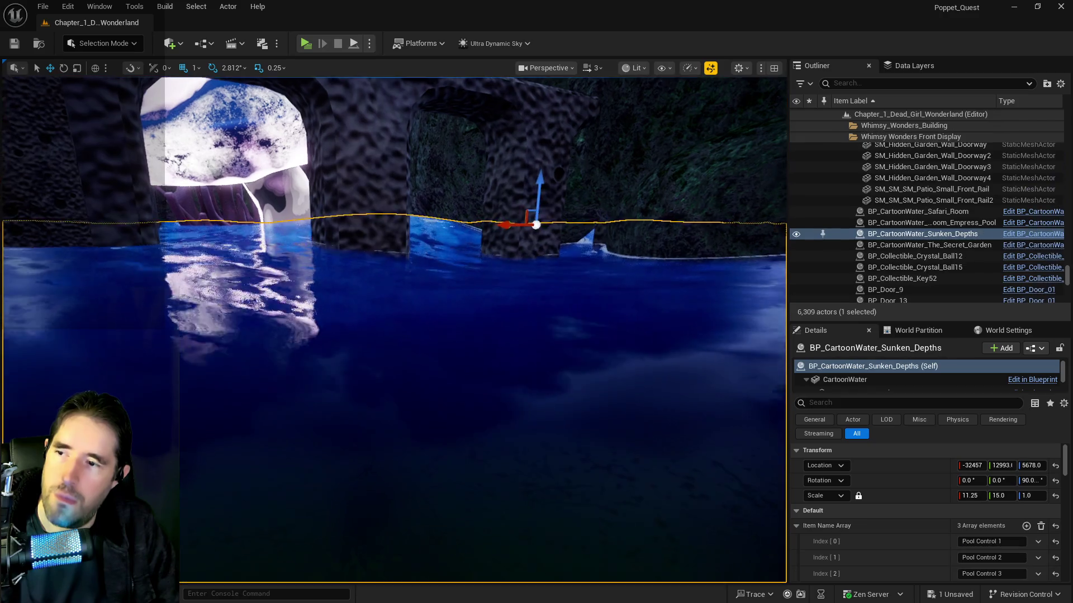
key("f")
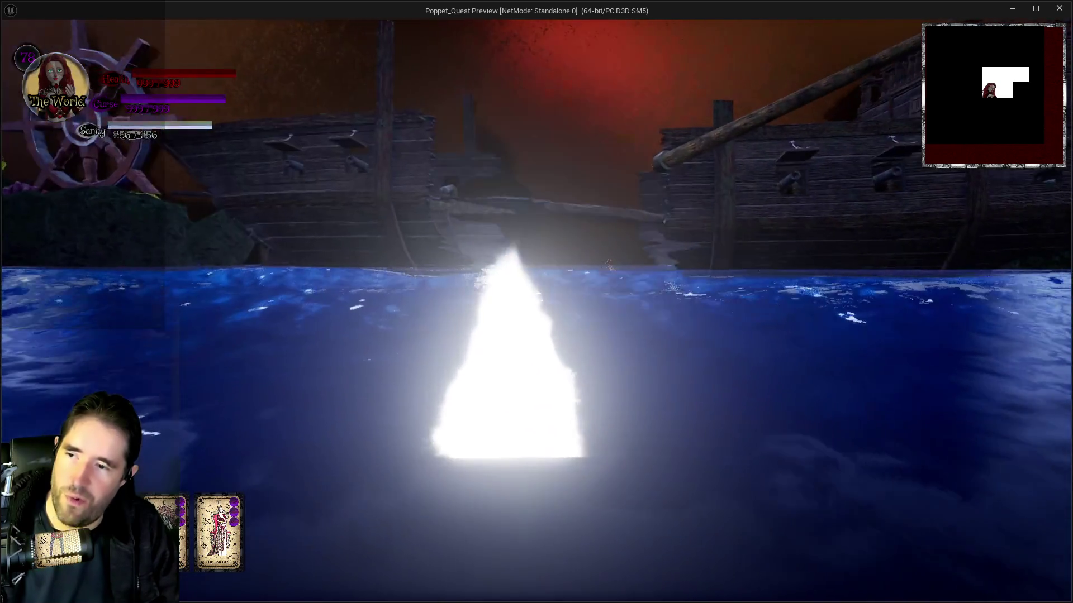
Swim the character toward the shipwreck, then stop the play session back in the editor.
key("w")
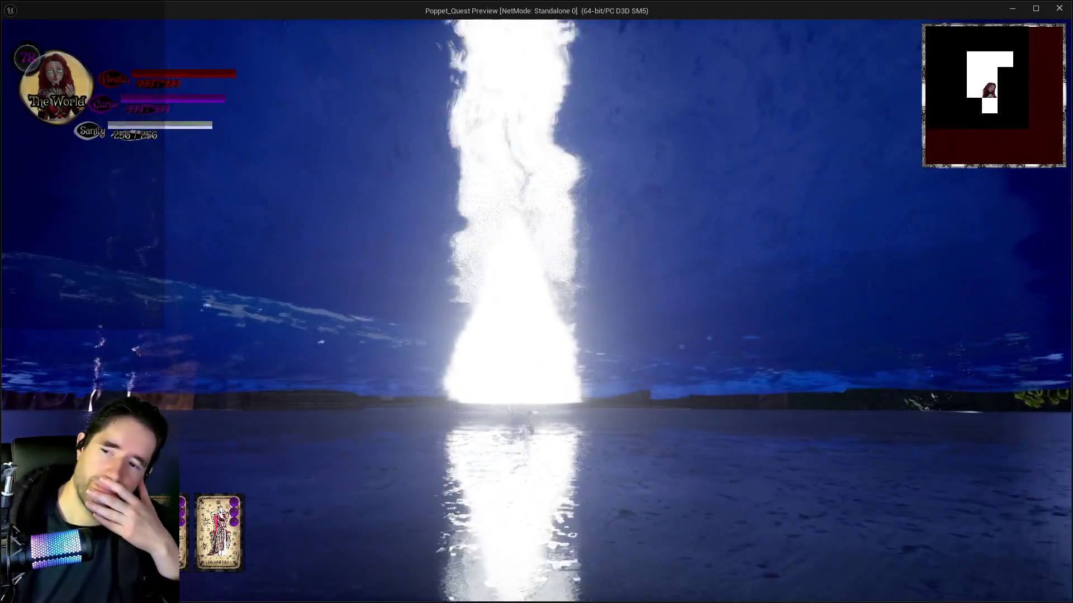
key("alt+Tab")
key("Escape")
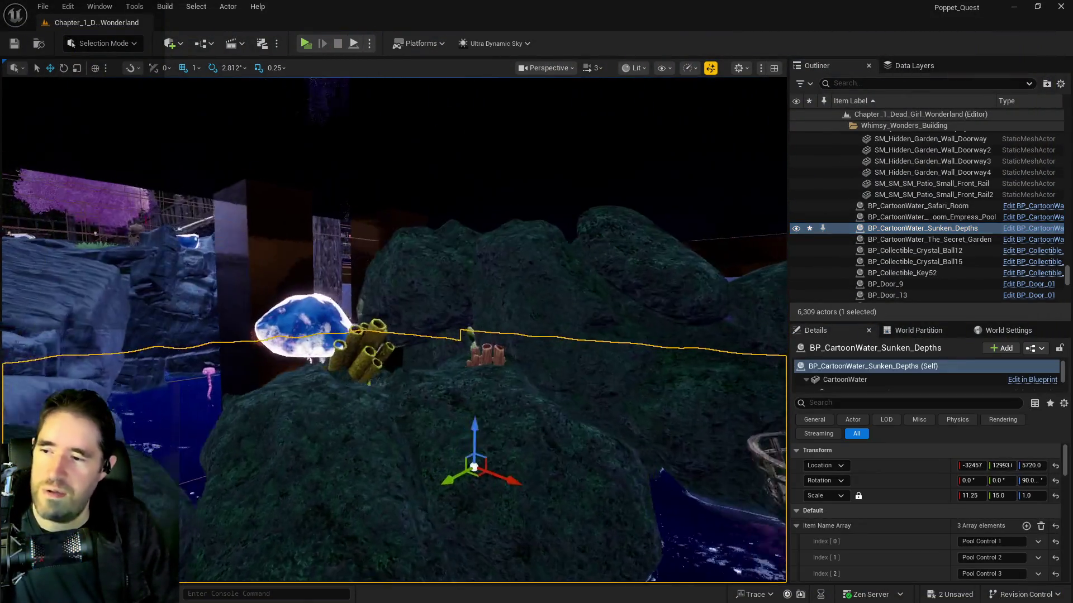
Fly down into the pool, then pull back to an overhead view of the pipes.
key("w")
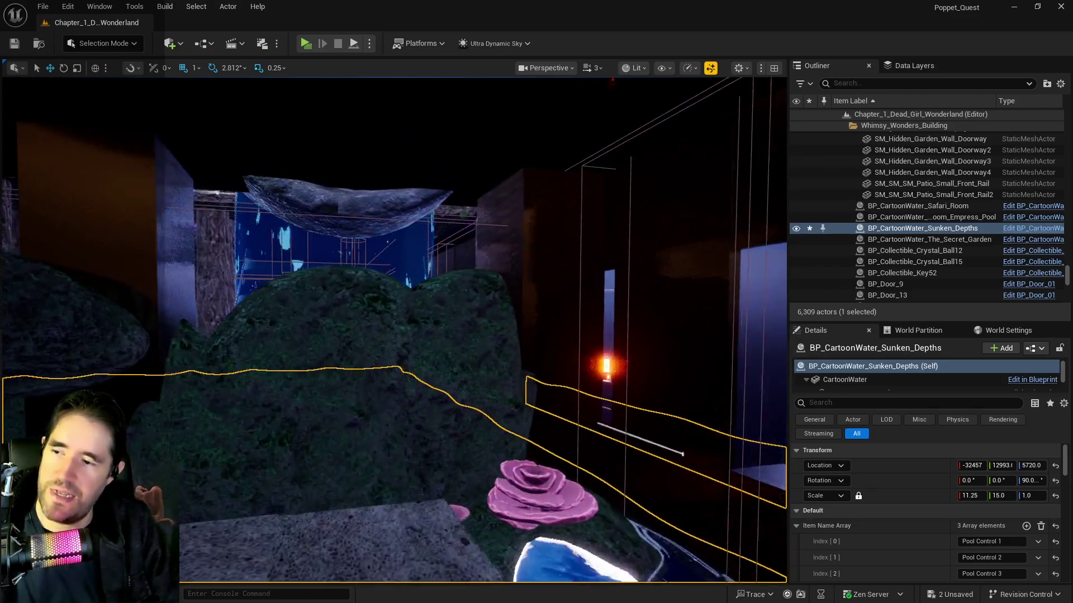
key("s")
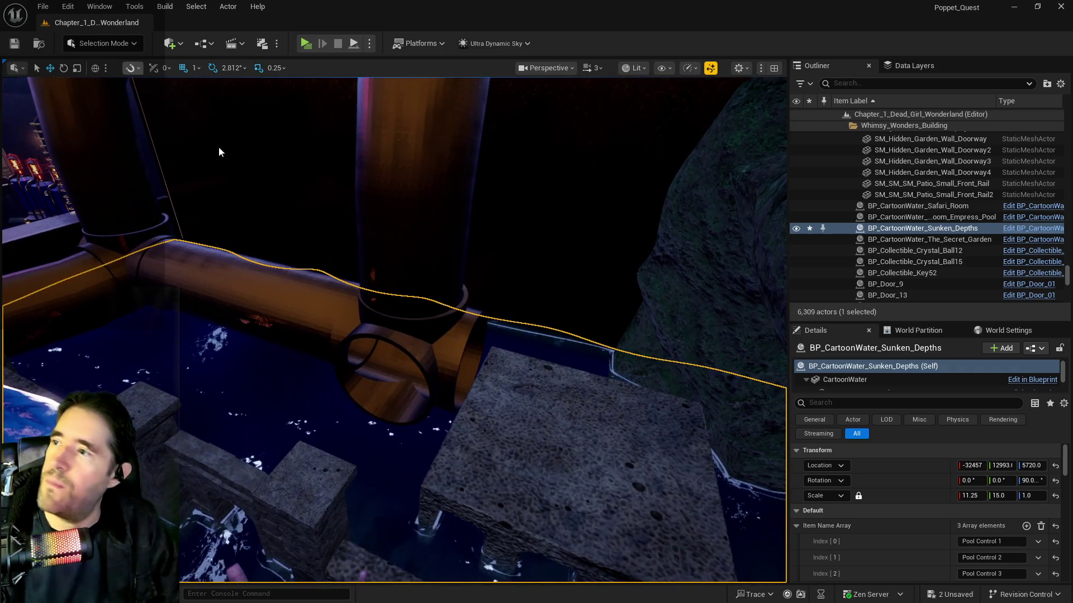
Focus on the SM_Safari_Sunken_Depths_Pipe junction and drop an SM_Pipe_Cap mesh beside it.
left_click(421, 330)
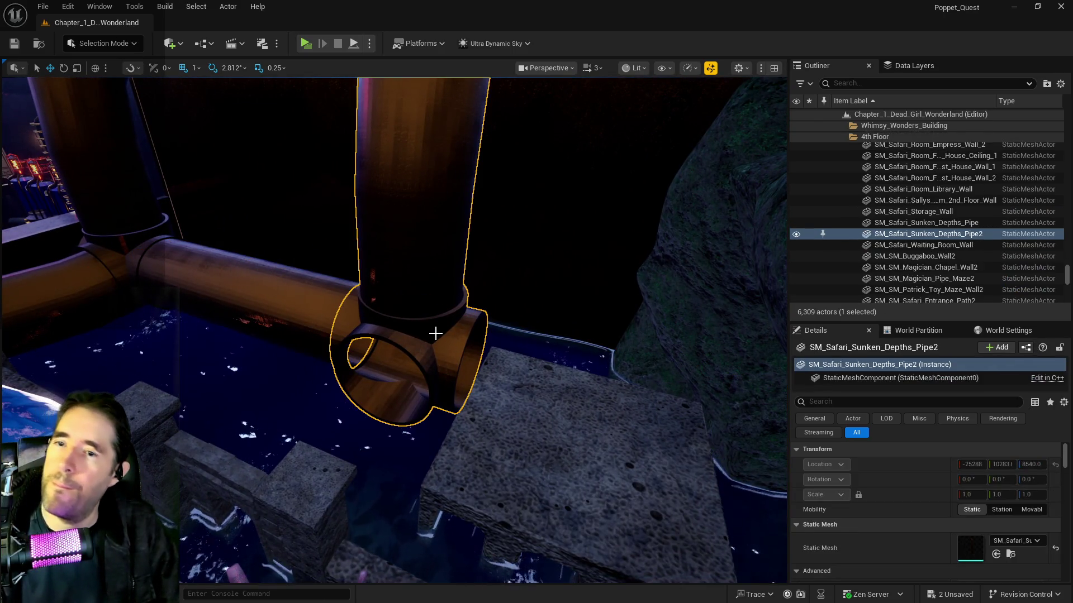
left_click(289, 308)
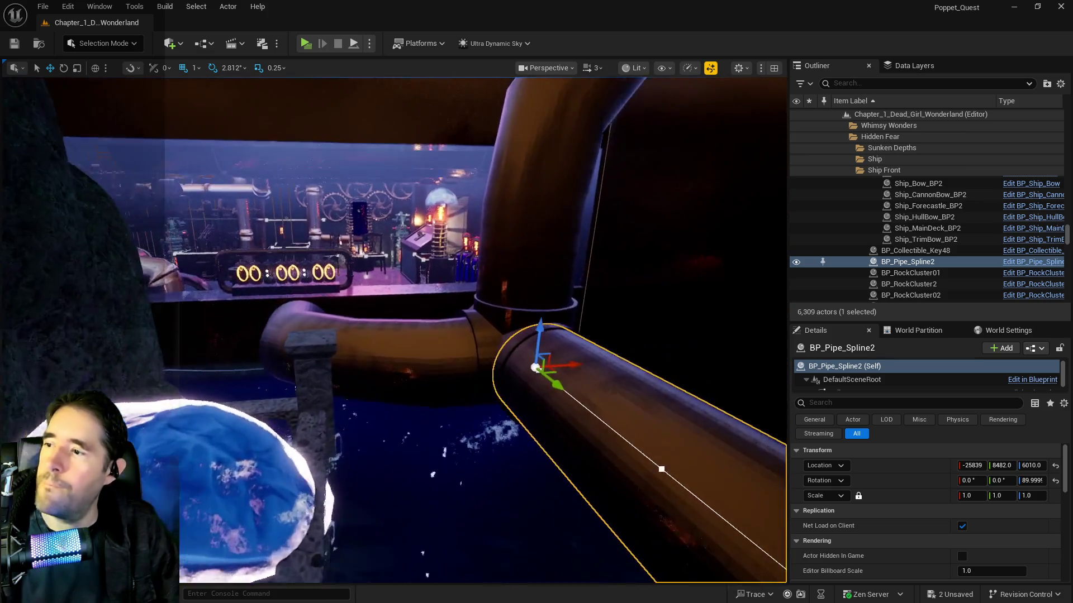
left_click(510, 330)
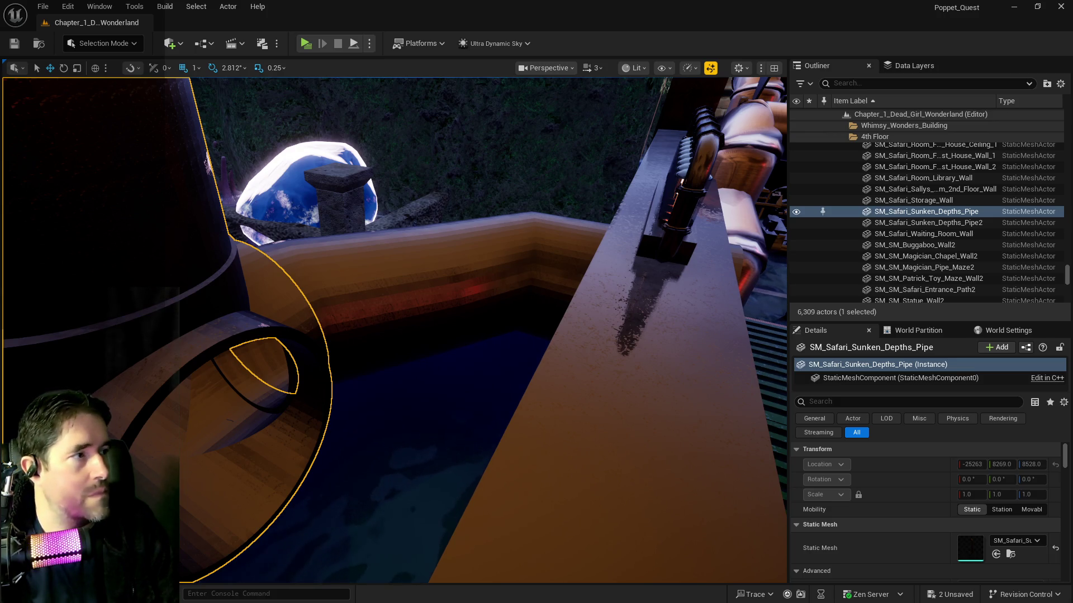
left_click_drag(391, 330, 458, 341)
key("f")
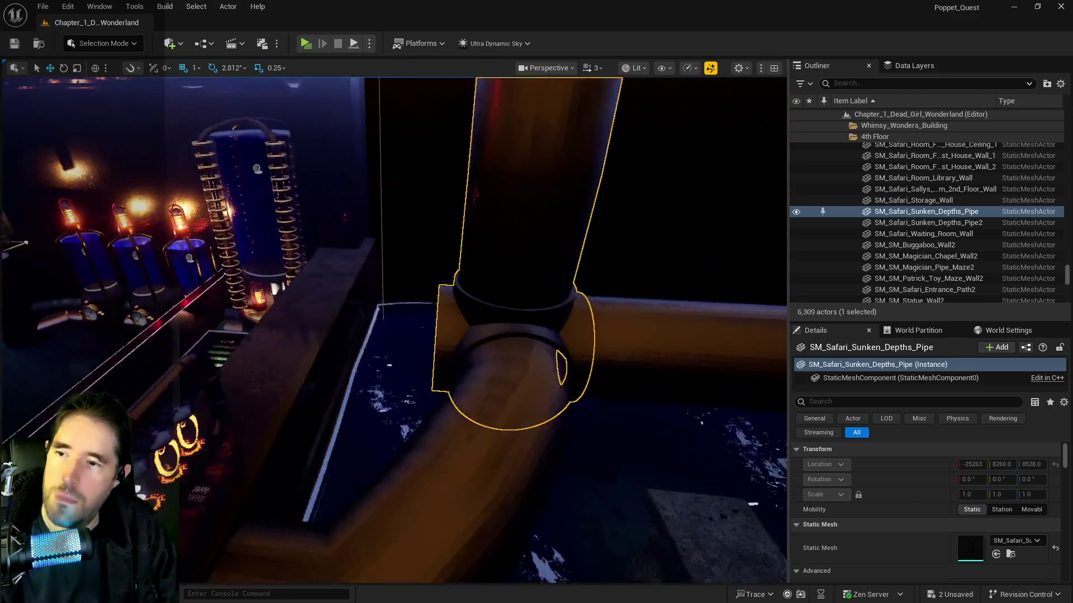
left_click_drag(558, 357, 603, 371)
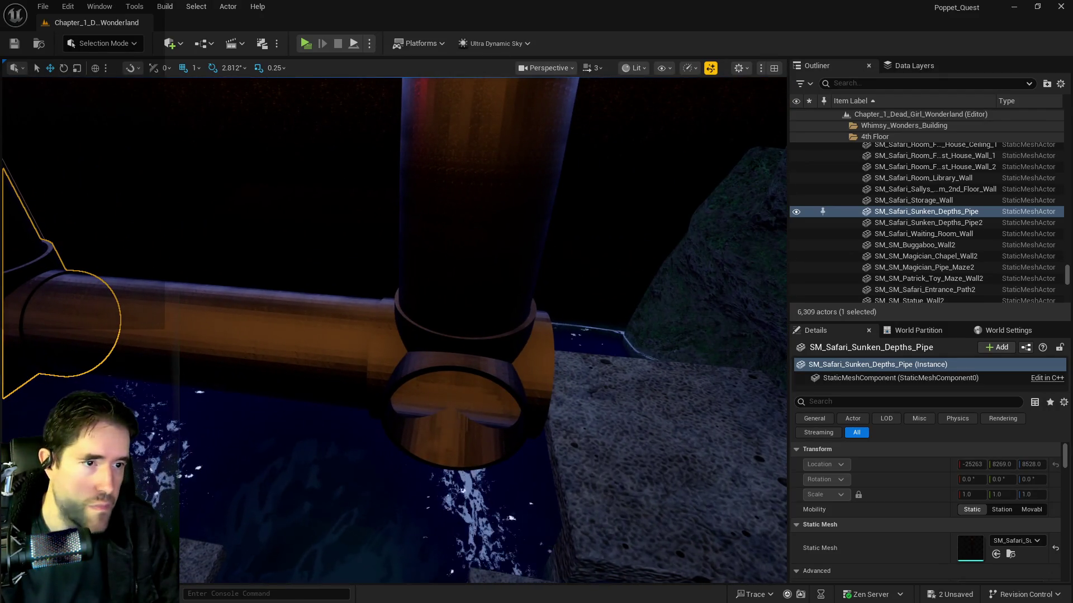
mouse_move(971, 548)
left_mouse_down()
mouse_move(653, 391)
mouse_move(576, 391)
left_mouse_up()
Move SM_Pipe_Cap into the pipe opening and center it vertically.
mouse_move(522, 425)
left_mouse_down()
mouse_move(537, 399)
mouse_move(525, 370)
left_mouse_up()
left_click_drag(508, 321, 548, 328)
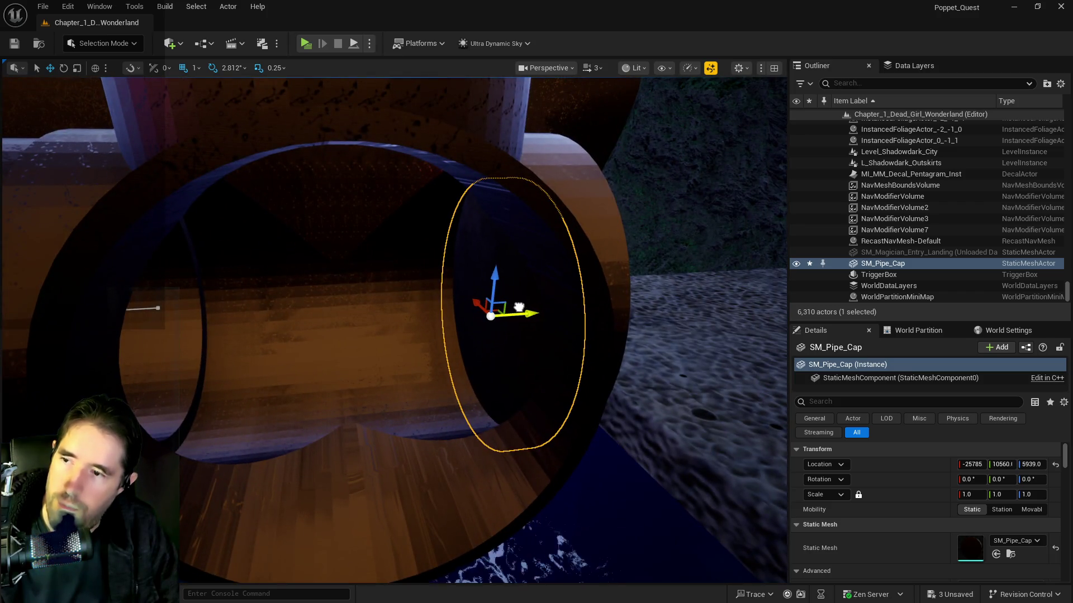
left_click_drag(495, 277, 494, 258)
mouse_move(512, 312)
left_mouse_down()
mouse_move(497, 358)
mouse_move(754, 395)
mouse_move(503, 402)
mouse_move(438, 388)
left_mouse_up()
Duplicate the cap as SM_Pipe_Cap2 and fit it onto the pipe's other end.
key("e")
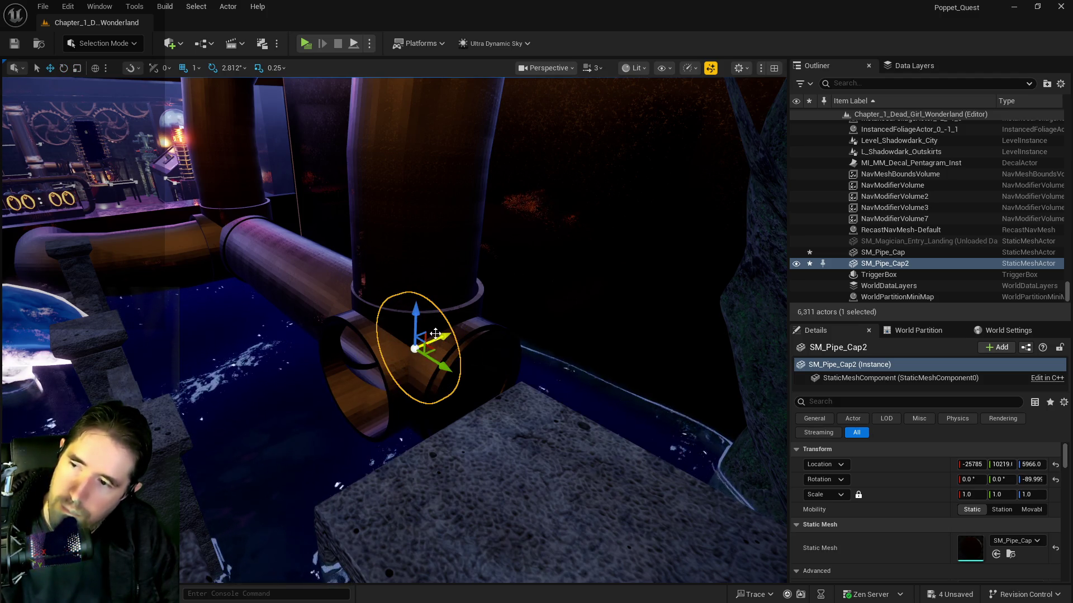
mouse_move(374, 362)
left_mouse_down()
mouse_move(358, 391)
mouse_move(416, 371)
mouse_move(439, 377)
left_mouse_up()
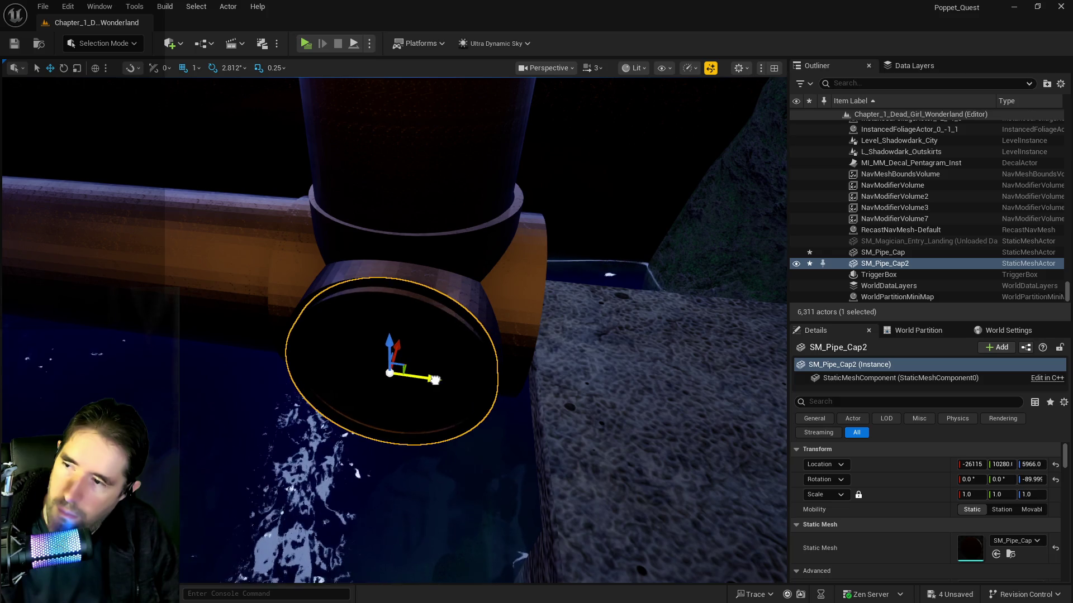
left_click_drag(387, 344, 385, 336)
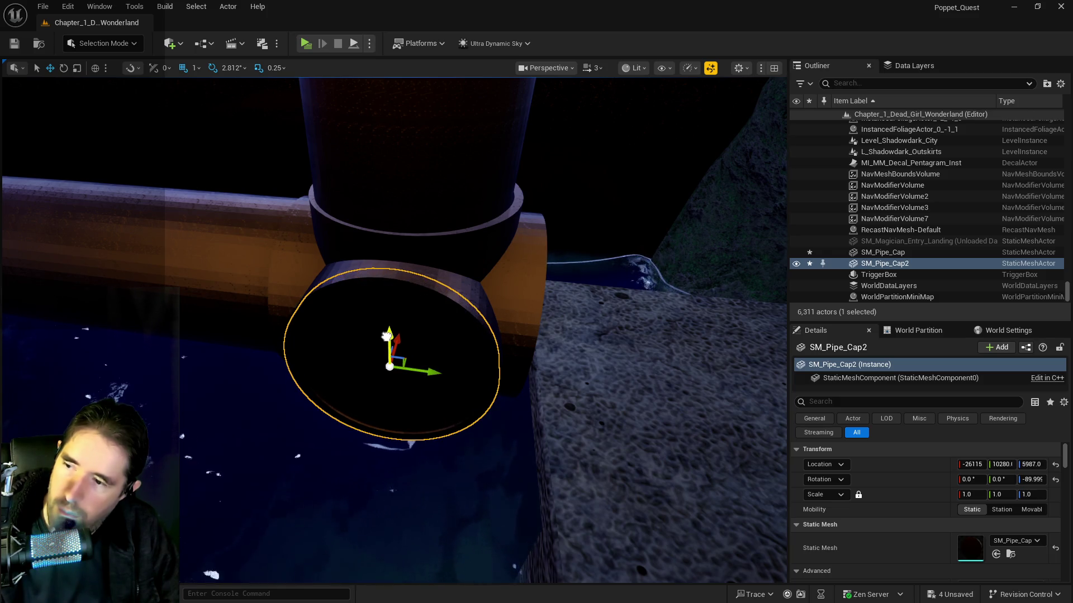
Push the first cap flush against its pipe end, then select BP_Pipe_Spline44.
left_click(464, 326)
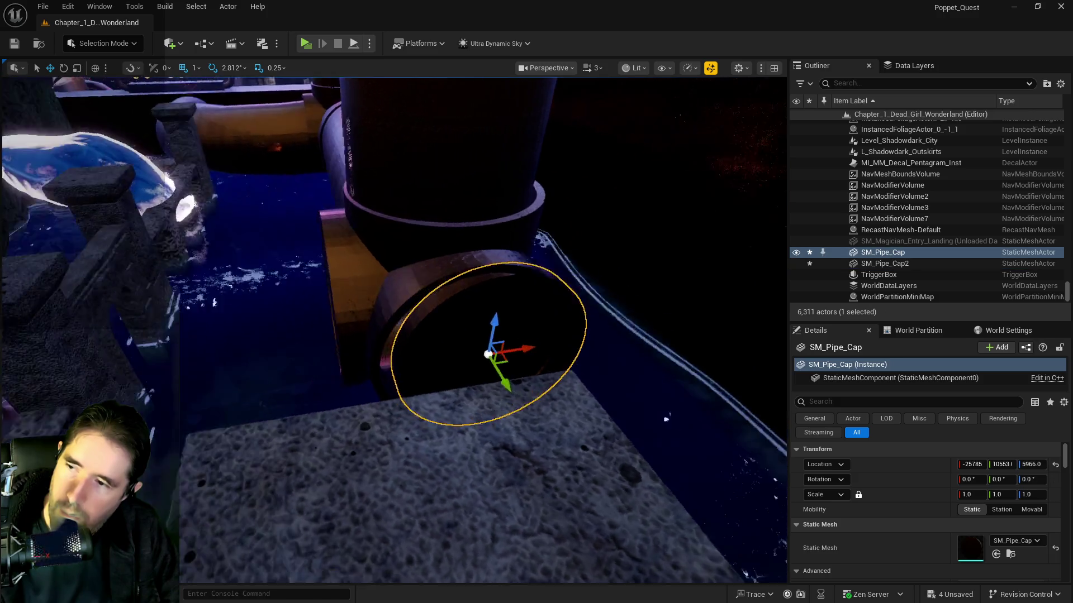
mouse_move(384, 343)
left_mouse_down()
mouse_move(357, 343)
mouse_move(438, 330)
mouse_move(503, 300)
left_mouse_up()
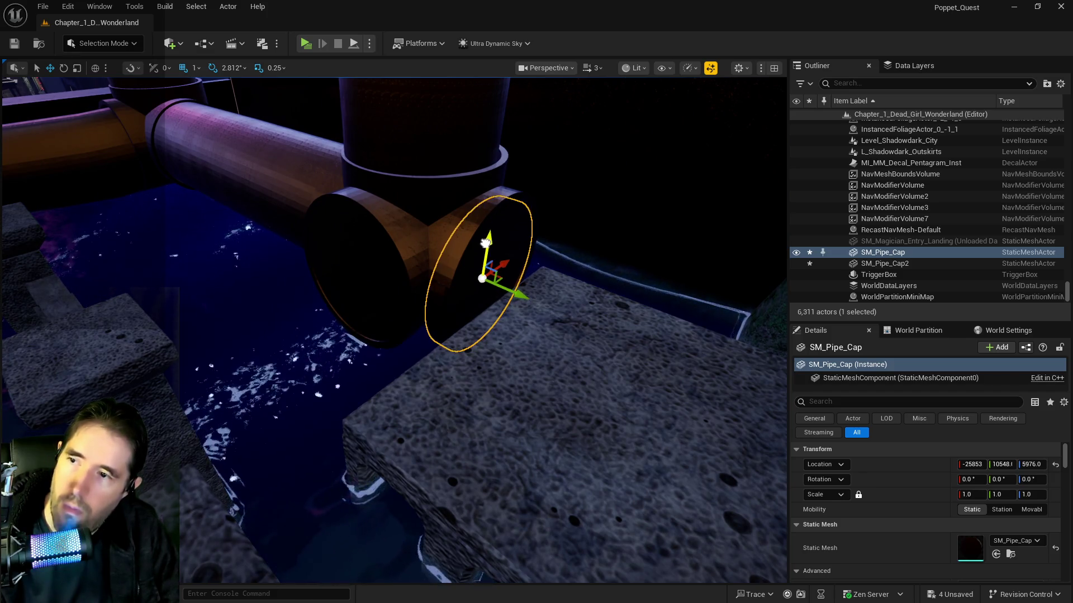
mouse_move(510, 257)
left_mouse_down()
mouse_move(425, 279)
mouse_move(414, 262)
left_mouse_up()
left_click(465, 287)
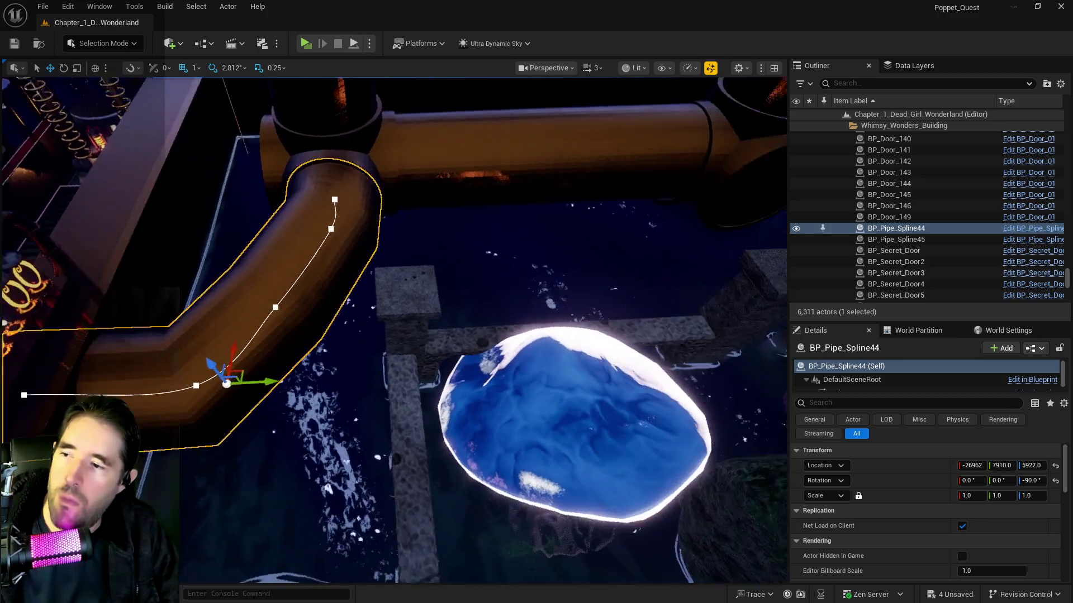
left_click_drag(464, 287, 503, 274)
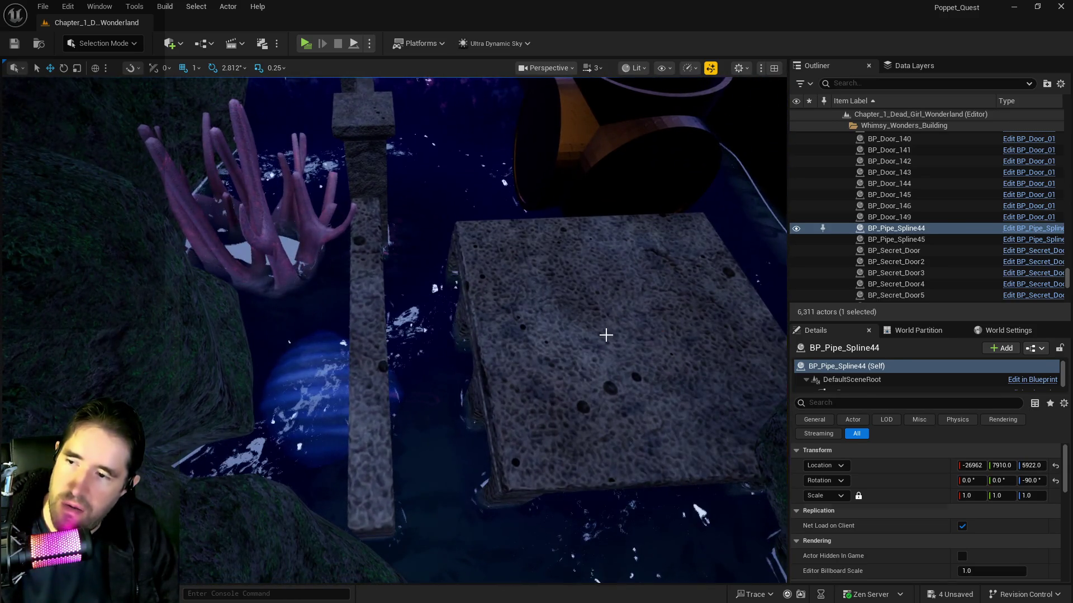
Duplicate the floor block beside the pool as SM_floor_block_46, shifted left.
left_click(606, 335)
left_click_drag(645, 332, 473, 326, "alt")
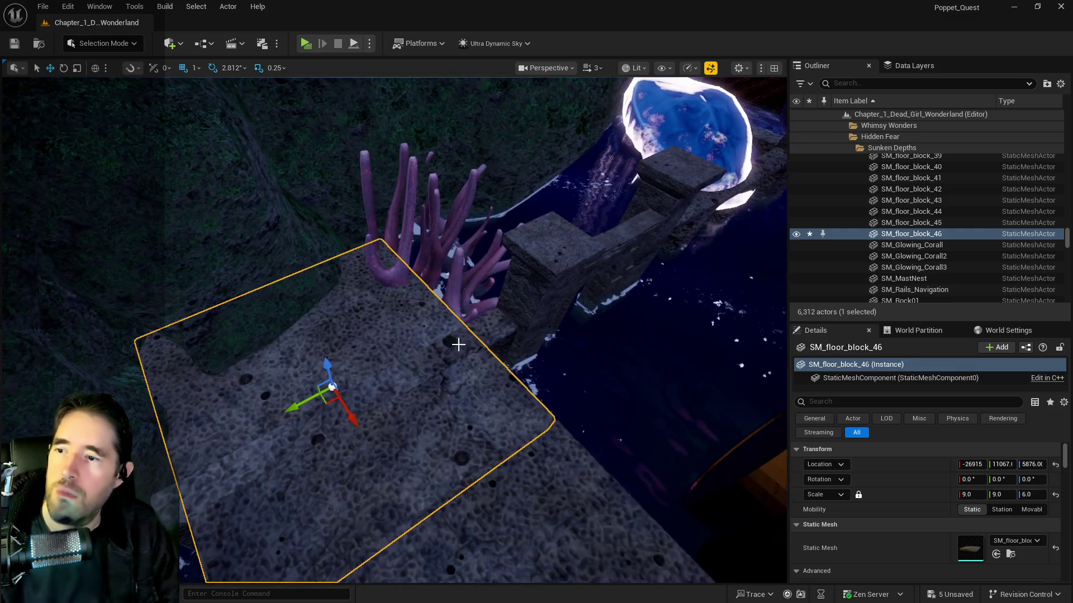
left_click(391, 386)
mouse_move(391, 385)
left_mouse_down()
mouse_move(462, 391)
mouse_move(381, 383)
left_mouse_up()
left_click(462, 391)
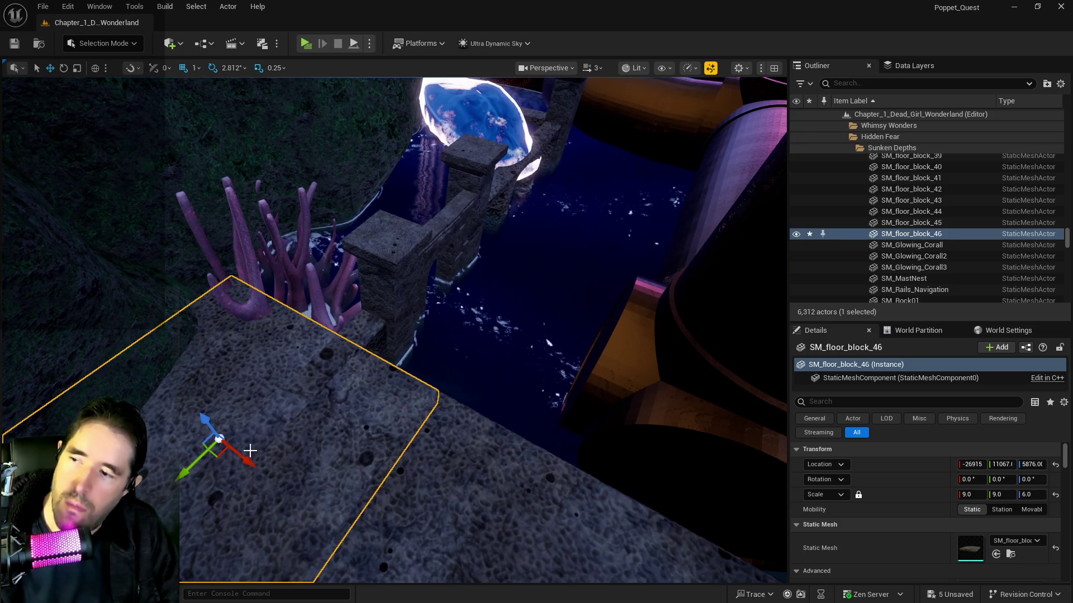
Slide SM_column_81, SM_column_82 (X -26143) and SM_bridge_column_9 (X -27087) along X.
left_click(400, 278)
mouse_move(400, 279)
left_mouse_down()
mouse_move(419, 360)
mouse_move(566, 388)
left_mouse_up()
mouse_move(574, 457)
left_mouse_down()
mouse_move(578, 444)
mouse_move(570, 567)
mouse_move(445, 376)
mouse_move(481, 405)
mouse_move(452, 411)
left_mouse_up()
left_click_drag(457, 306, 389, 239)
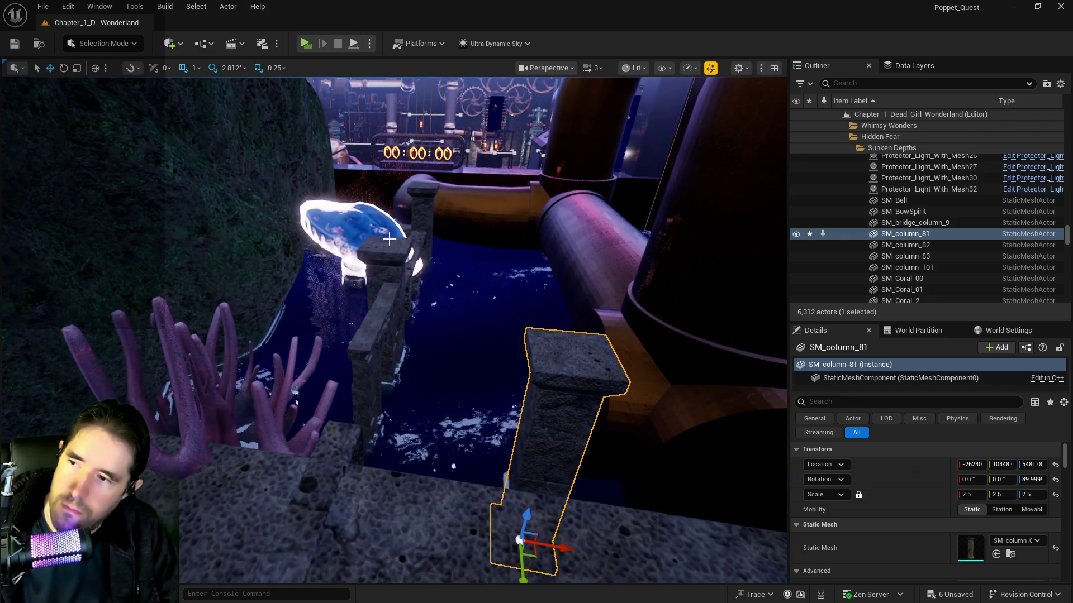
left_click(425, 217)
left_click_drag(580, 304, 563, 302)
mouse_move(443, 358)
left_mouse_down()
mouse_move(408, 335)
mouse_move(443, 354)
left_mouse_up()
left_click(444, 358)
left_click_drag(463, 465, 388, 467)
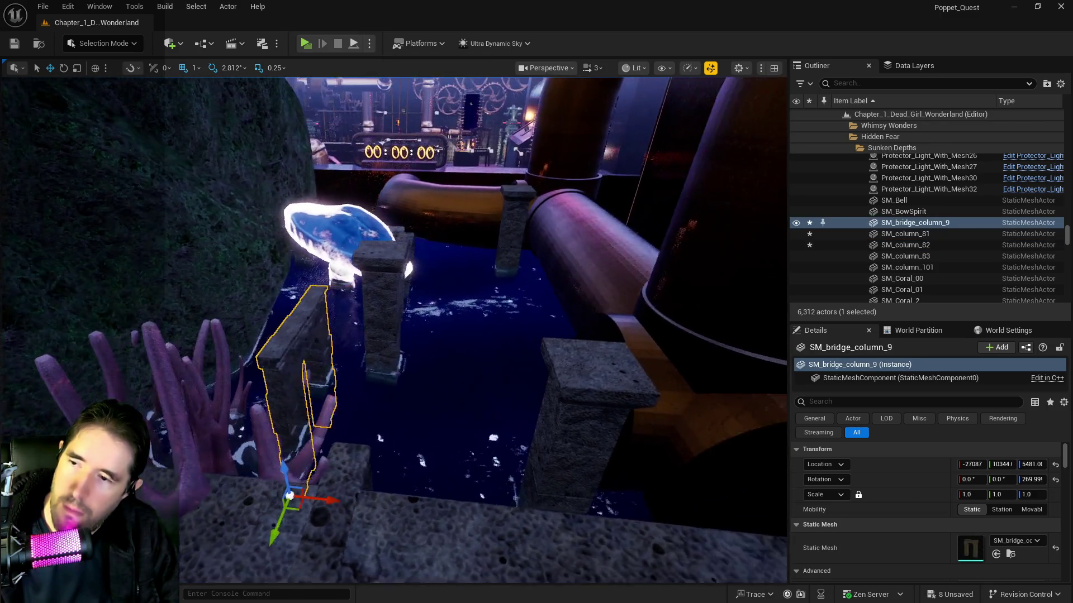
left_click_drag(391, 335, 475, 333)
left_click_drag(391, 313, 373, 307)
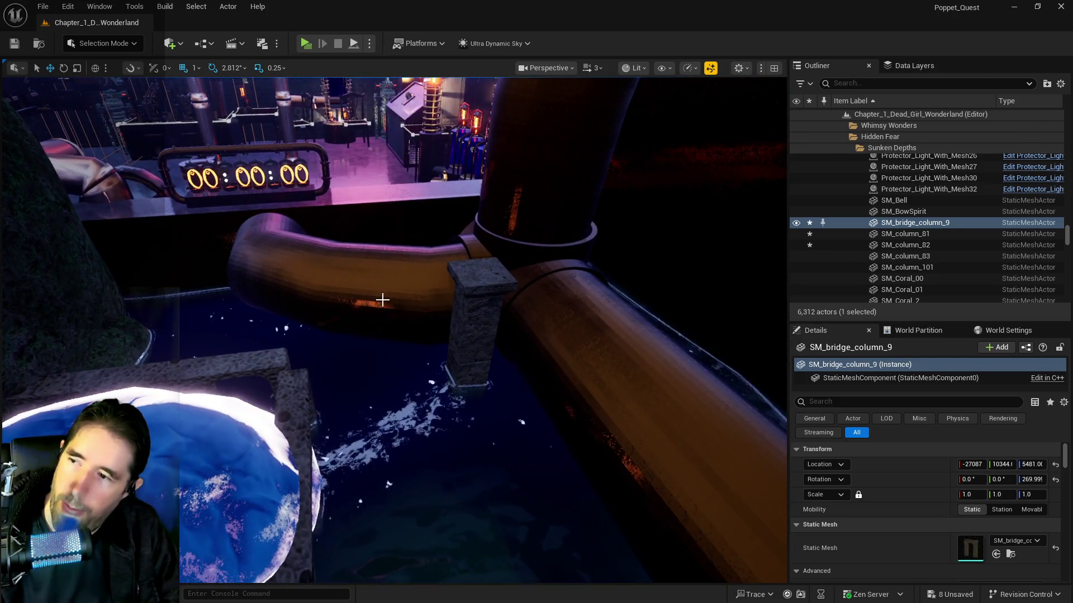
Shorten BP_Pipe_Spline44 by pulling its end spline point inward.
left_click(402, 278)
key("f")
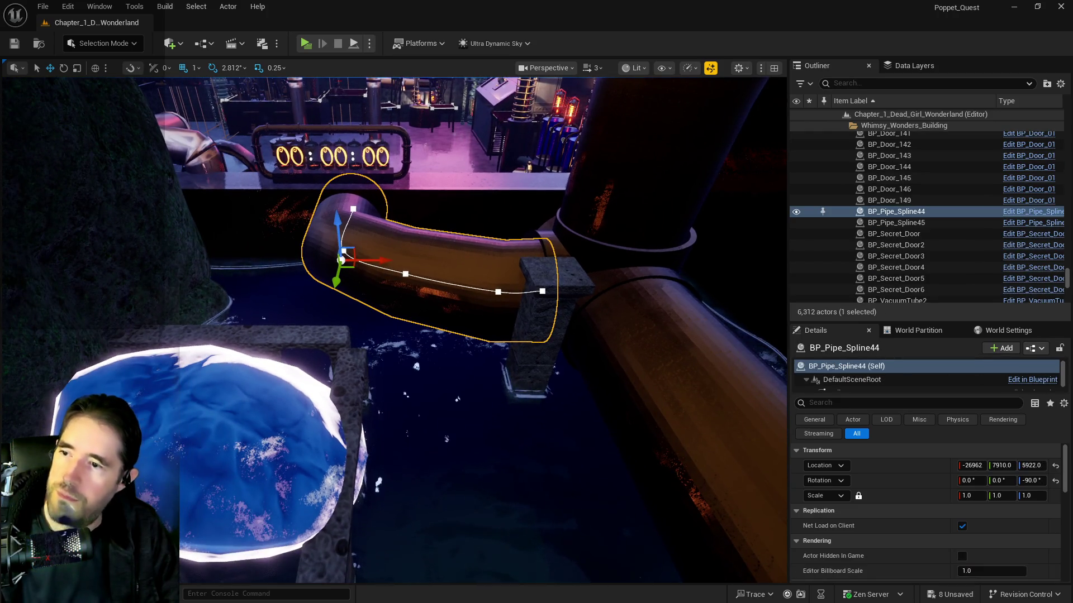
left_click(543, 291)
mouse_move(538, 287)
left_mouse_down()
mouse_move(499, 302)
mouse_move(416, 274)
mouse_move(430, 278)
mouse_move(381, 285)
left_mouse_up()
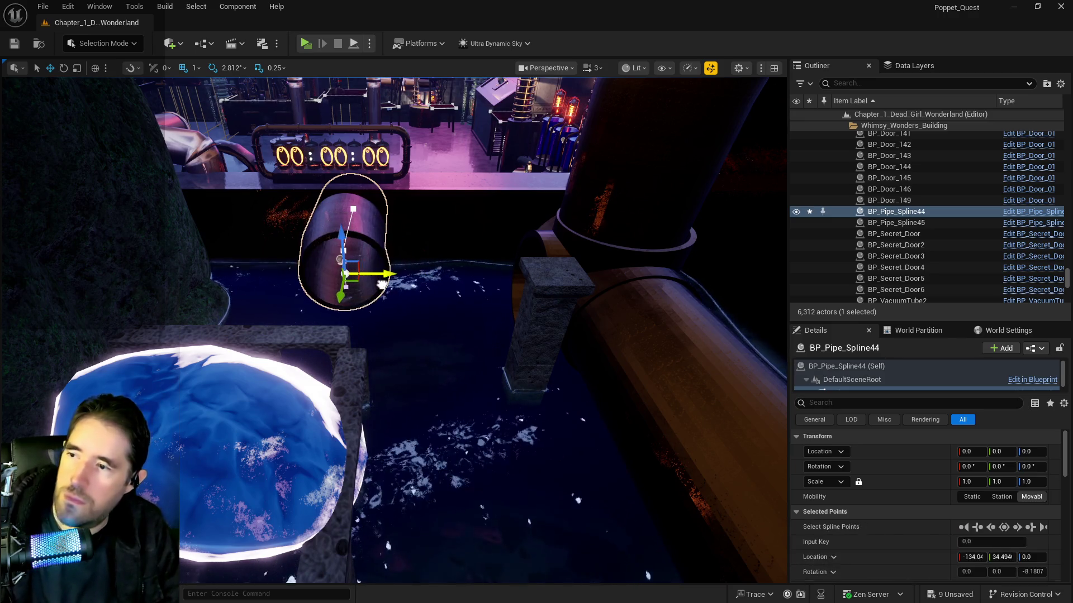
Slide the fence SM_fence_83 along the pipe to X -28390.
mouse_move(518, 262)
left_mouse_down()
mouse_move(503, 268)
mouse_move(492, 245)
mouse_move(518, 262)
mouse_move(475, 251)
mouse_move(455, 227)
mouse_move(465, 230)
mouse_move(466, 198)
mouse_move(359, 148)
mouse_move(335, 120)
mouse_move(479, 359)
mouse_move(482, 233)
left_mouse_up()
scroll(527, 294, "down", 3)
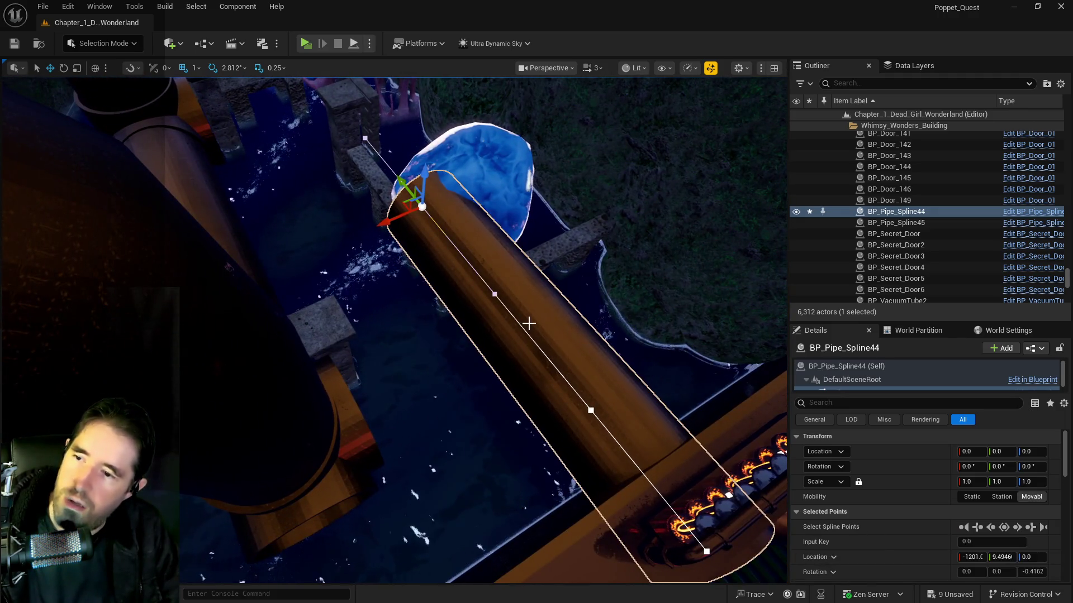
left_click(553, 250)
mouse_move(576, 265)
left_mouse_down()
mouse_move(472, 309)
mouse_move(539, 416)
mouse_move(495, 474)
mouse_move(730, 306)
mouse_move(610, 364)
mouse_move(546, 531)
mouse_move(236, 358)
mouse_move(239, 335)
mouse_move(180, 310)
mouse_move(287, 262)
mouse_move(559, 266)
left_mouse_up()
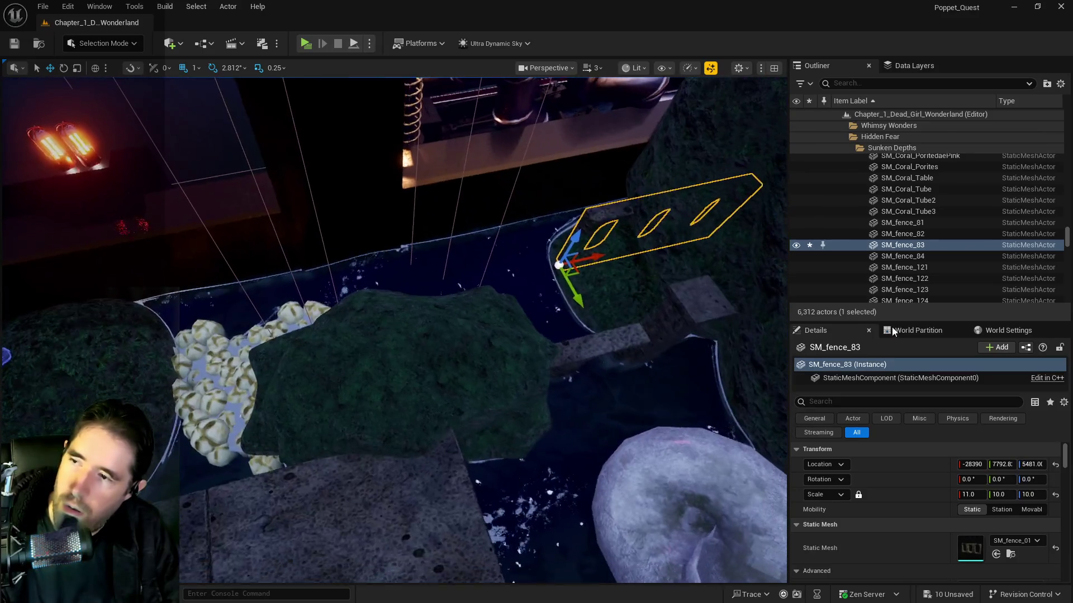
Turn SM_fence_83 a quarter turn (90°) and slide it along Y.
mouse_move(635, 269)
left_mouse_down()
mouse_move(599, 255)
mouse_move(380, 289)
mouse_move(302, 231)
left_mouse_up()
key("e")
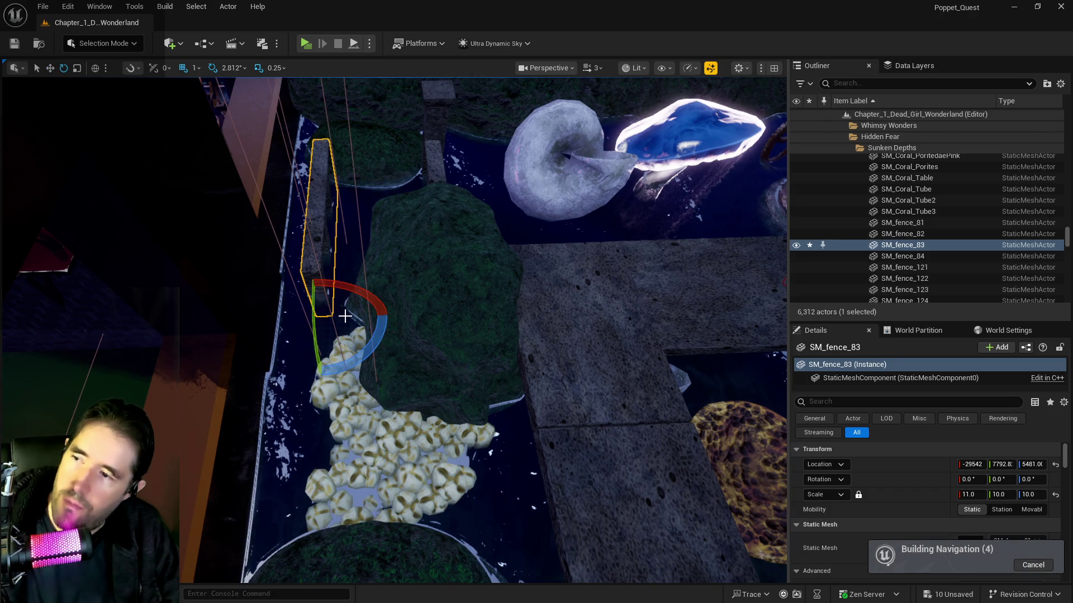
left_click_drag(325, 274, 392, 276)
left_click_drag(392, 314, 518, 313)
Set the fence at the stone floor edge by the corals and save all changes.
key("w")
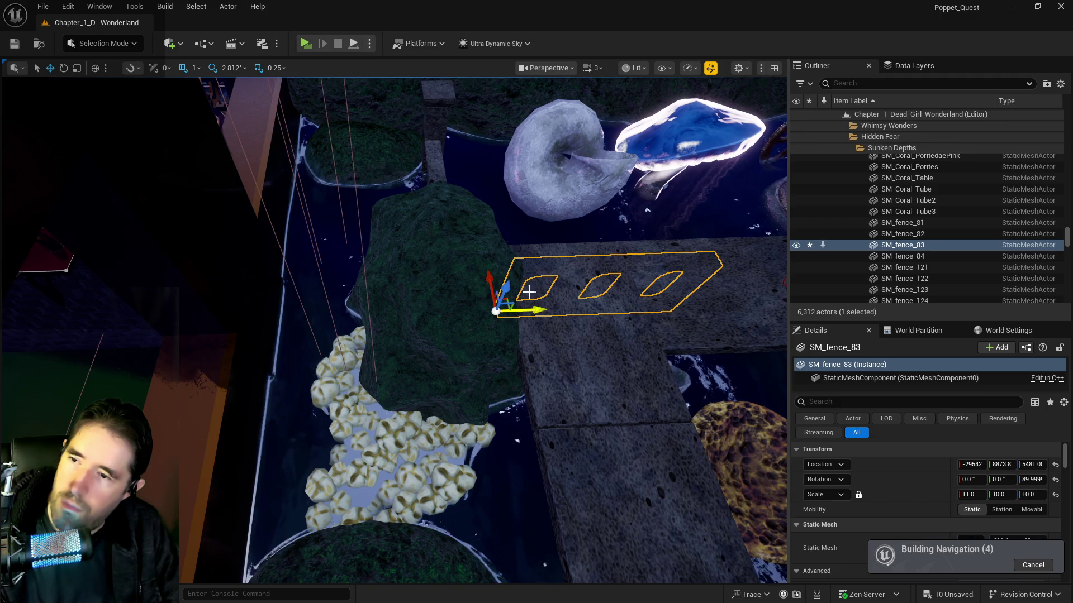
mouse_move(472, 288)
left_mouse_down()
mouse_move(486, 248)
mouse_move(522, 225)
mouse_move(536, 220)
mouse_move(540, 246)
left_mouse_up()
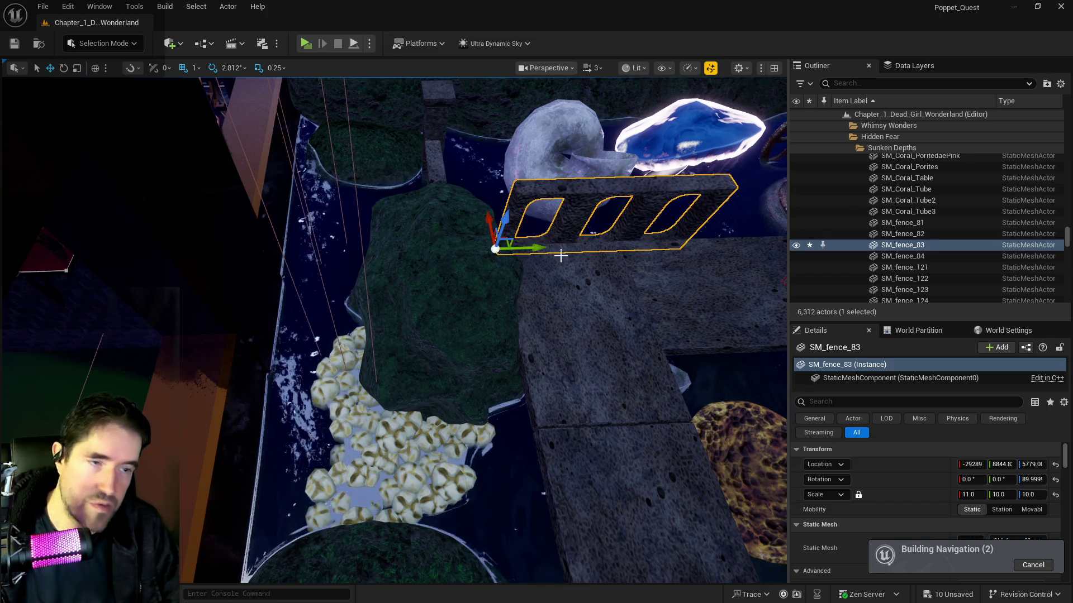
key("ctrl+s")
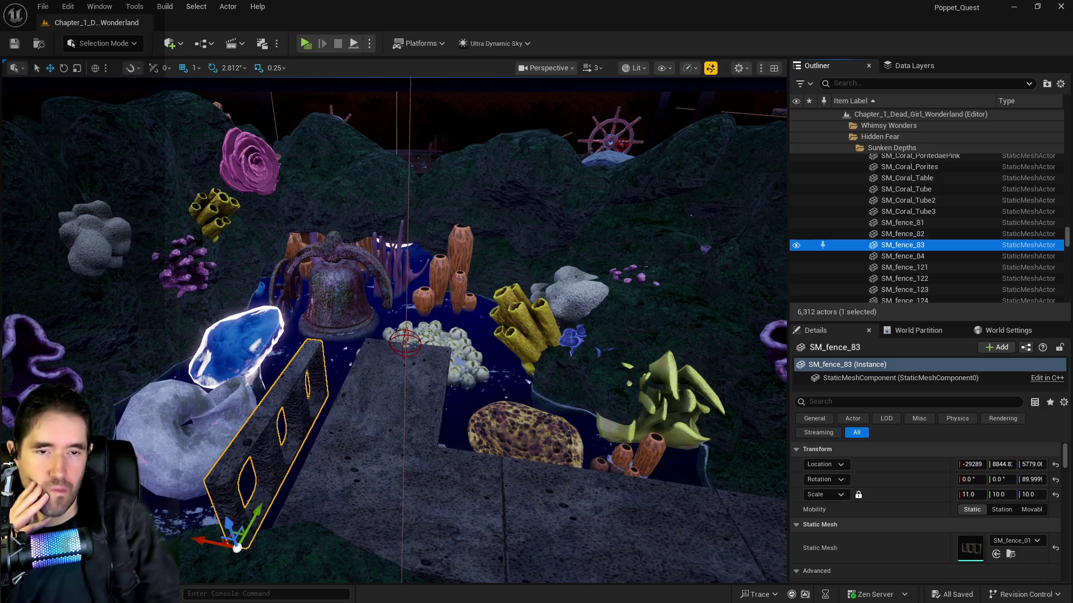
key("alt+Tab")
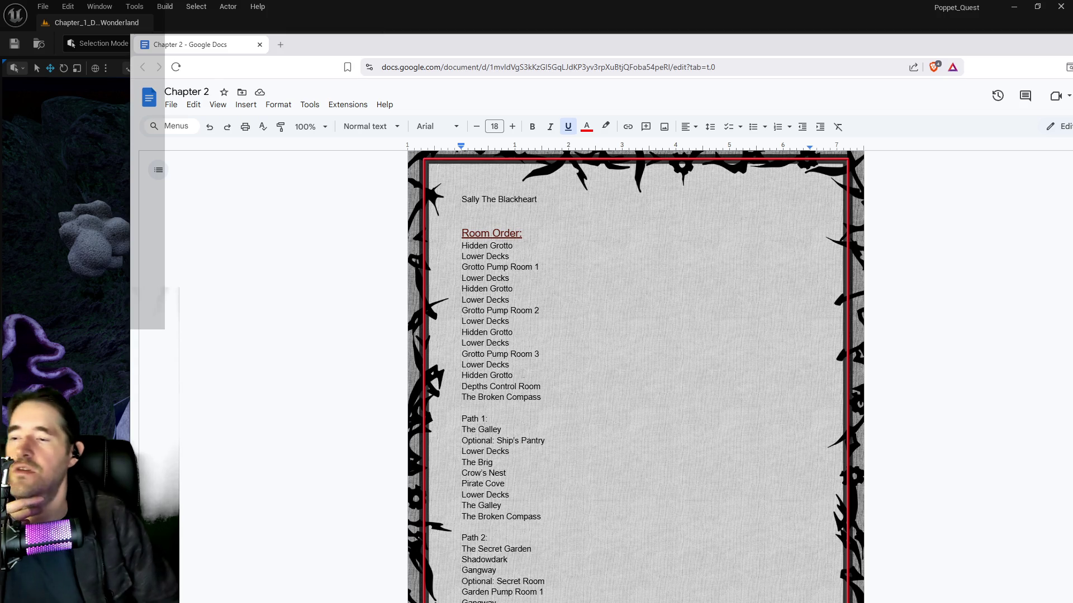
left_click_drag(512, 375, 472, 365)
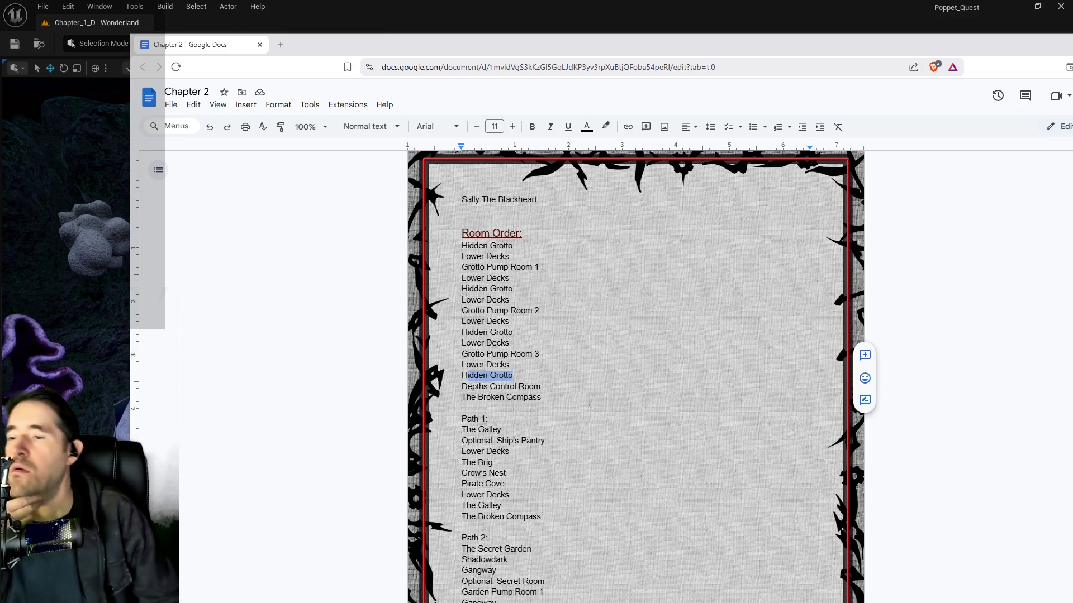
left_click_drag(540, 387, 462, 387)
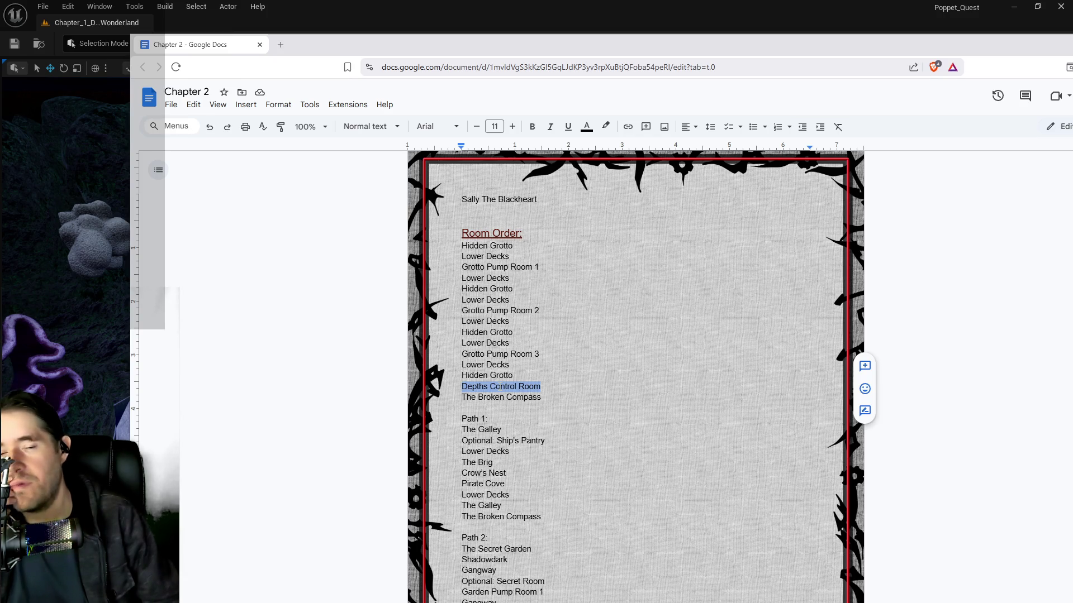
scroll(520, 433, "down", 2)
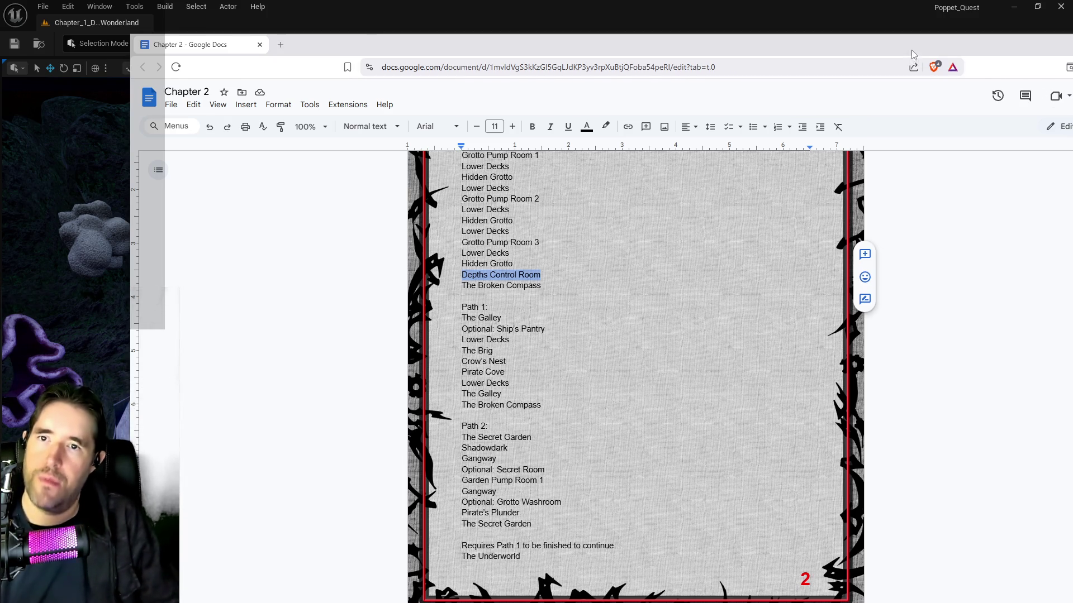
left_click_drag(913, 54, 1072, 54)
mouse_move(391, 329)
left_mouse_down()
mouse_move(379, 335)
mouse_move(435, 335)
left_mouse_up()
Select BP_shell3, drop it to the floor and slide it left toward the white corals.
left_click_drag(453, 402, 453, 392)
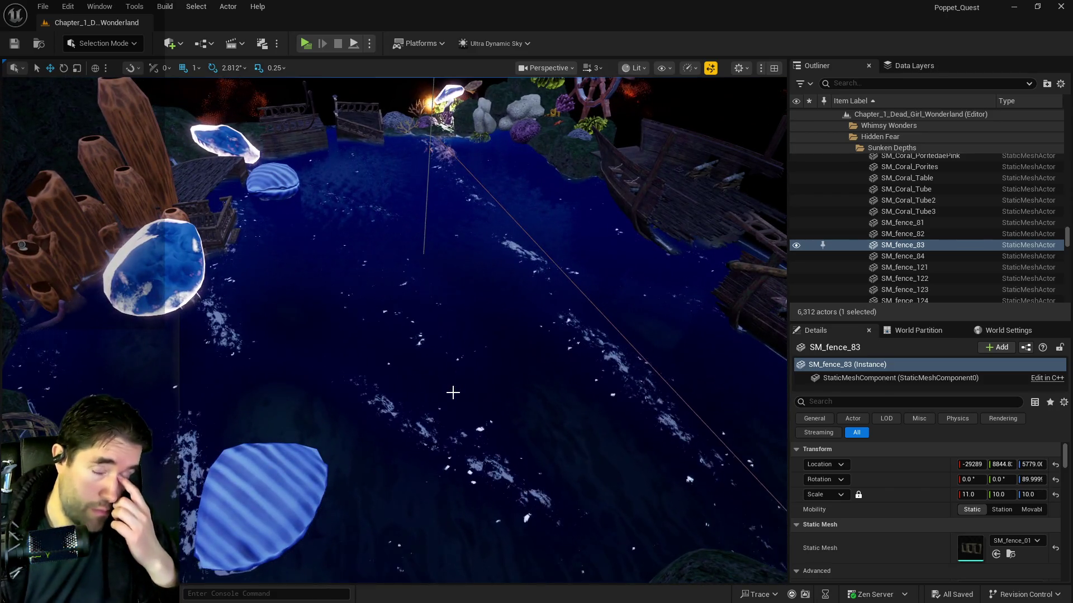
mouse_move(579, 320)
left_mouse_down()
mouse_move(580, 358)
mouse_move(548, 369)
mouse_move(531, 352)
mouse_move(486, 346)
mouse_move(515, 208)
left_mouse_up()
mouse_move(513, 352)
left_mouse_down()
mouse_move(494, 312)
mouse_move(562, 419)
left_mouse_up()
left_click(562, 419)
key("End")
key("f")
mouse_move(525, 335)
left_mouse_down()
mouse_move(358, 368)
mouse_move(254, 372)
mouse_move(224, 391)
mouse_move(405, 437)
mouse_move(391, 467)
mouse_move(188, 437)
left_mouse_up()
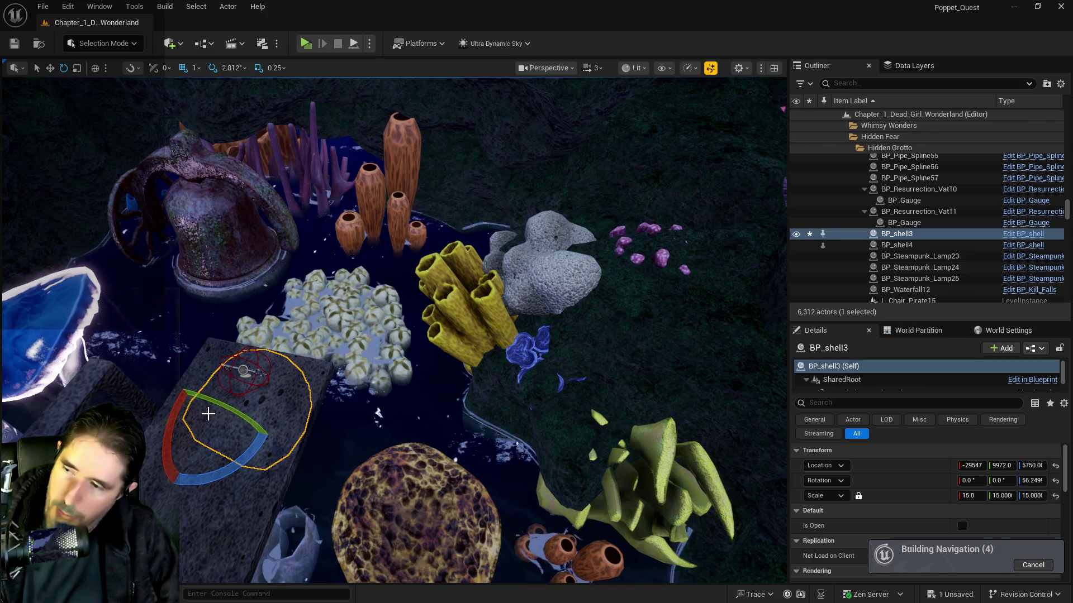
Raise the shell in world space and turn it to -171.5° yaw.
key("ctrl+grave")
mouse_move(160, 374)
left_mouse_down()
mouse_move(151, 352)
mouse_move(168, 334)
mouse_move(226, 333)
mouse_move(196, 385)
mouse_move(240, 378)
mouse_move(303, 314)
left_mouse_up()
key("e")
key("w")
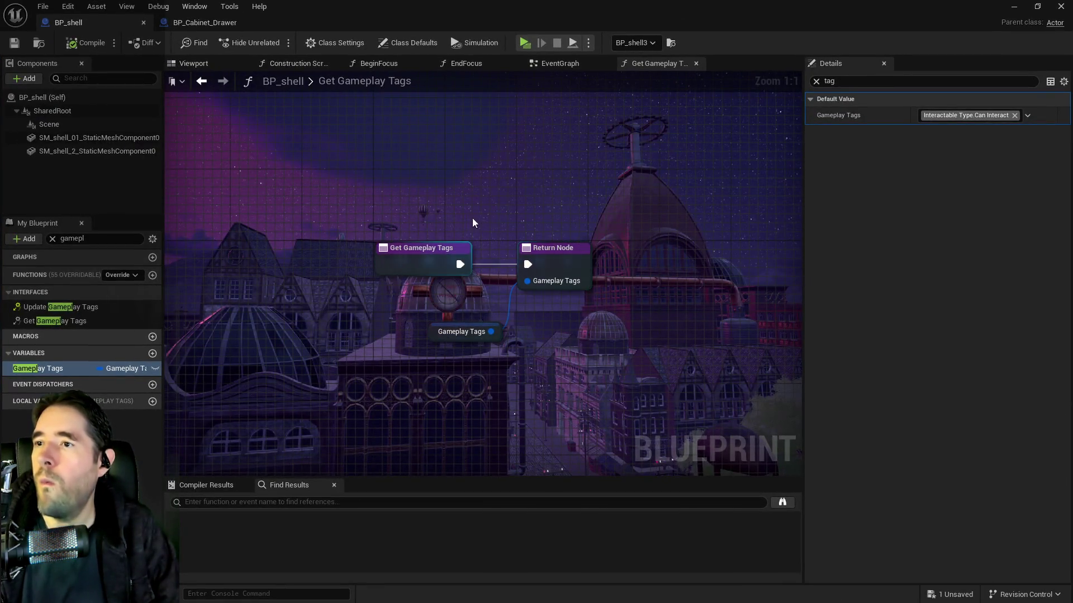
In the EventGraph, wire Play Sound at Location's exec output directly to SET.
left_click(561, 64)
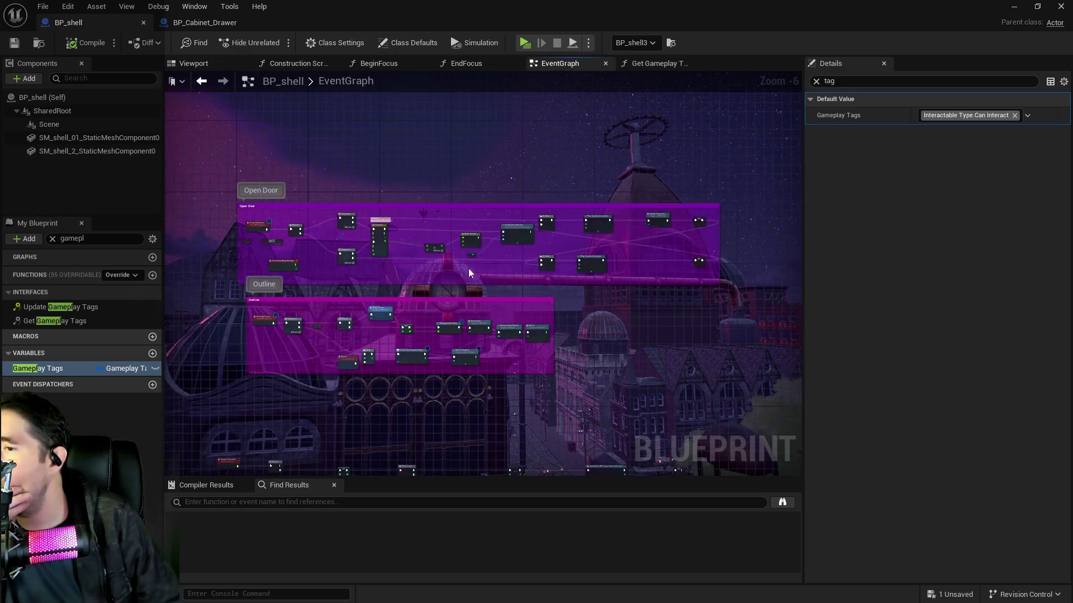
scroll(463, 184, "up", 4)
left_click_drag(366, 274, 496, 273)
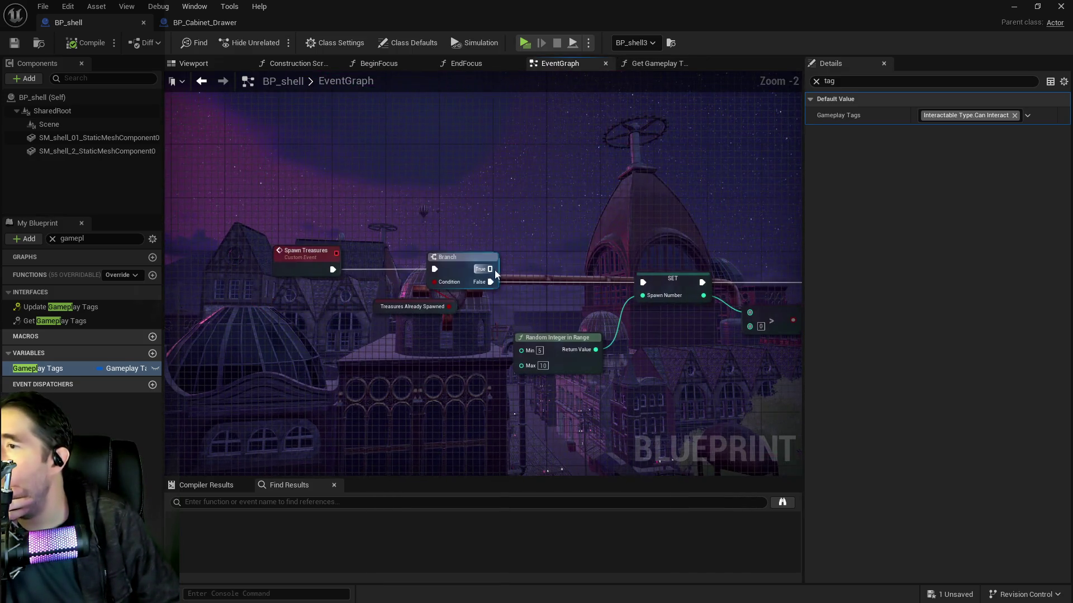
scroll(480, 313, "down", 3)
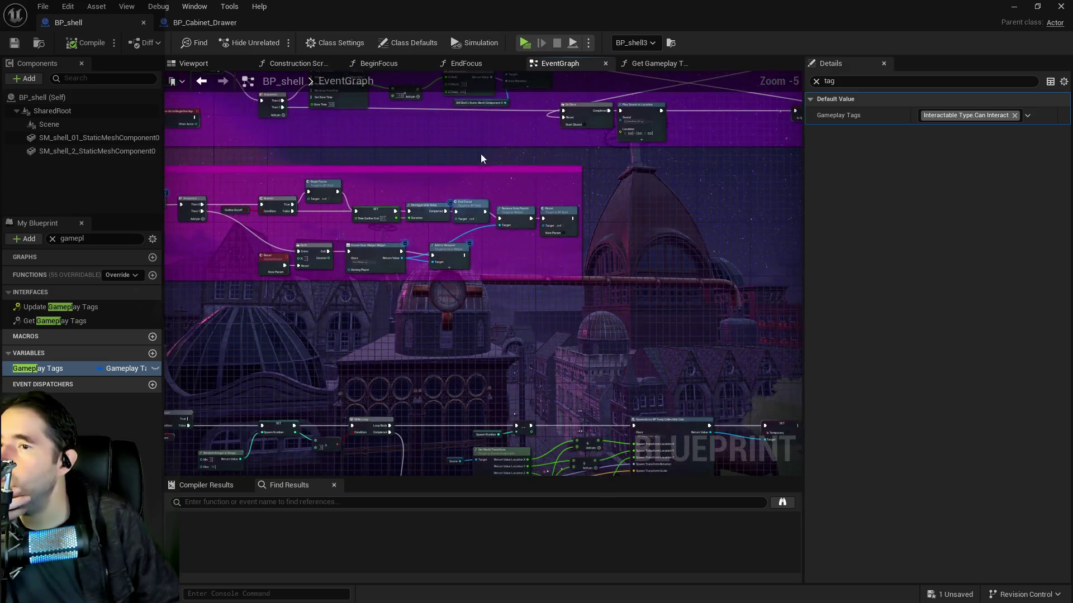
scroll(587, 192, "up", 2)
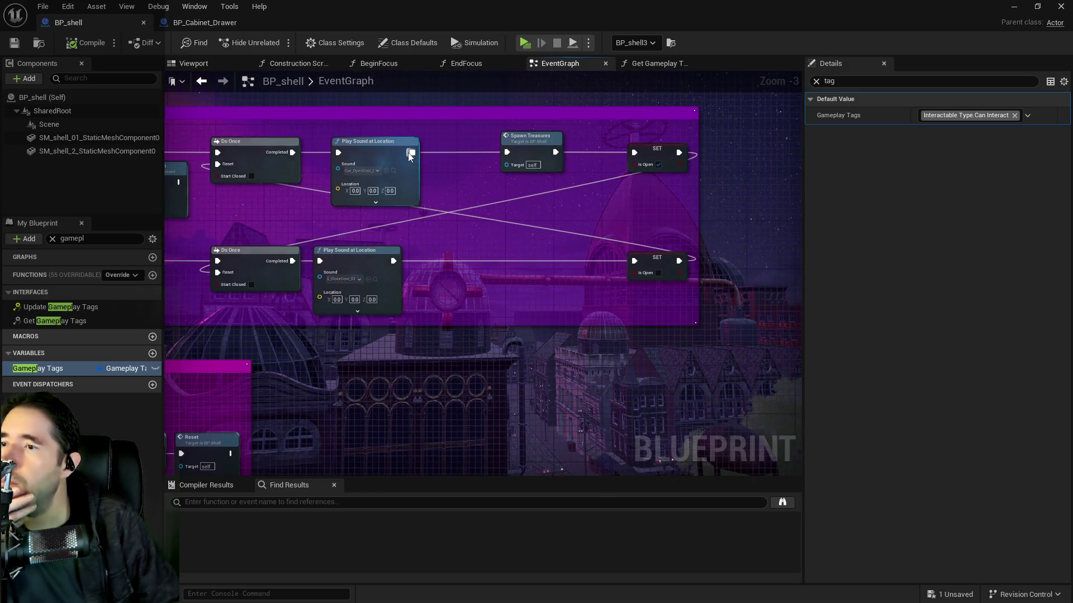
left_click(414, 173)
left_click_drag(619, 153, 413, 152)
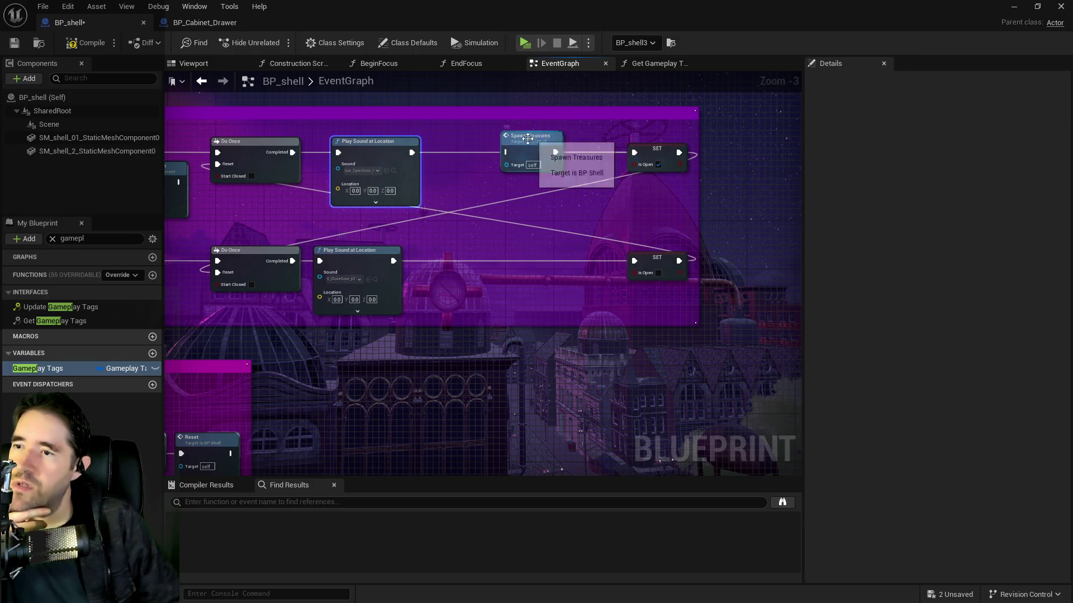
Move the Spawn Treasures event out of the chain to below the comment group.
left_click_drag(528, 136, 509, 172)
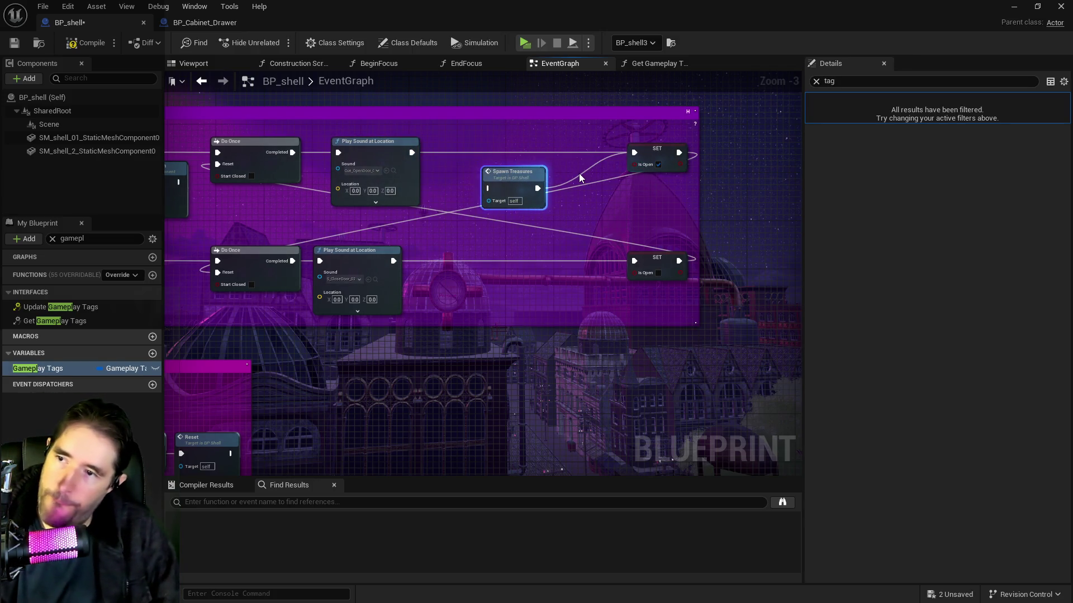
left_click_drag(513, 173, 411, 442)
scroll(424, 383, "down", 2)
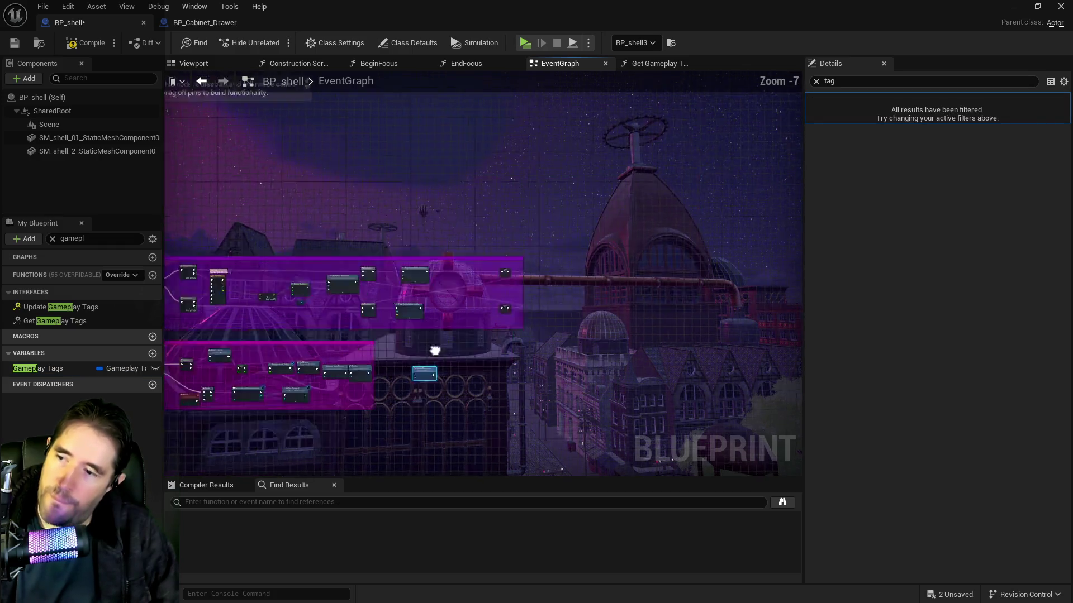
mouse_move(445, 258)
left_mouse_down()
mouse_move(587, 201)
mouse_move(803, 200)
mouse_move(595, 234)
mouse_move(495, 369)
left_mouse_up()
Compile and save the BP_shell blueprint.
left_click(88, 46)
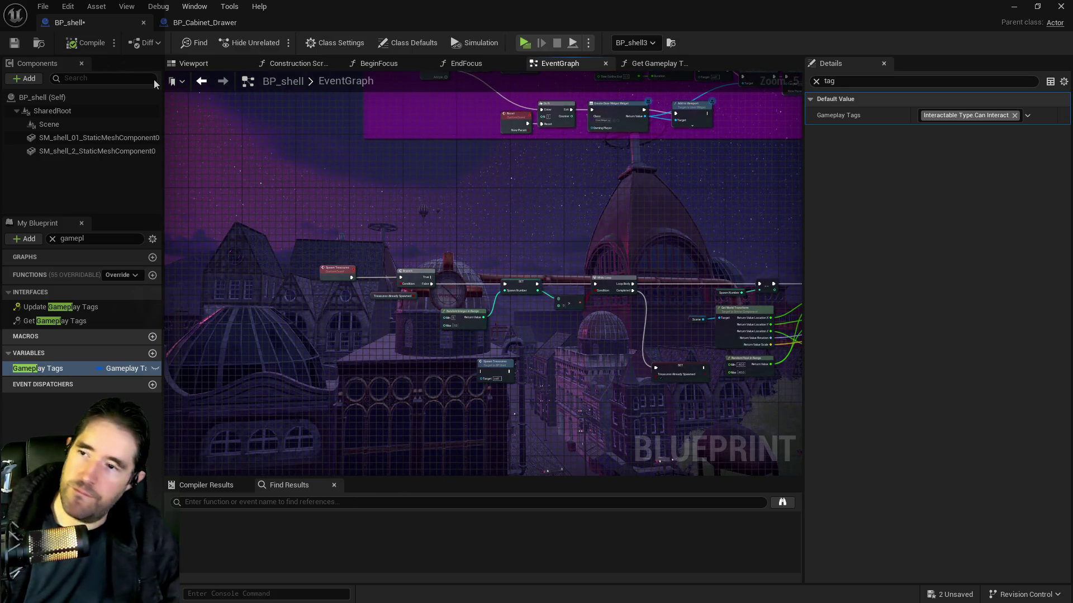
key("ctrl+s")
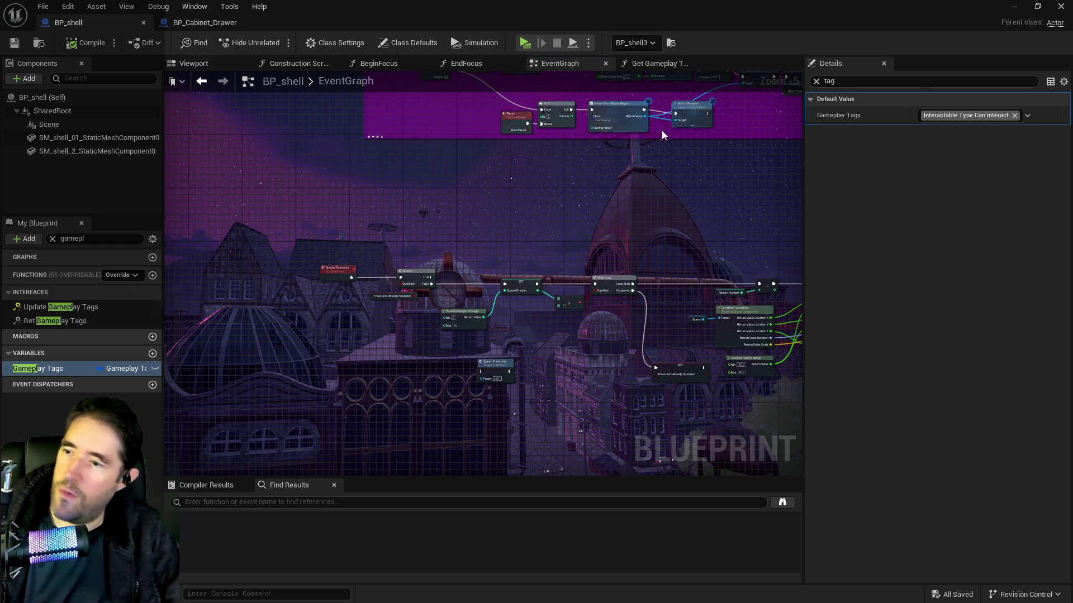
left_click(1014, 10)
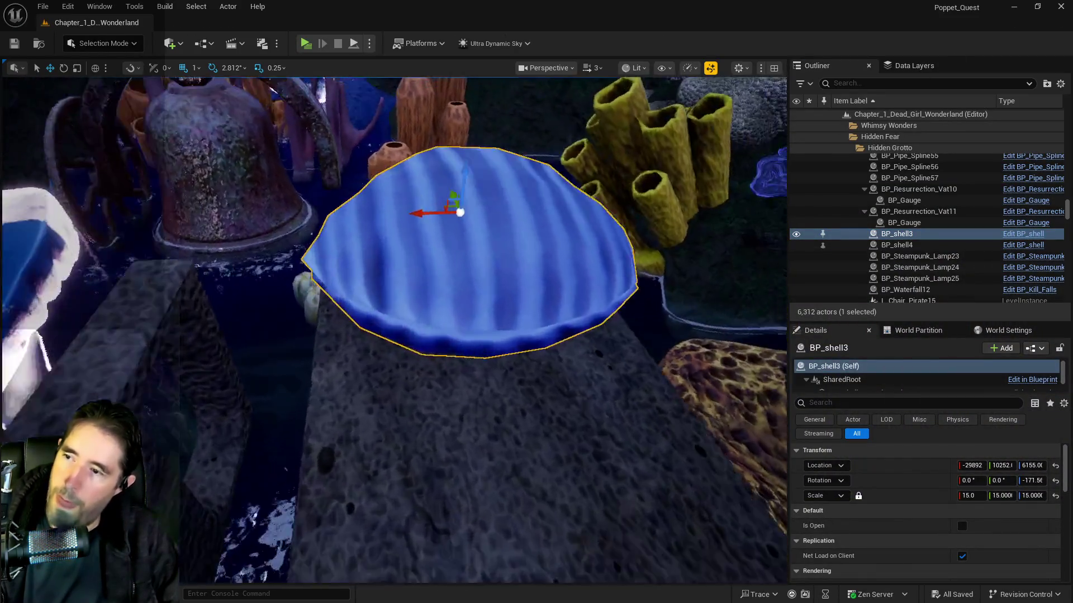
Orbit in close to the clam shell BP_shell3 and frame it in the viewport.
mouse_move(394, 330)
left_mouse_down()
mouse_move(366, 327)
mouse_move(352, 301)
mouse_move(380, 341)
mouse_move(391, 296)
left_mouse_up()
key("f")
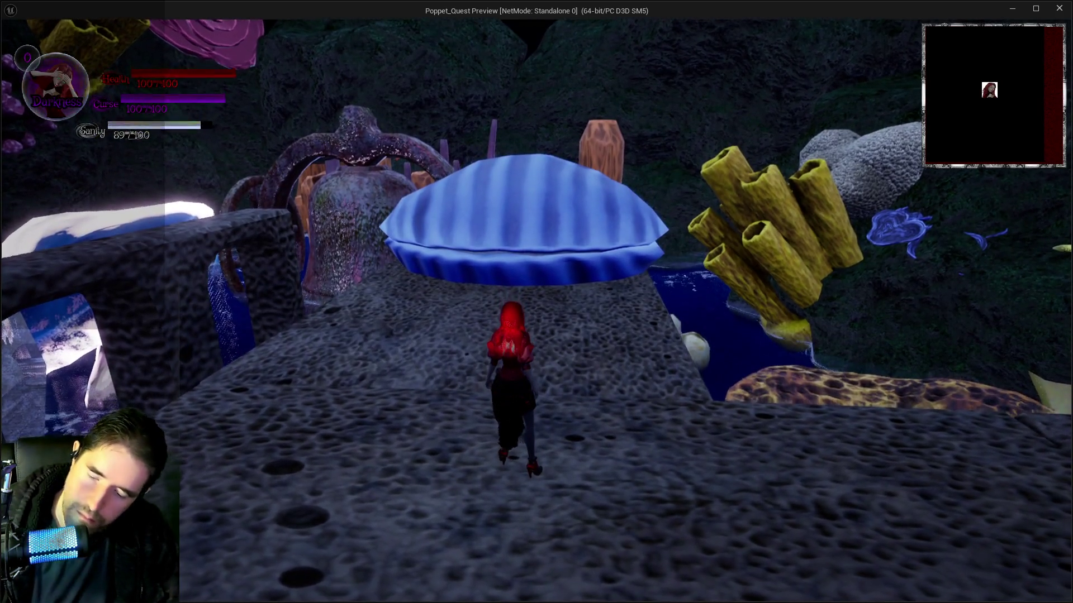
Check the in-game inventory at the opened clam, then switch back to the editor.
key("i")
key("i")
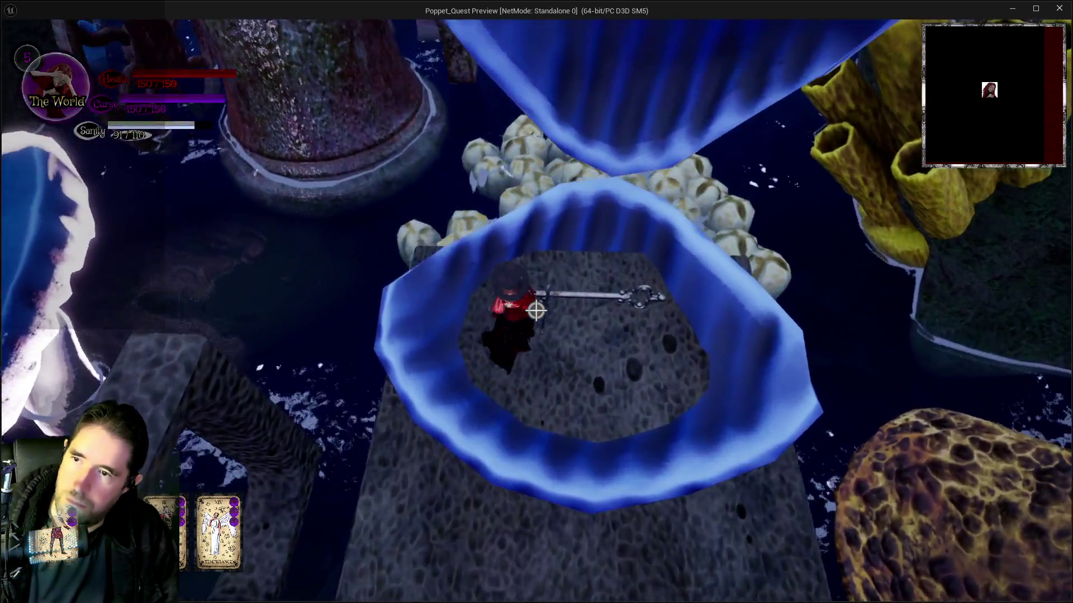
key("alt+Tab")
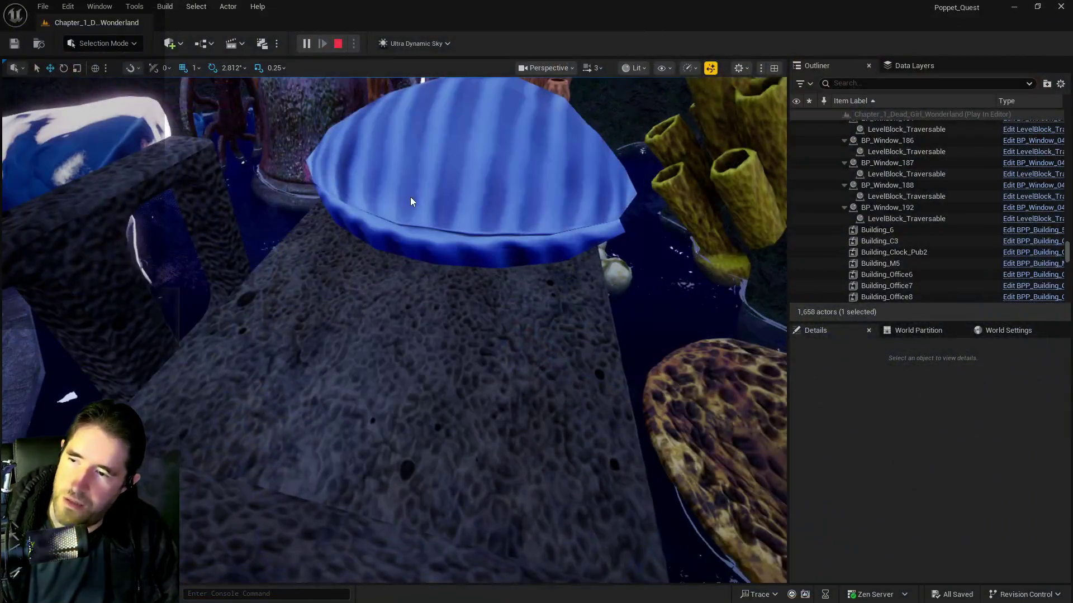
Stop the playtest and raise BP_shell3 from Z 6155 to about 6211.
key("Escape")
left_click(433, 246)
key("f")
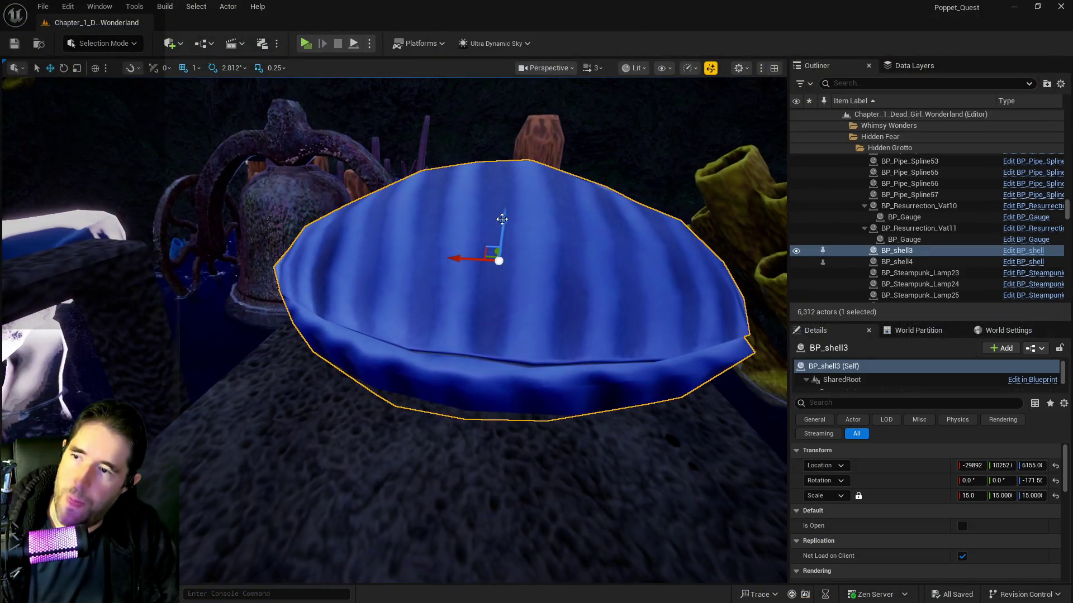
left_click_drag(502, 219, 508, 213)
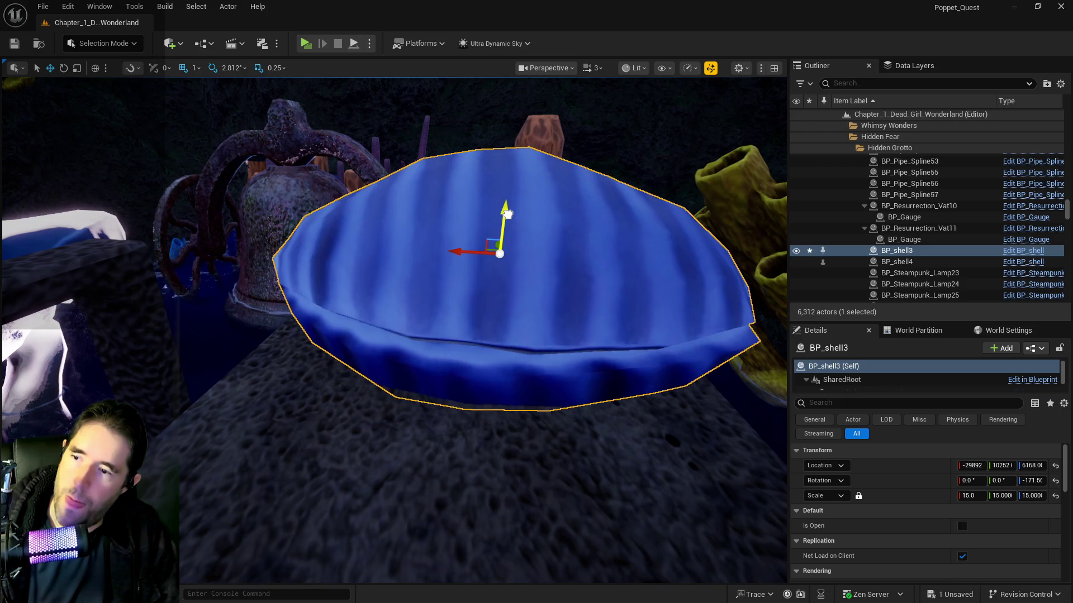
scroll(508, 206, "up", 5)
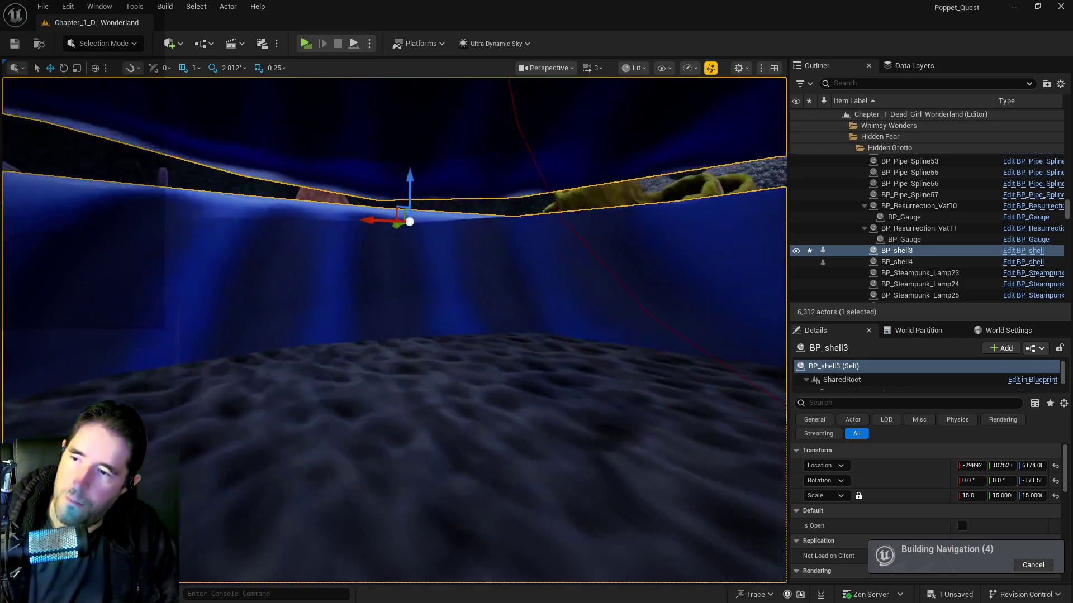
scroll(427, 233, "up", 2)
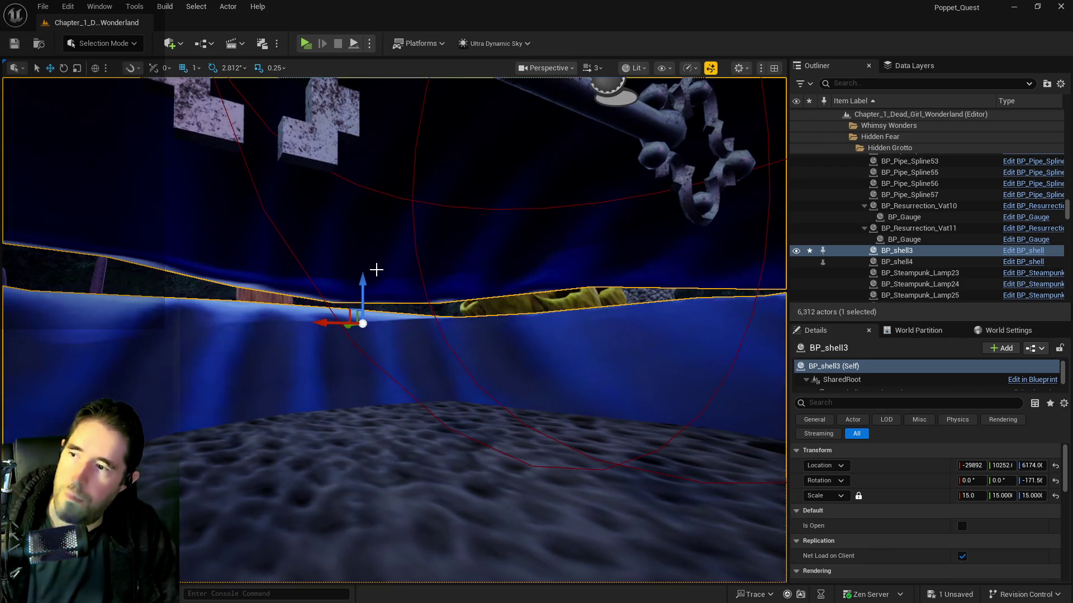
left_click_drag(365, 275, 376, 241)
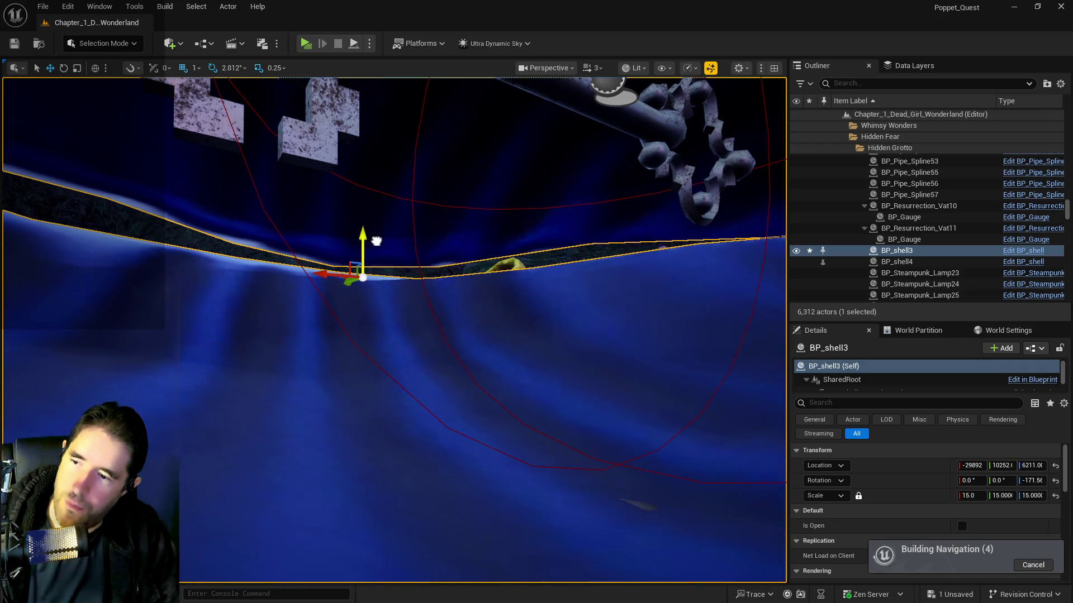
Focus on the key inside the shell and orbit around it to check the fit.
left_click(665, 147)
key("f")
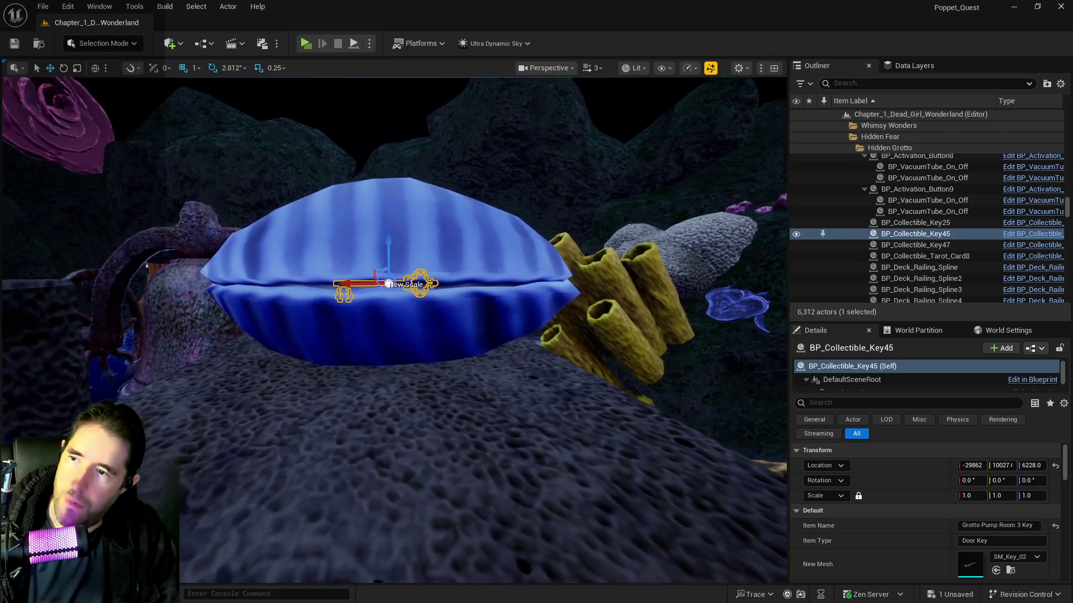
mouse_move(392, 279)
left_mouse_down()
mouse_move(324, 257)
mouse_move(380, 268)
left_mouse_up()
mouse_move(659, 152)
left_mouse_down()
mouse_move(625, 162)
mouse_move(659, 151)
left_mouse_up()
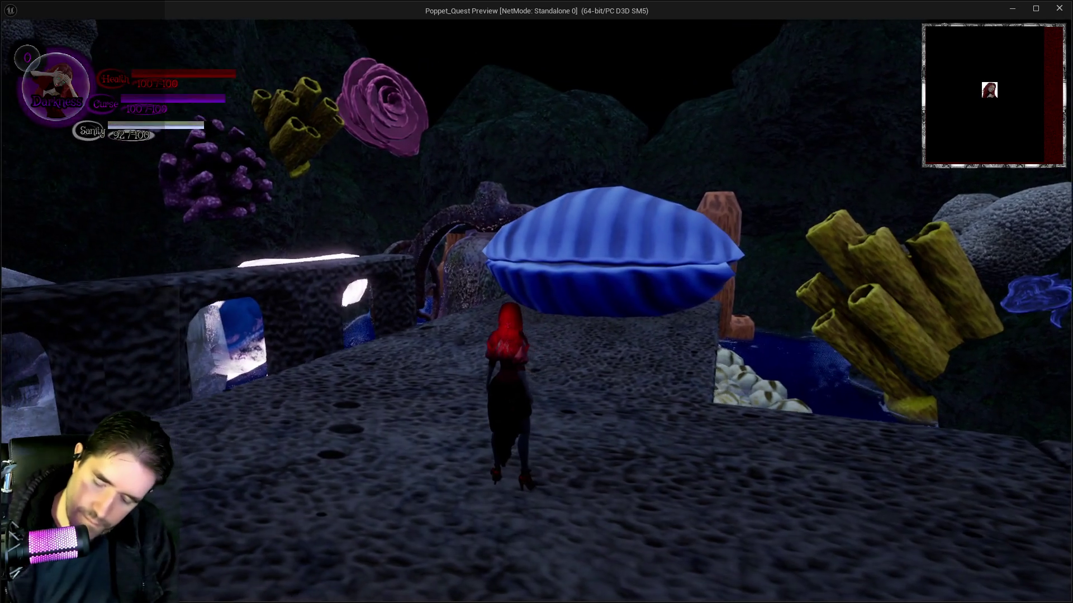
Check the inventory, then run into the opened clam and collect the Grotto Pump Room 3 Key.
key("i")
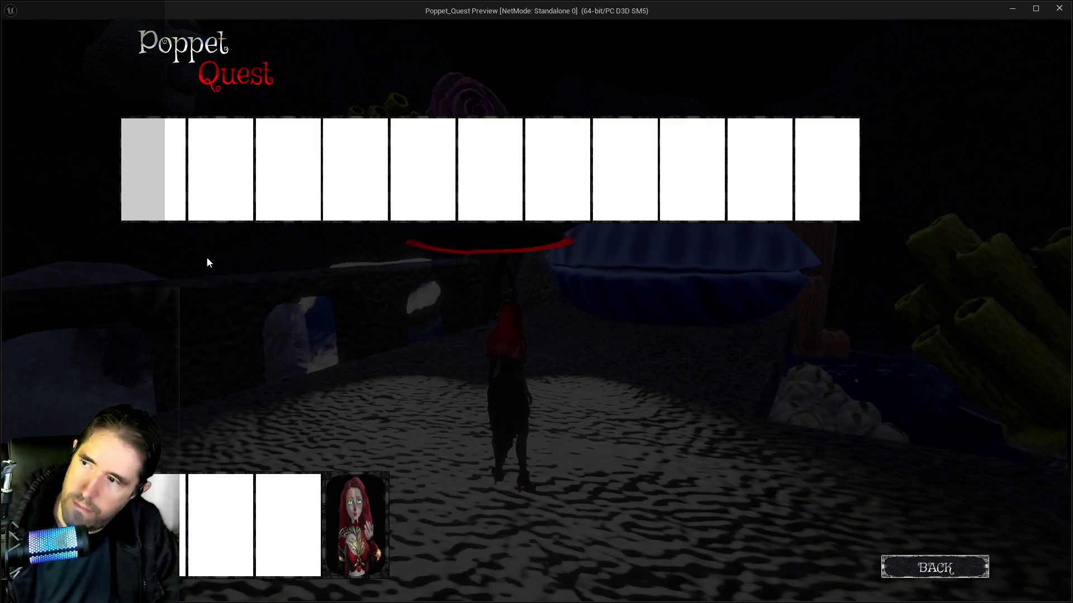
key("i")
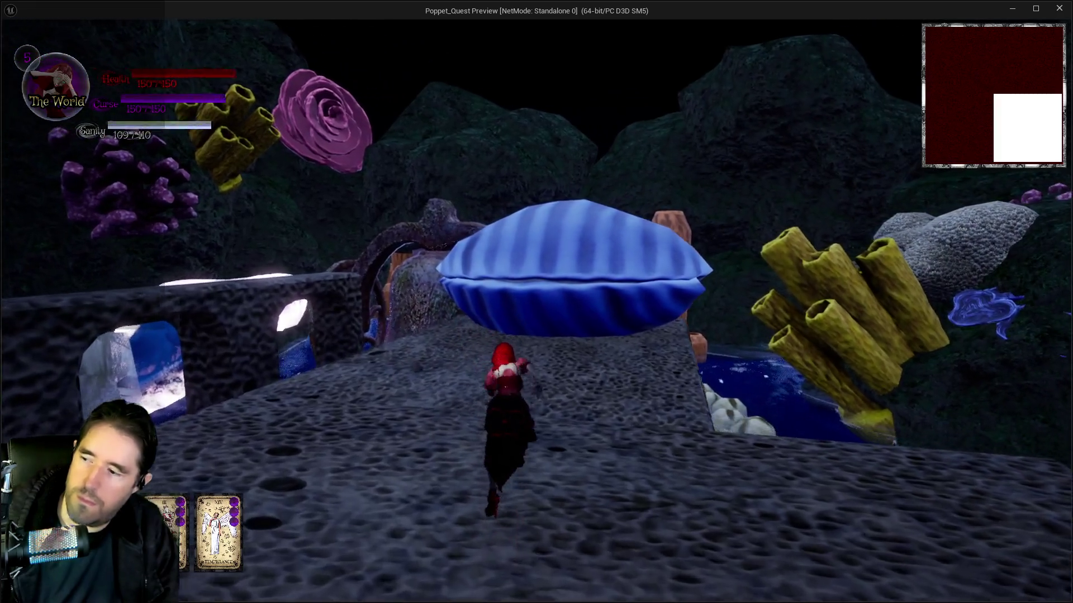
key("w")
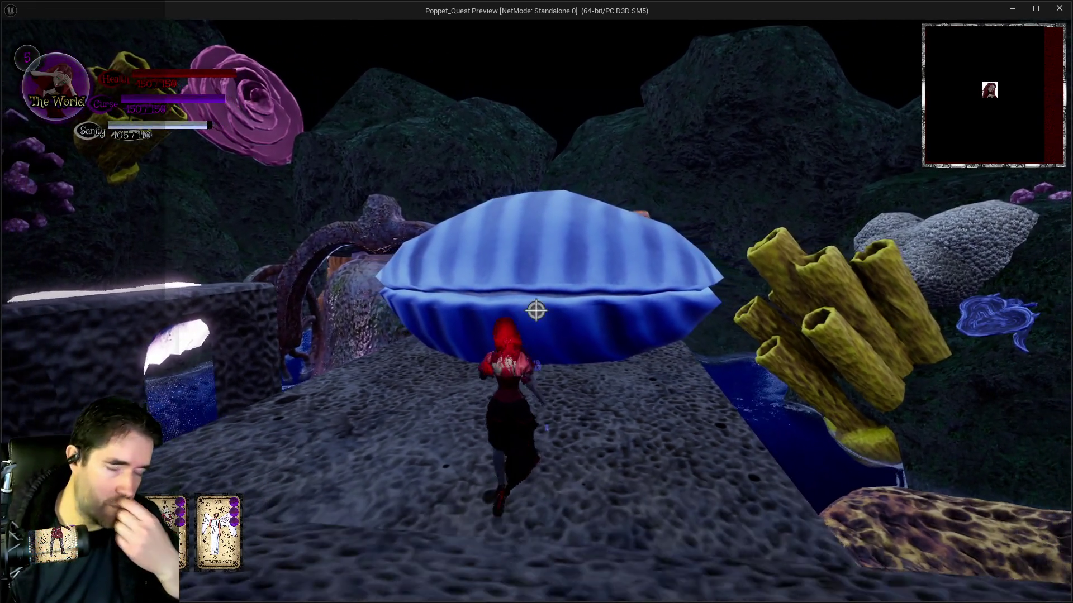
key("w")
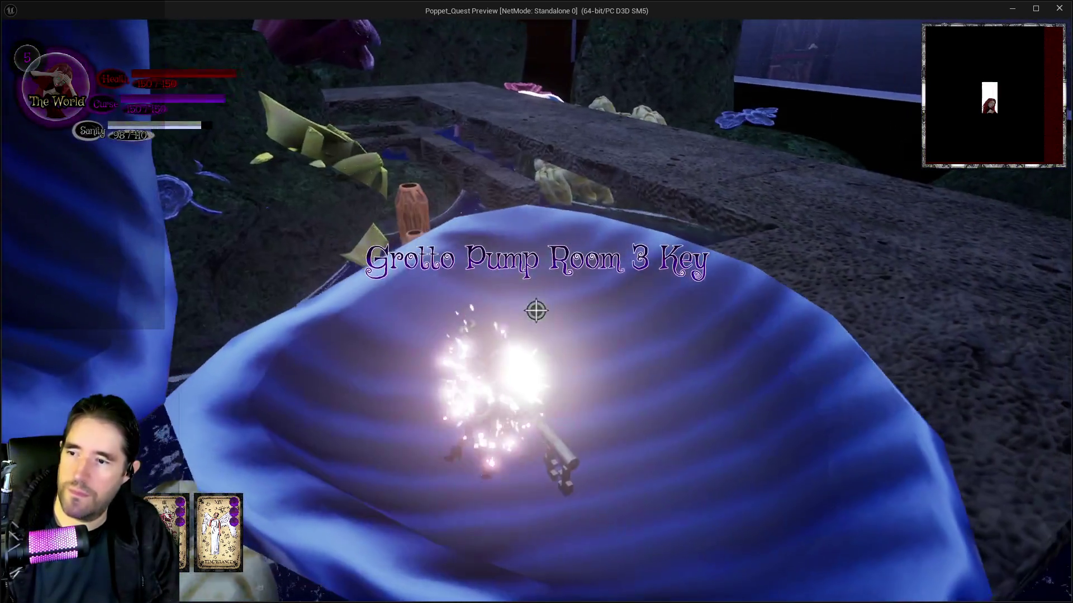
key("w")
key("w")
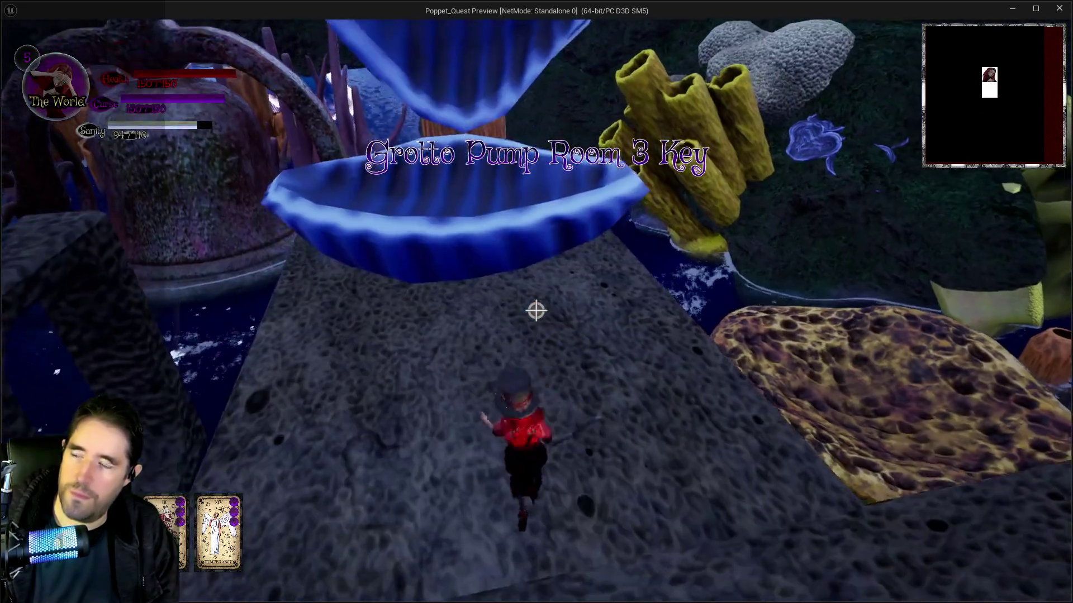
Run the walkway and ledges back into the clam shell, then leave the preview.
key("w")
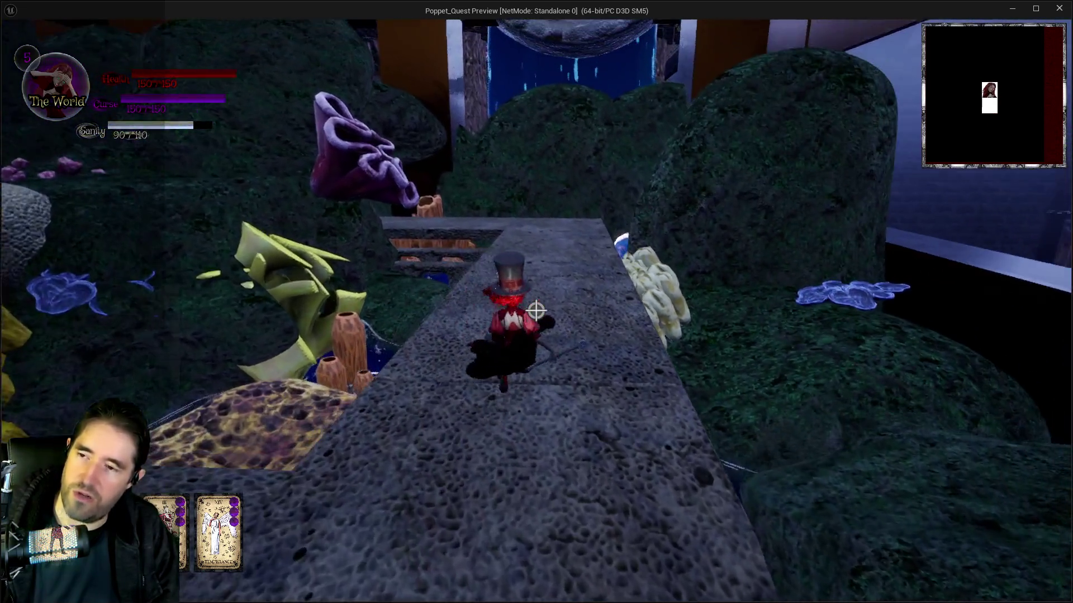
key("w")
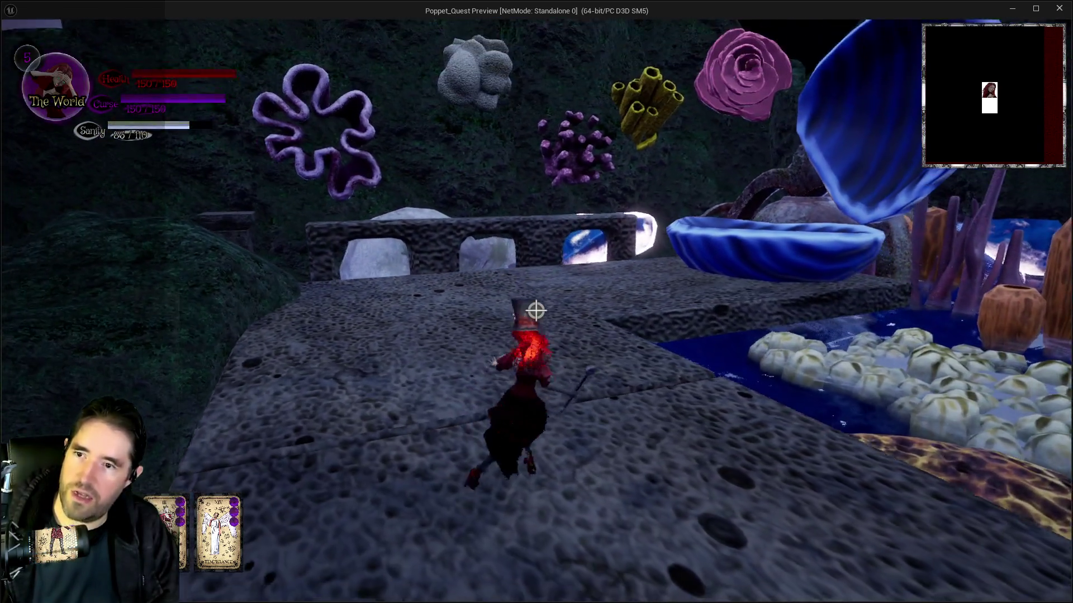
key("w")
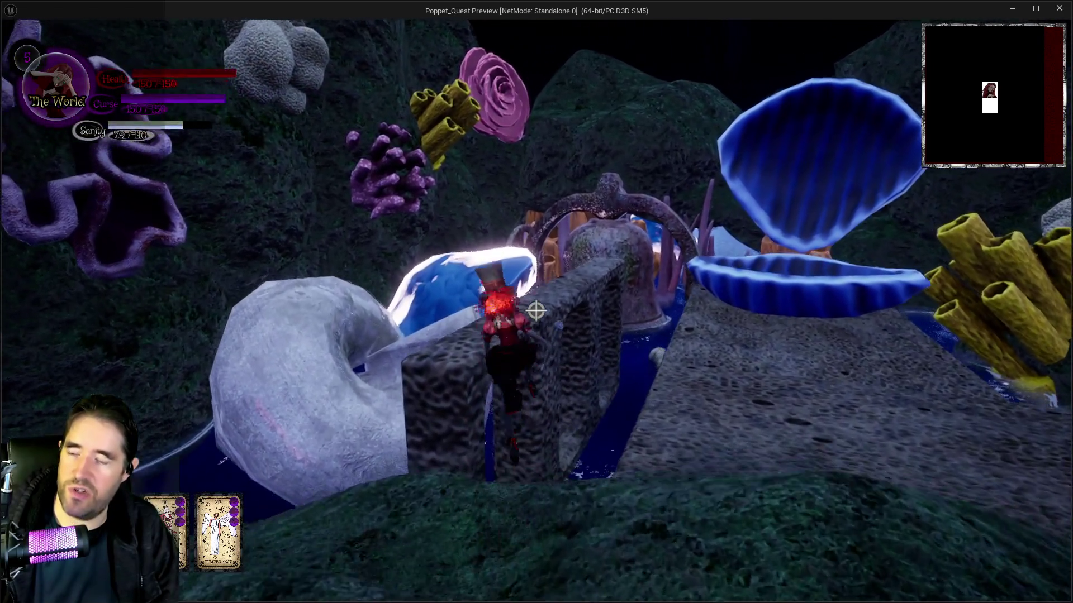
key("w")
key("w")
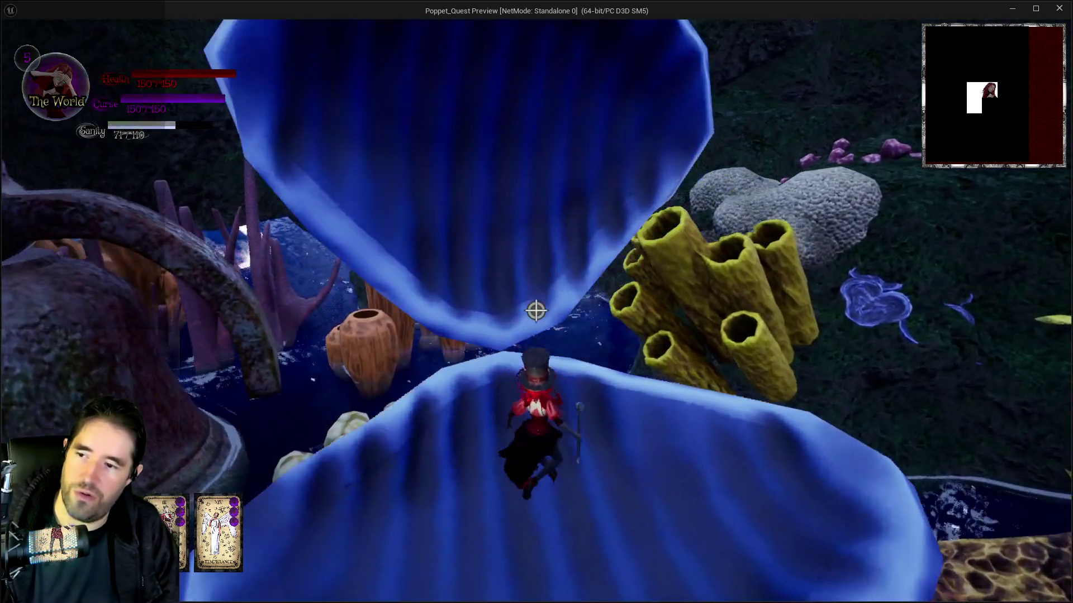
key("w")
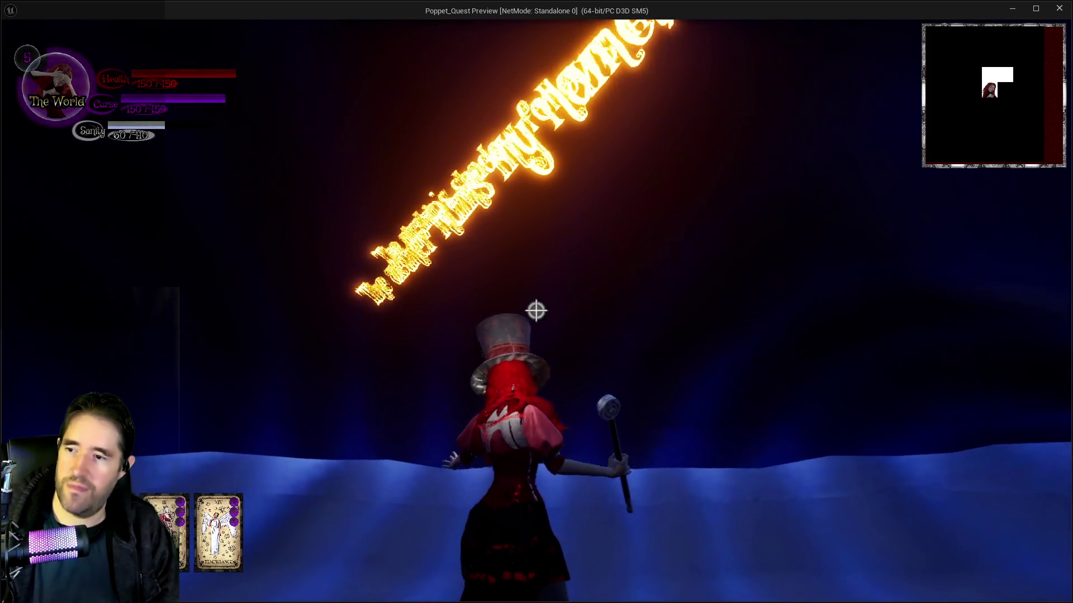
key("w")
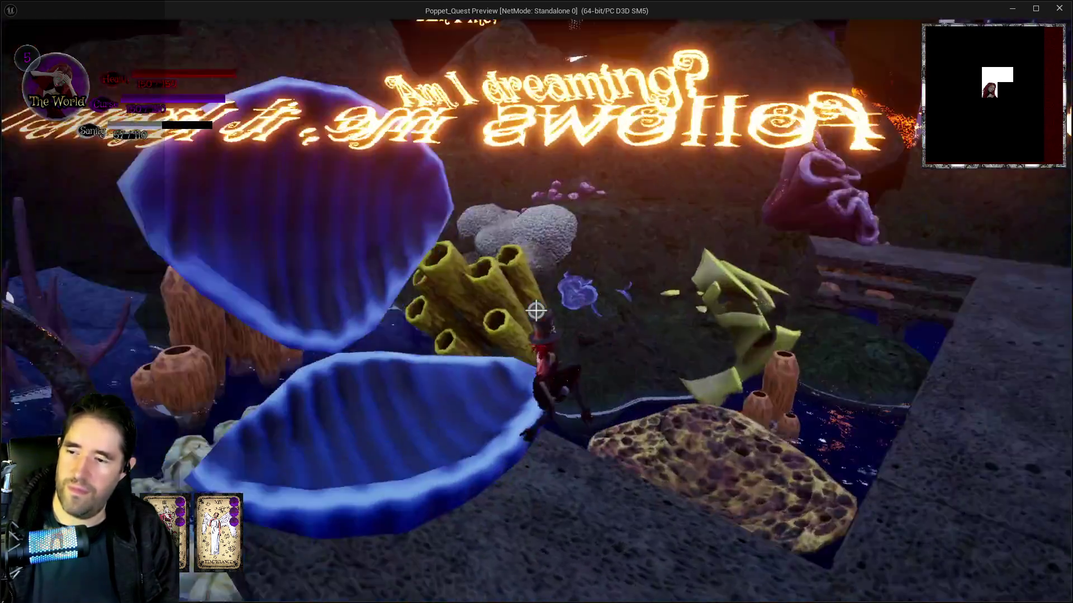
key("s")
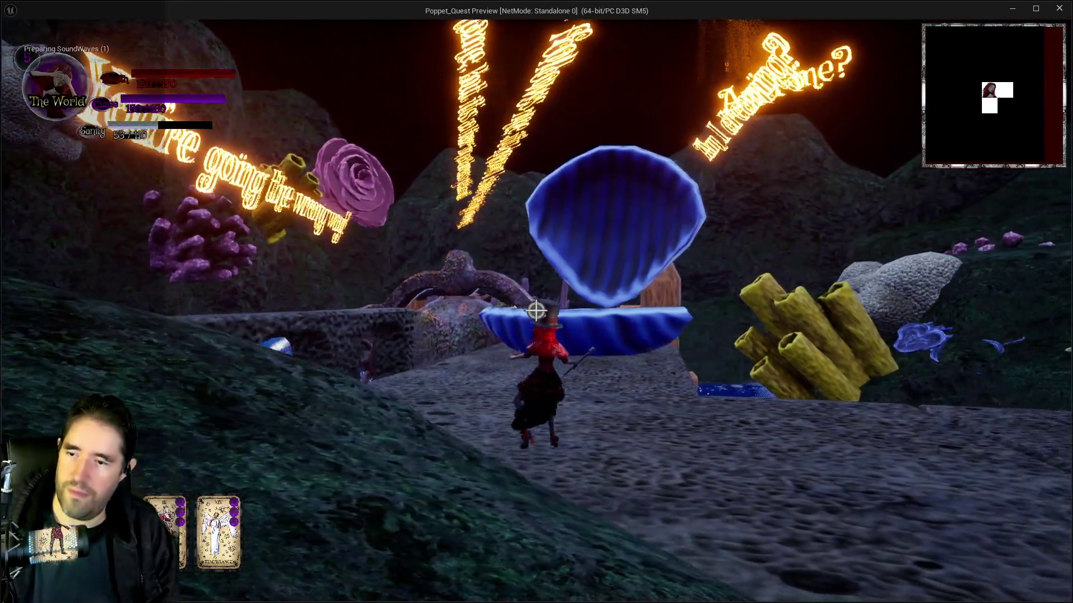
key("alt+Tab")
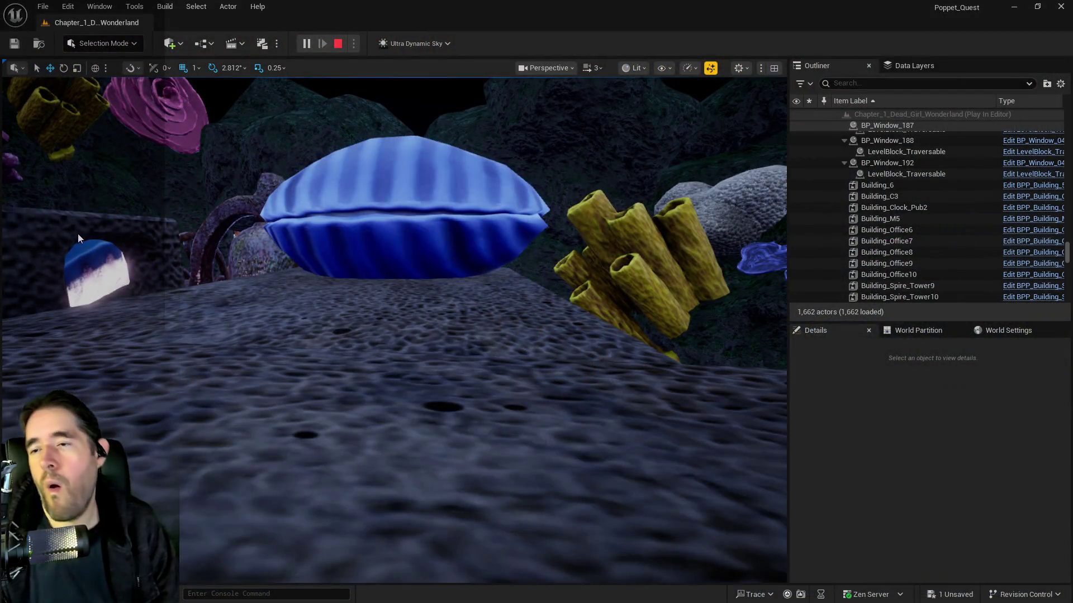
Stop the preview and move BP_shell4 over the water to X -30578, Y 15906.
key("Escape")
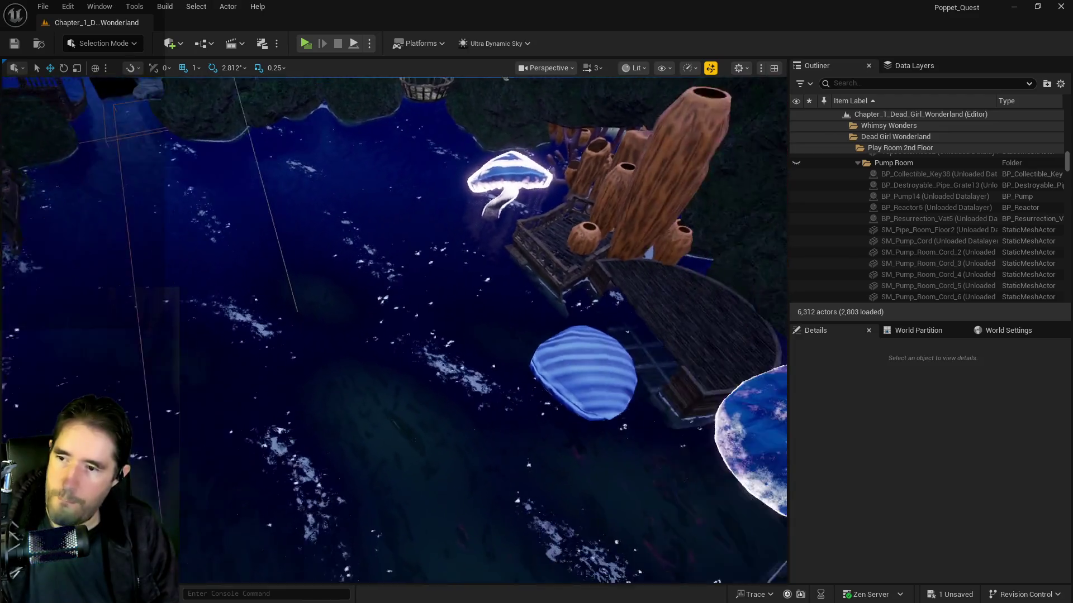
left_click(477, 358)
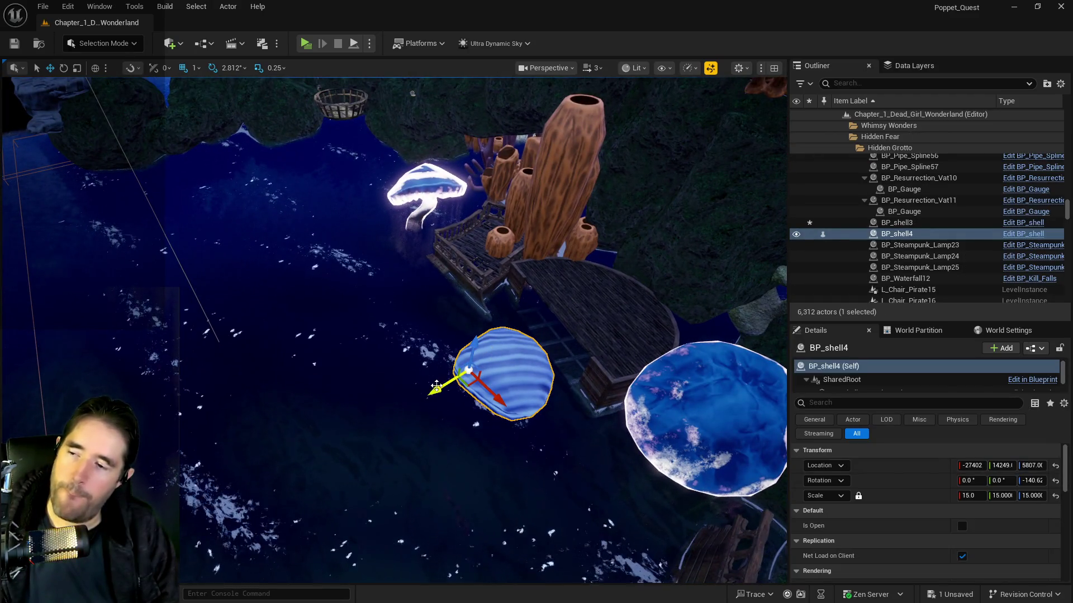
left_click_drag(221, 528, 445, 505)
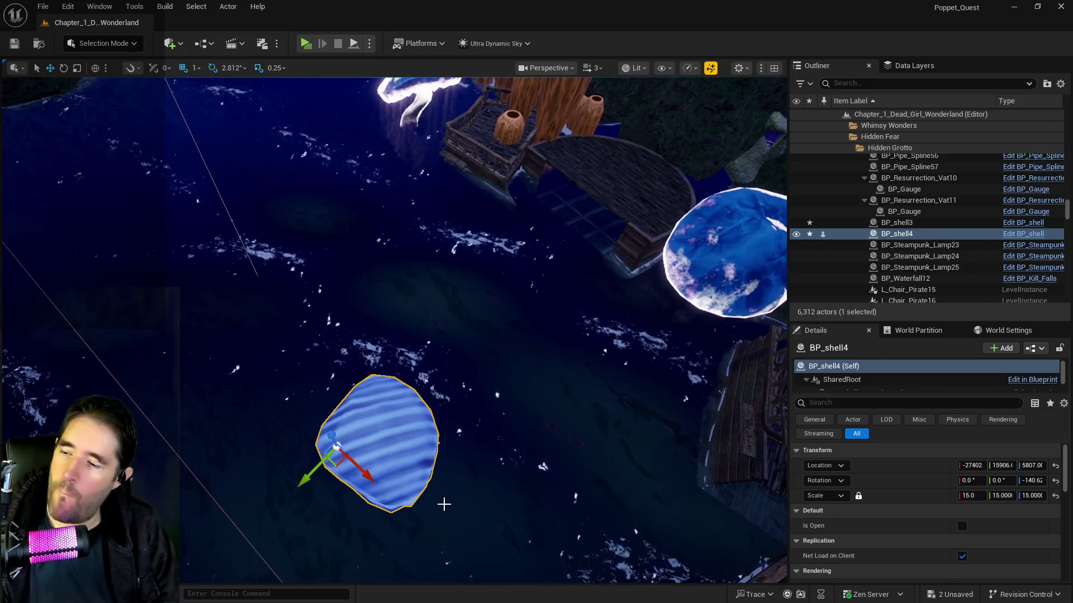
left_click_drag(60, 250, 457, 345)
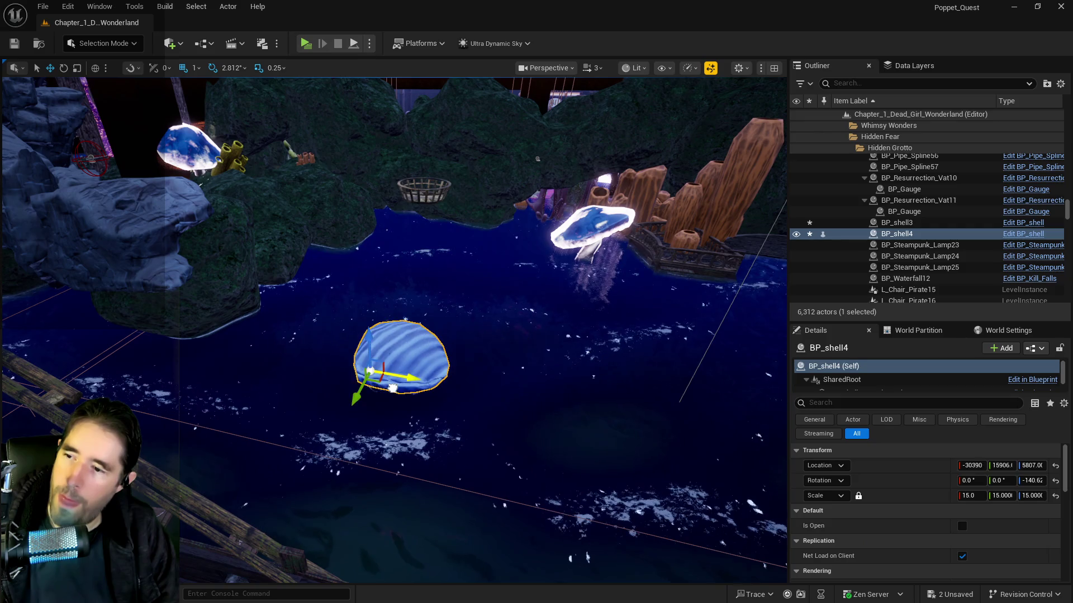
left_click(861, 84)
Filter the Outliner for 'nav' and delete the NavMeshBoundsVolume.
type("av")
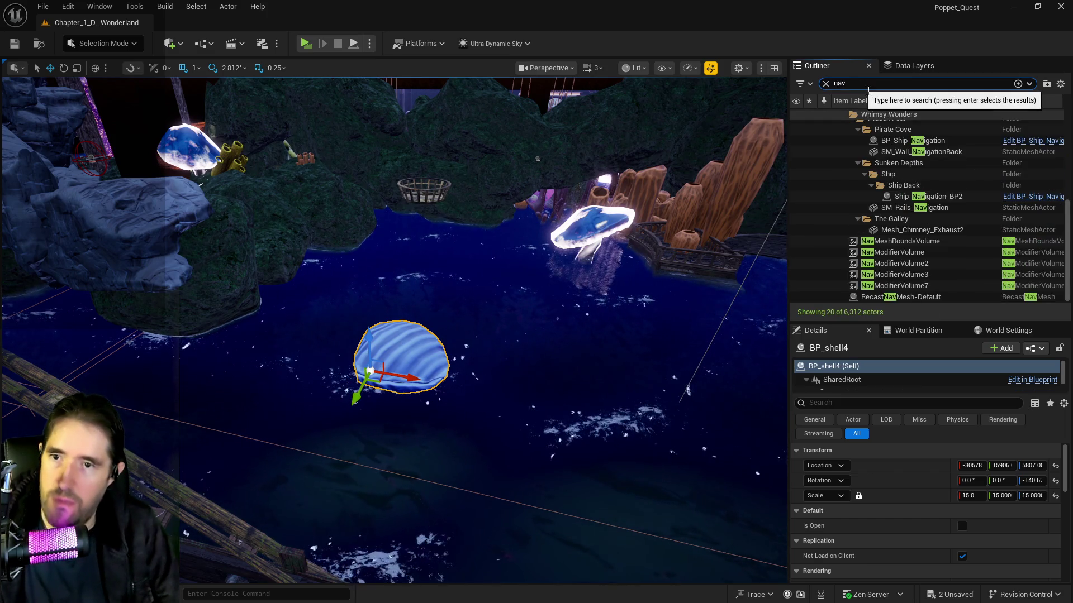
left_click(919, 240)
key("Delete")
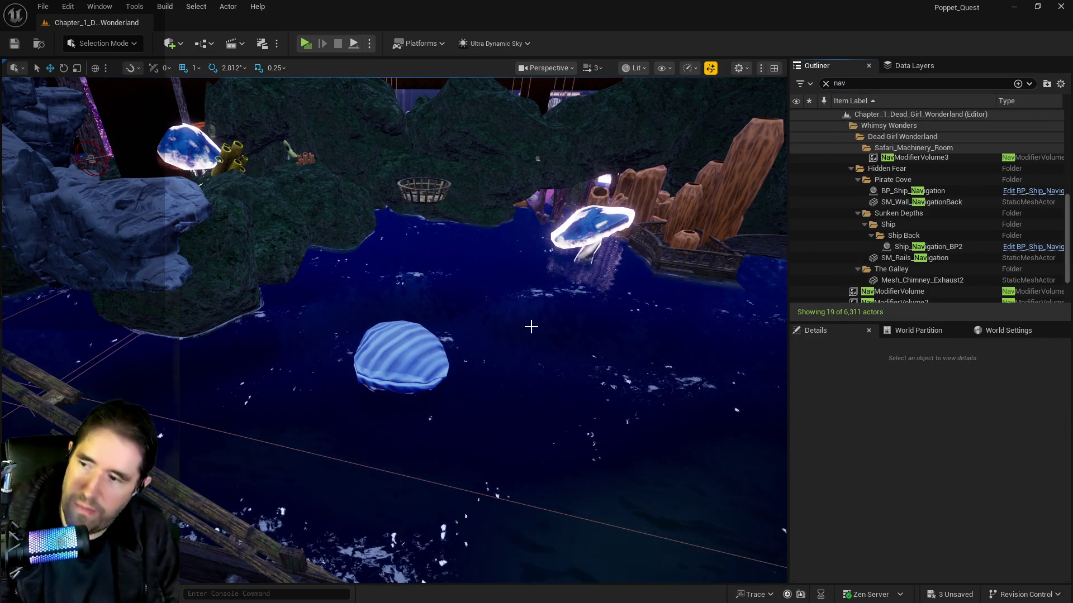
Turn BP_shell4 and move it onto the rocky ledge at X -32022, Y 15369.
left_click(399, 356)
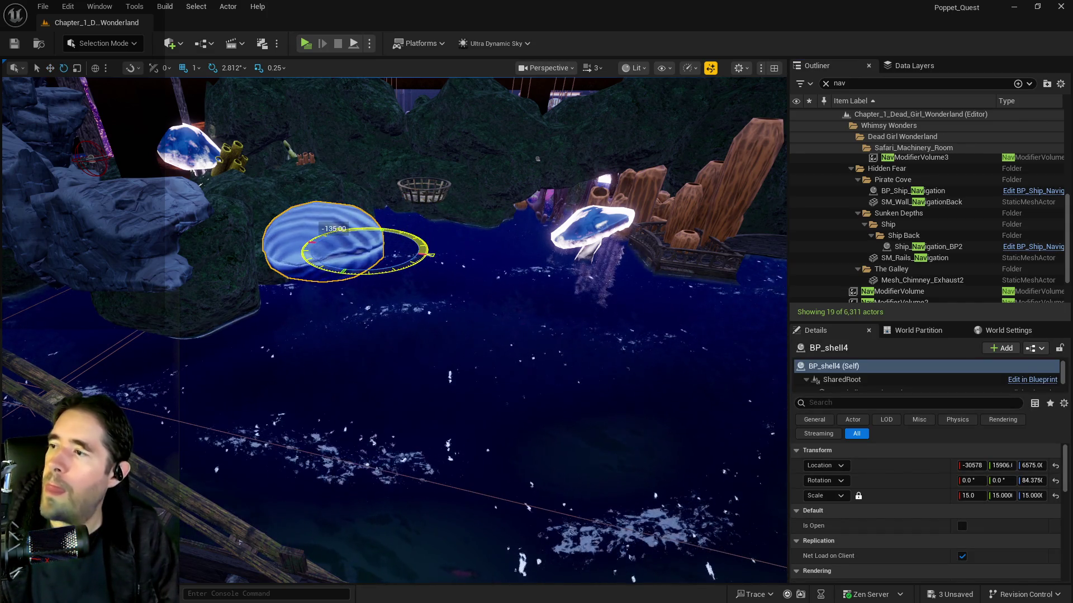
mouse_move(366, 257)
left_mouse_down()
mouse_move(391, 268)
mouse_move(360, 249)
left_mouse_up()
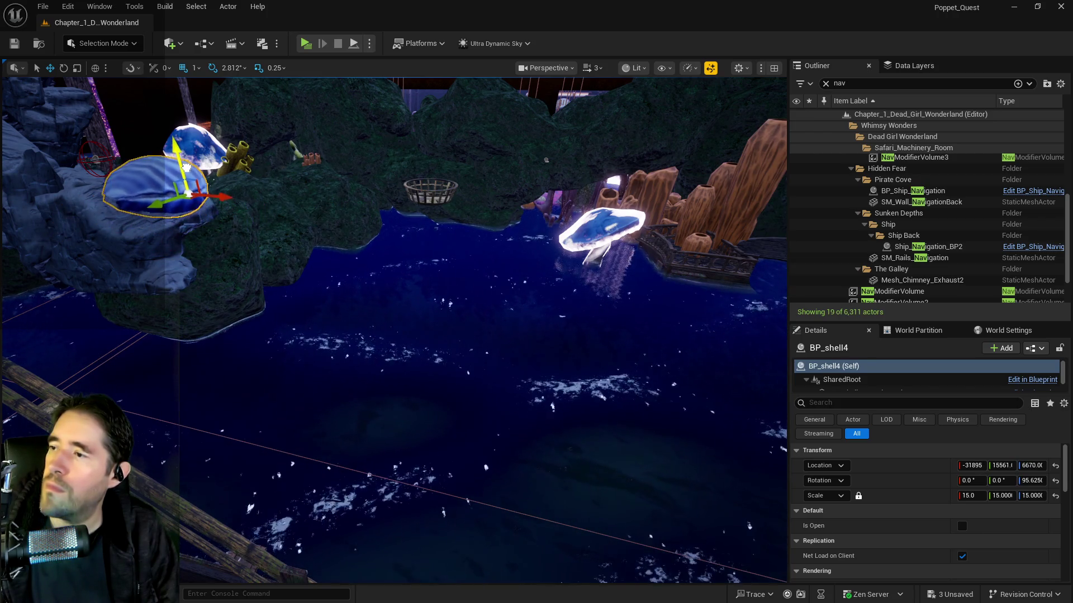
key("f")
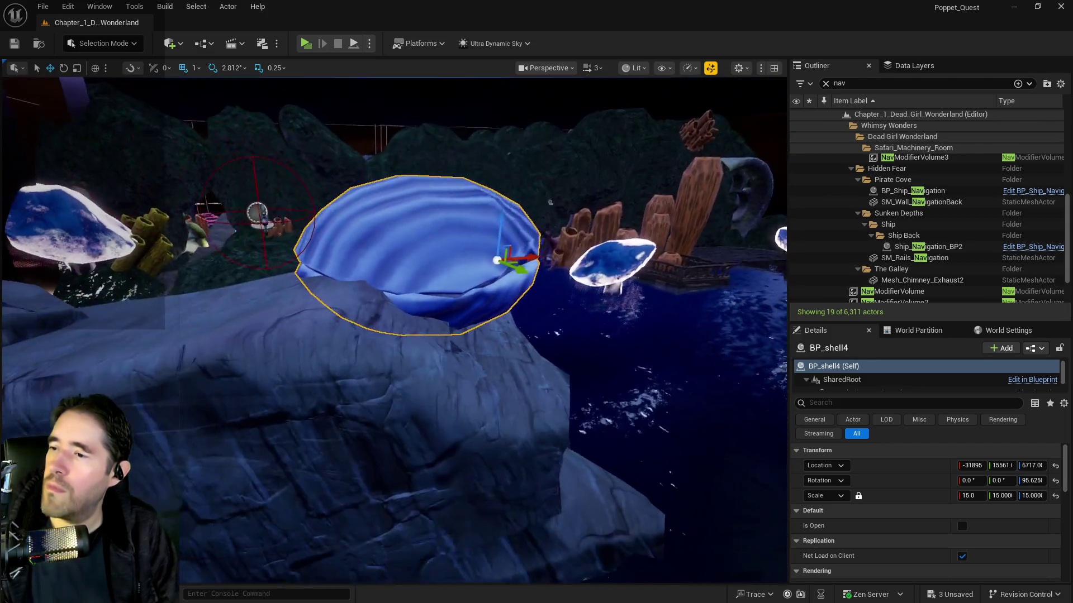
mouse_move(416, 254)
left_mouse_down()
mouse_move(391, 246)
mouse_move(436, 241)
mouse_move(392, 220)
left_mouse_up()
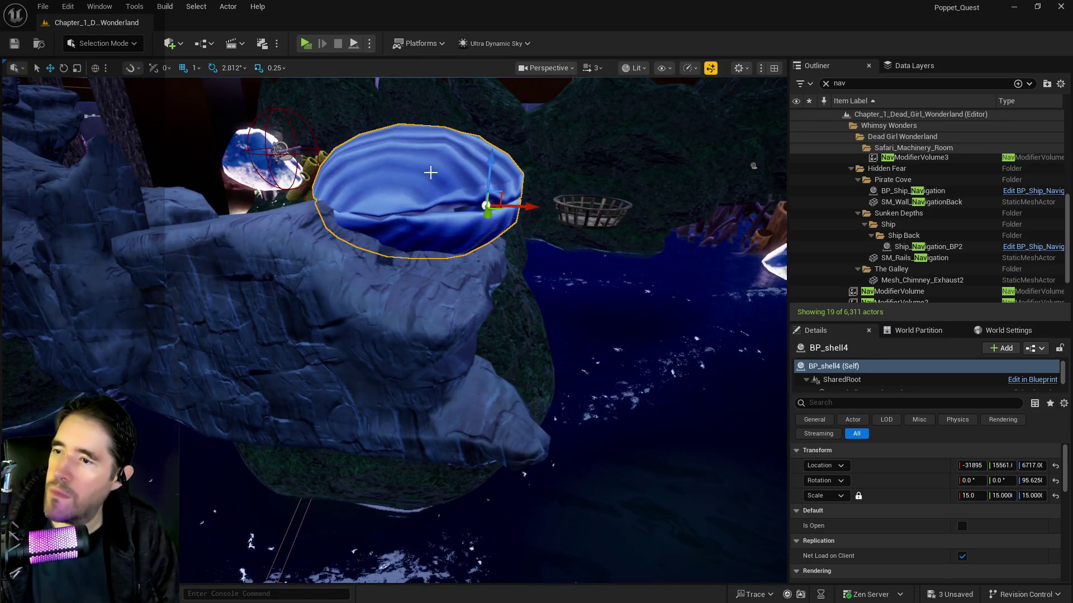
mouse_move(517, 205)
left_mouse_down()
mouse_move(467, 198)
mouse_move(507, 179)
mouse_move(359, 175)
left_mouse_up()
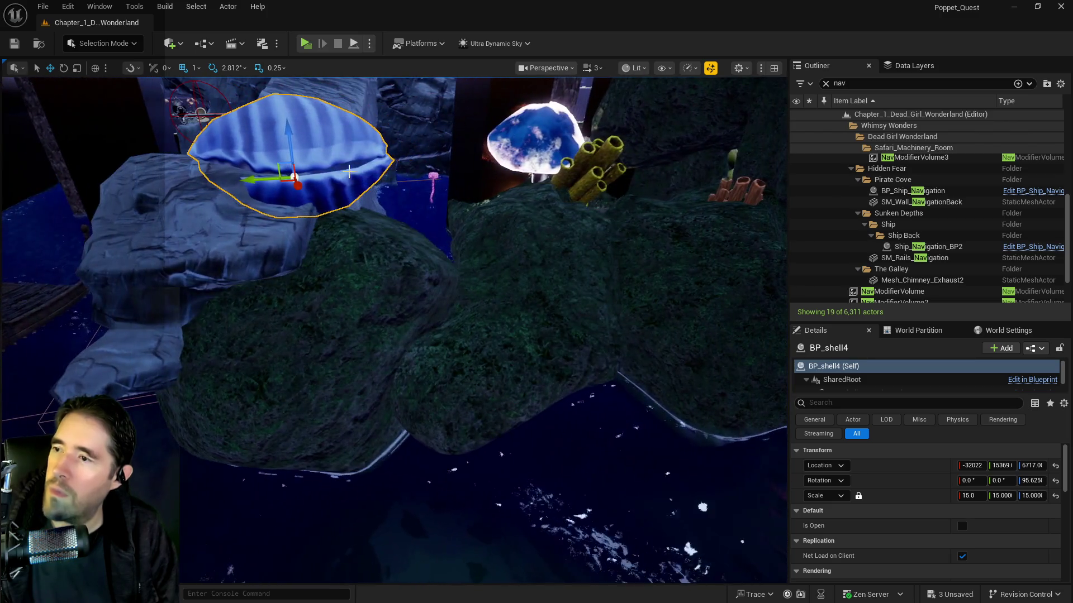
mouse_move(298, 111)
left_mouse_down()
mouse_move(313, 145)
mouse_move(319, 128)
mouse_move(270, 175)
mouse_move(330, 213)
left_mouse_up()
right_click(374, 237)
left_click(342, 199)
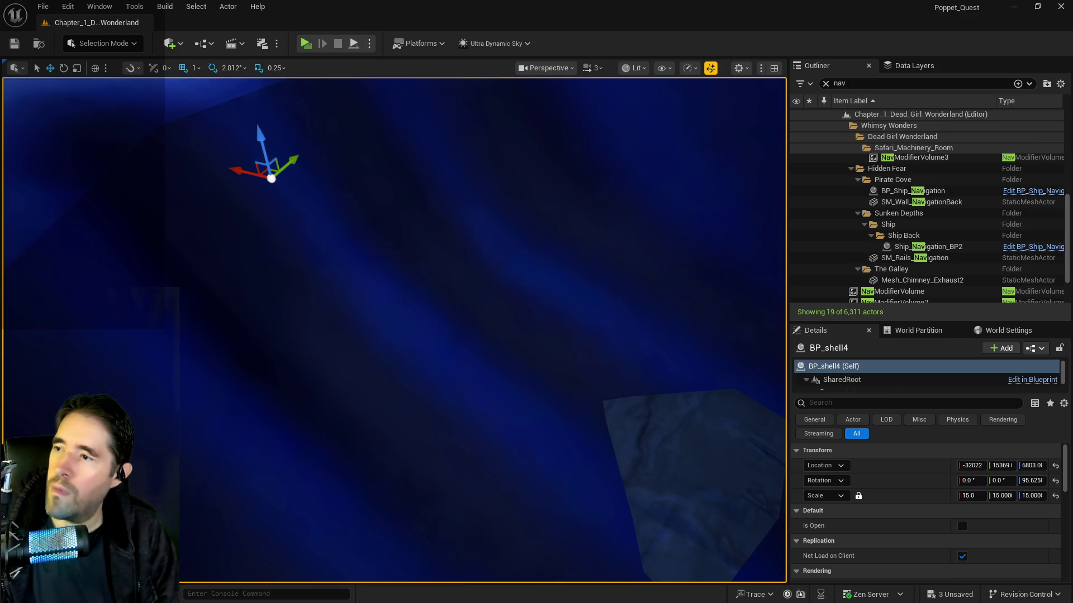
mouse_move(273, 136)
left_mouse_down()
mouse_move(269, 179)
mouse_move(262, 167)
left_mouse_up()
mouse_move(499, 188)
left_mouse_down()
mouse_move(509, 206)
mouse_move(460, 192)
left_mouse_up()
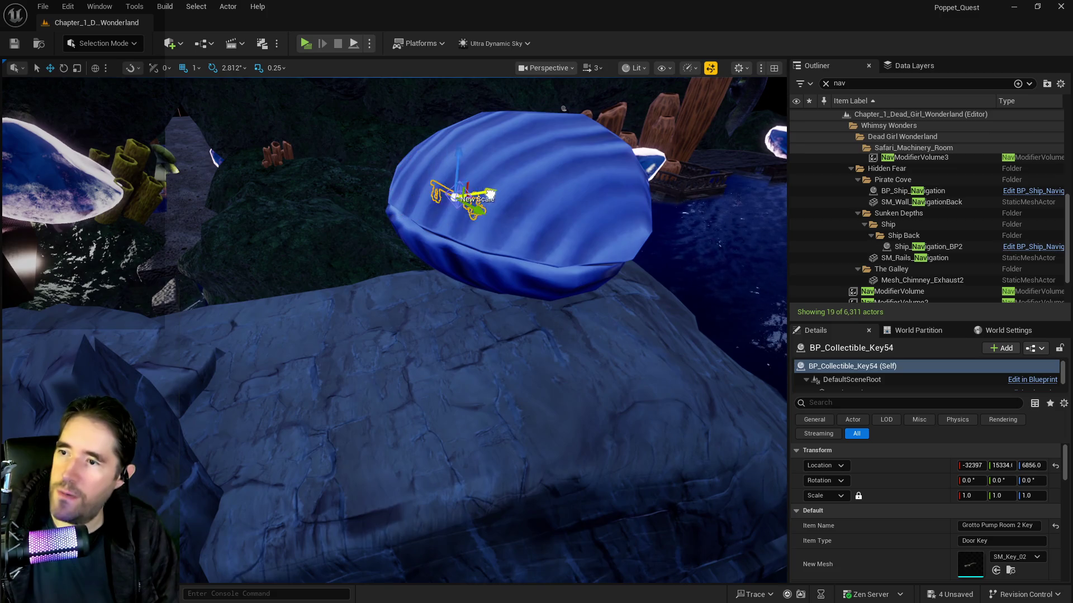
Add the blue shell to the key selection and frame both to inspect them on the ledge.
mouse_move(523, 211)
left_mouse_down()
mouse_move(442, 223)
mouse_move(535, 234)
left_mouse_up()
left_click(525, 258, "ctrl")
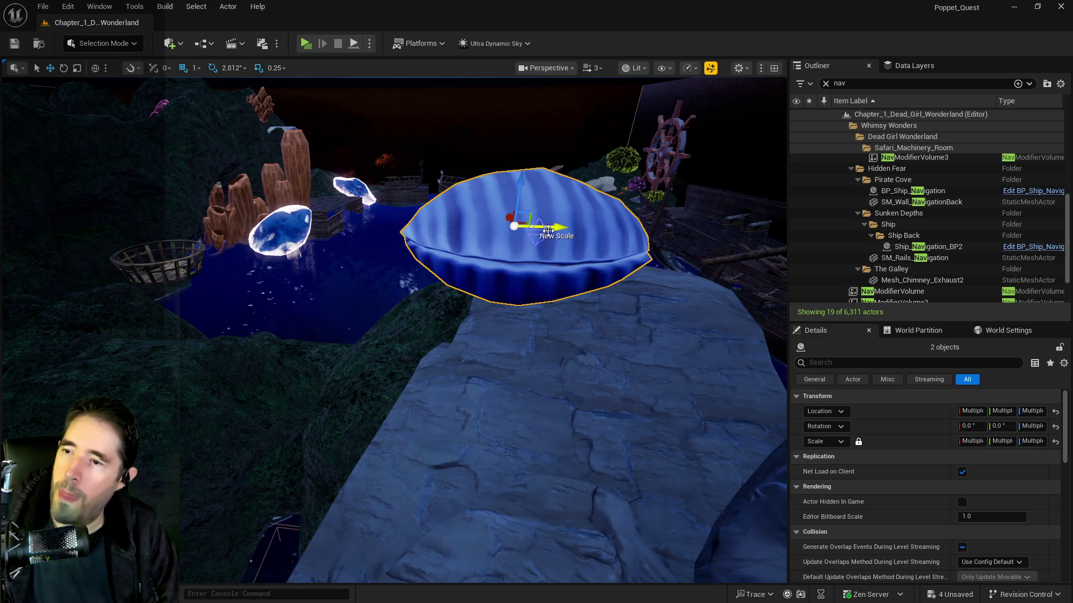
scroll(616, 229, "up", 8)
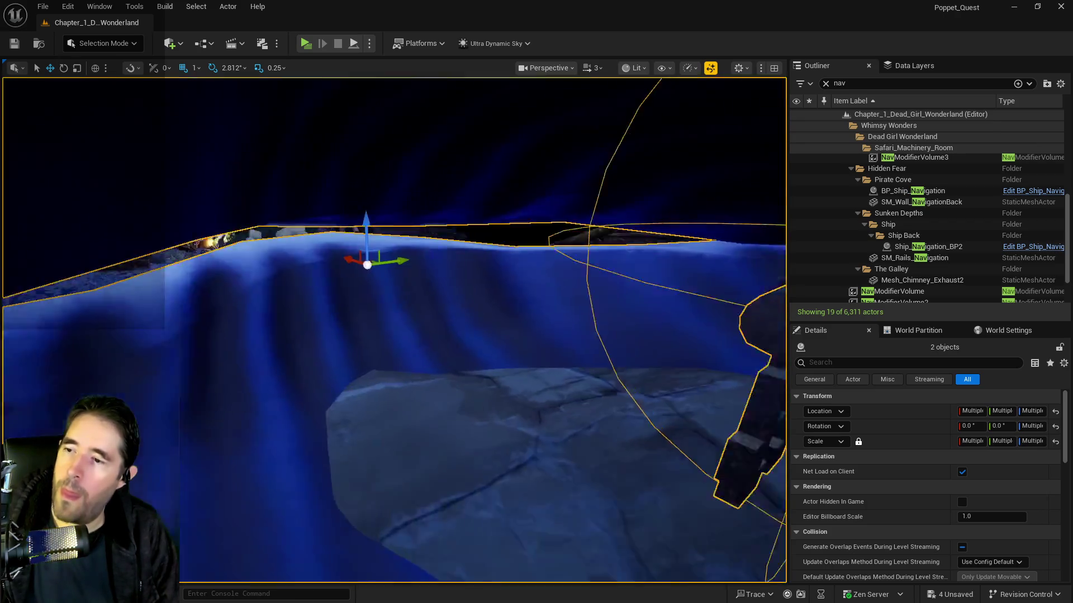
key("f")
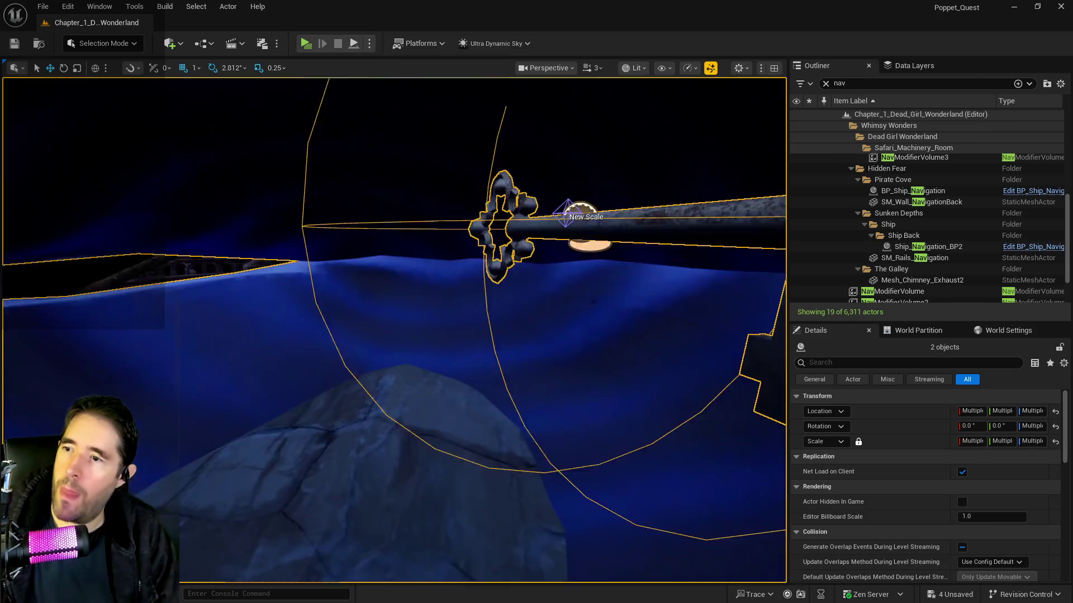
scroll(526, 237, "up", 5)
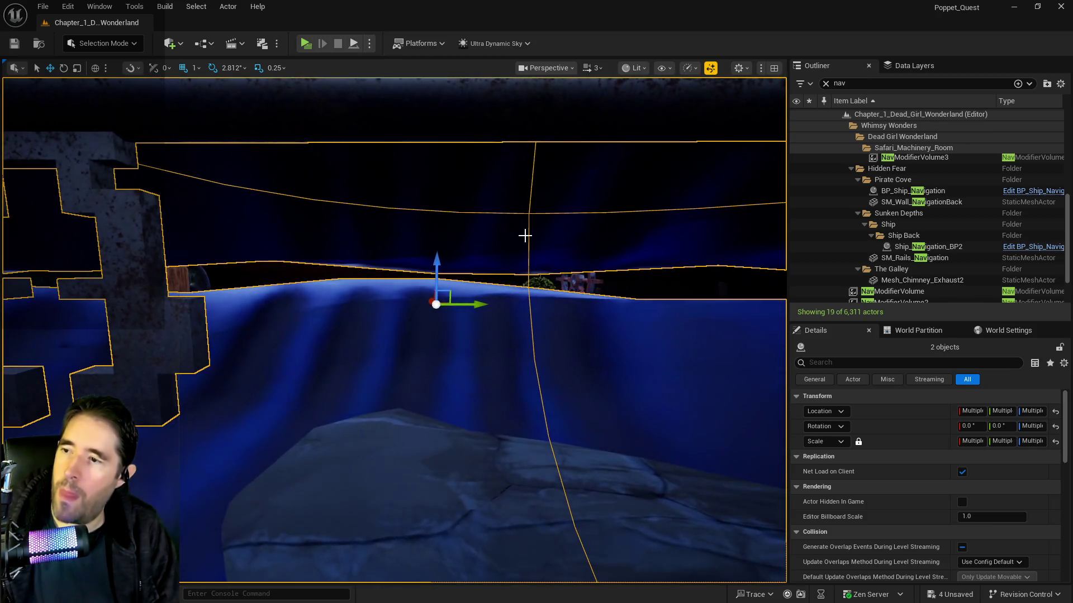
scroll(444, 262, "up", 6)
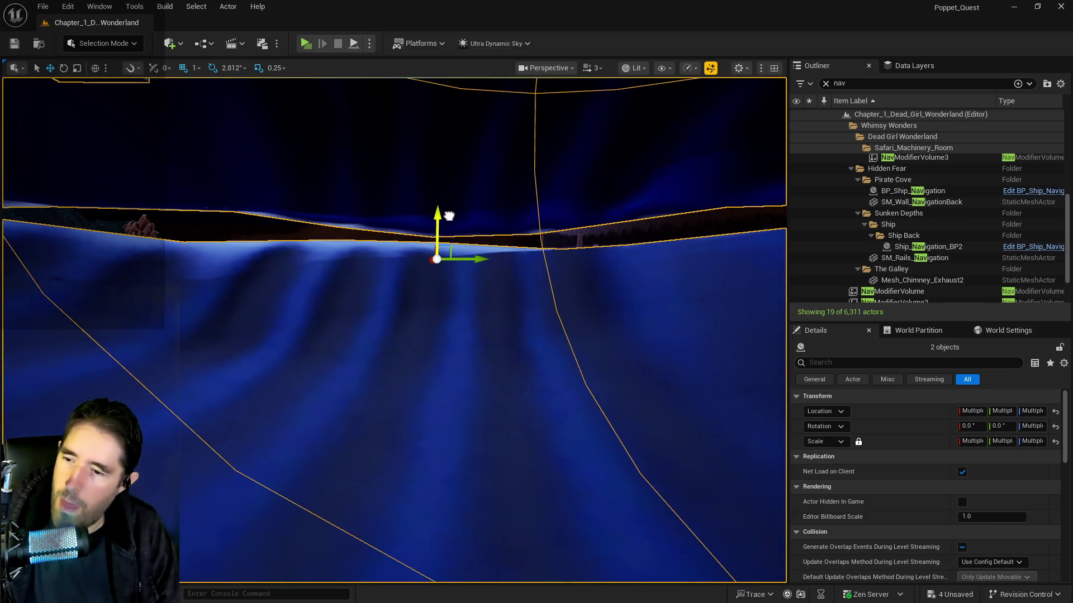
scroll(394, 330, "down", 5)
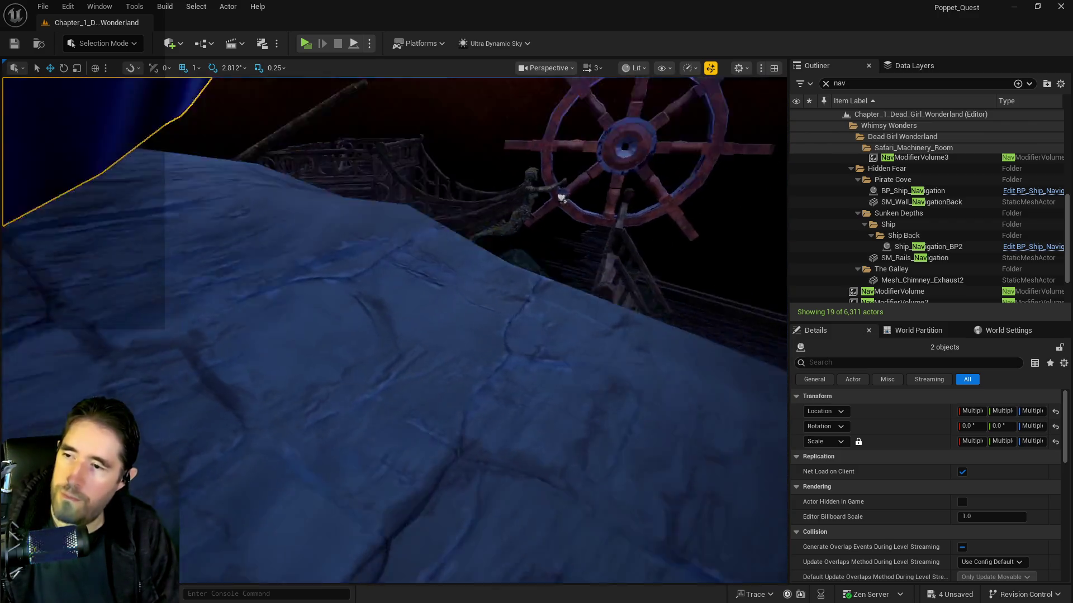
scroll(394, 330, "down", 6)
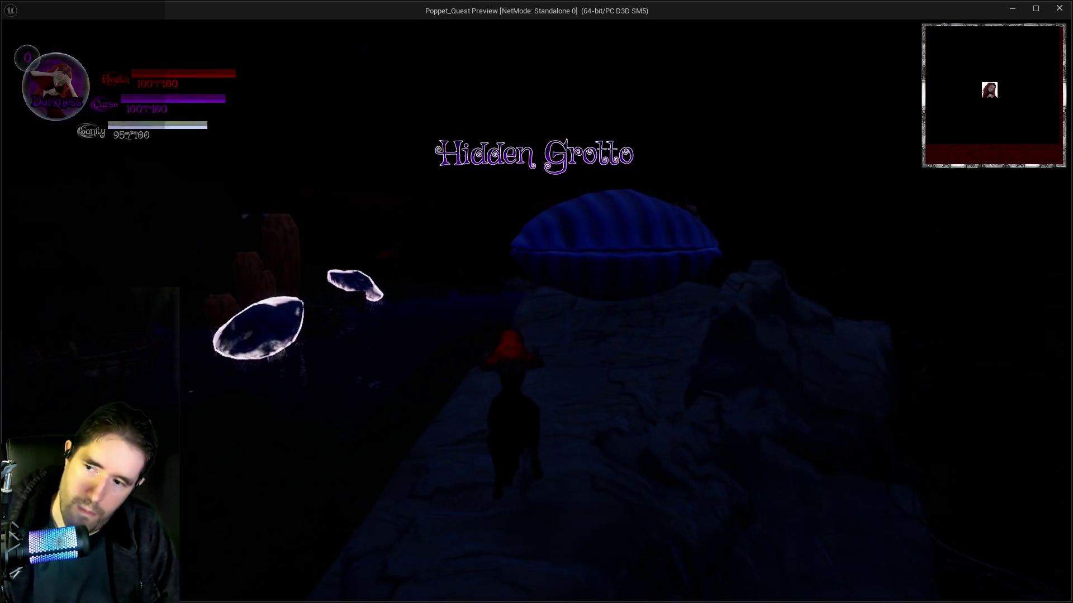
Check the inventory, then run to the giant blue clam and collect the grotto key.
key("Tab")
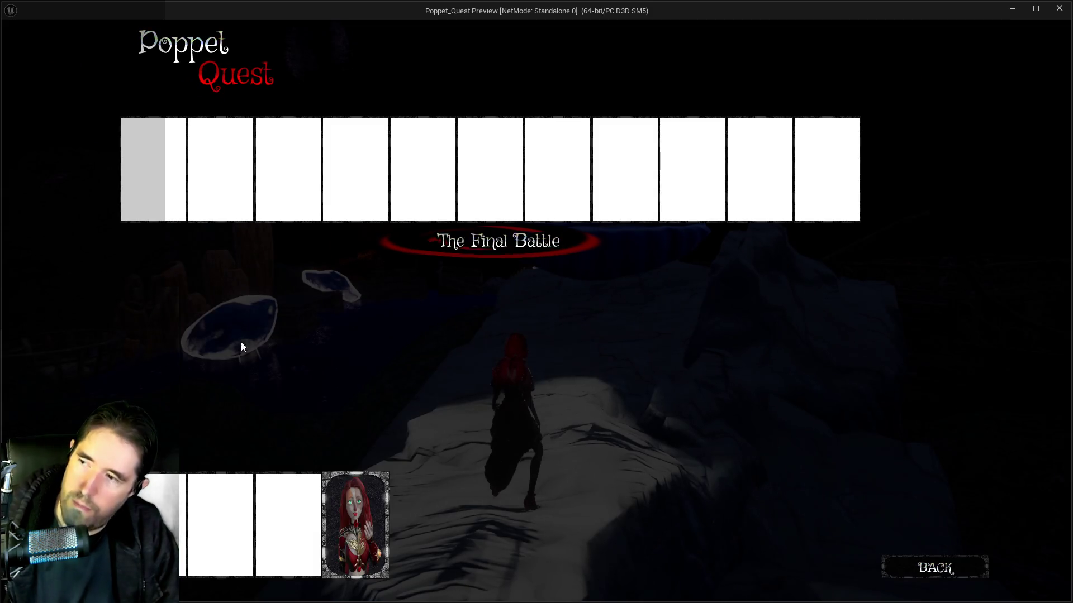
key("Tab")
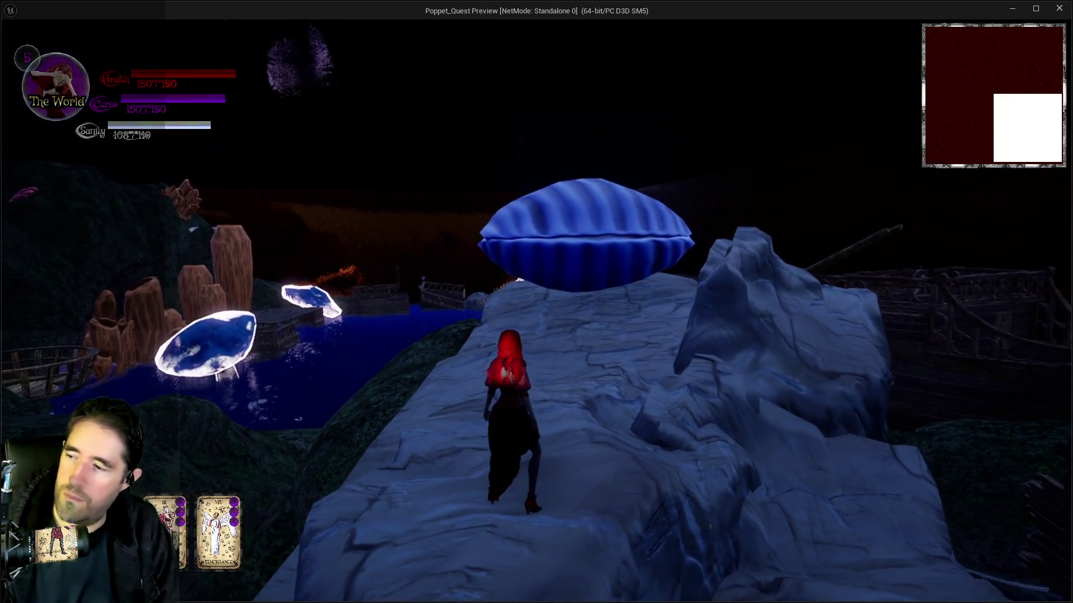
key("w")
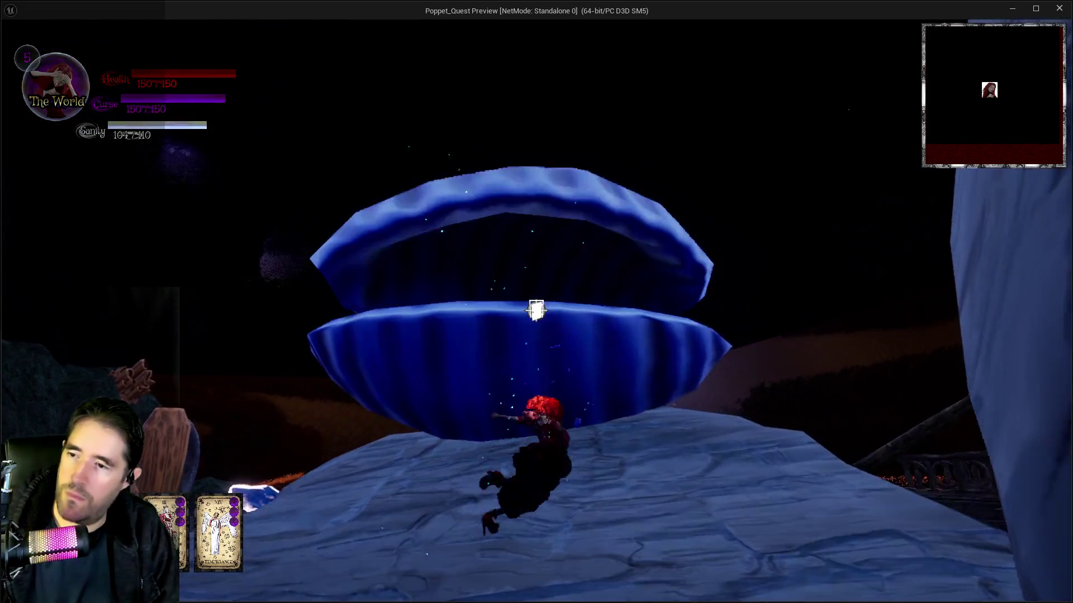
key("e")
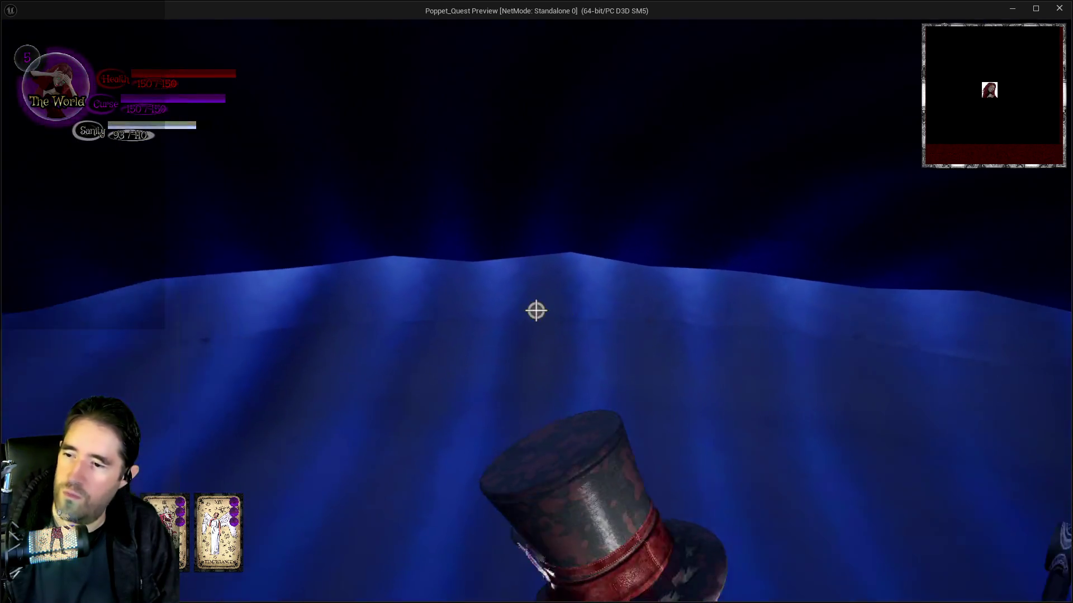
Walk the character back and forth along the rock ridge by the clam, then return to the editor.
key("w")
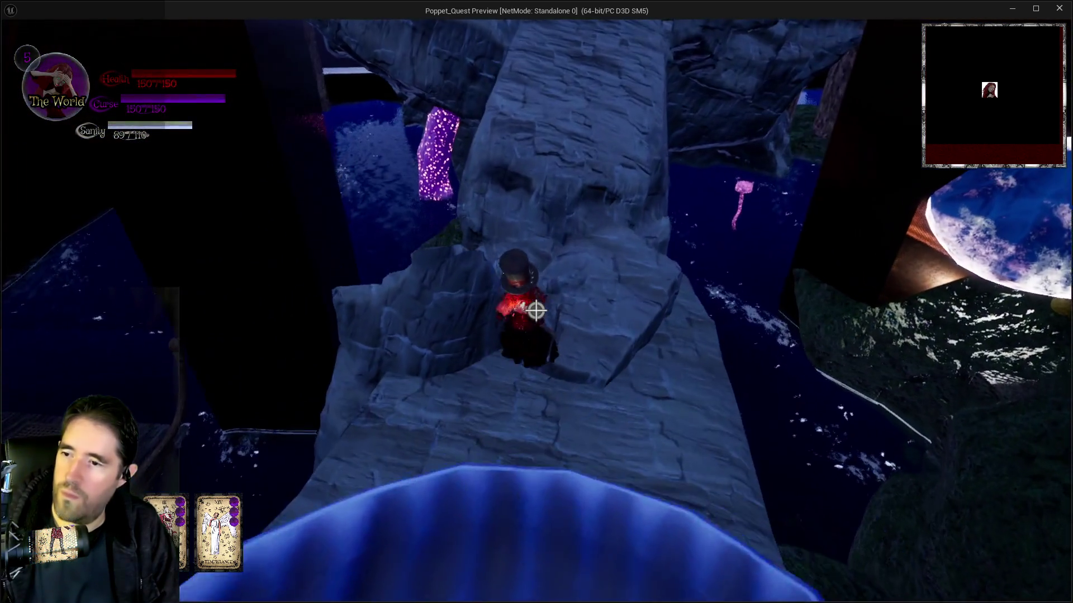
key("s")
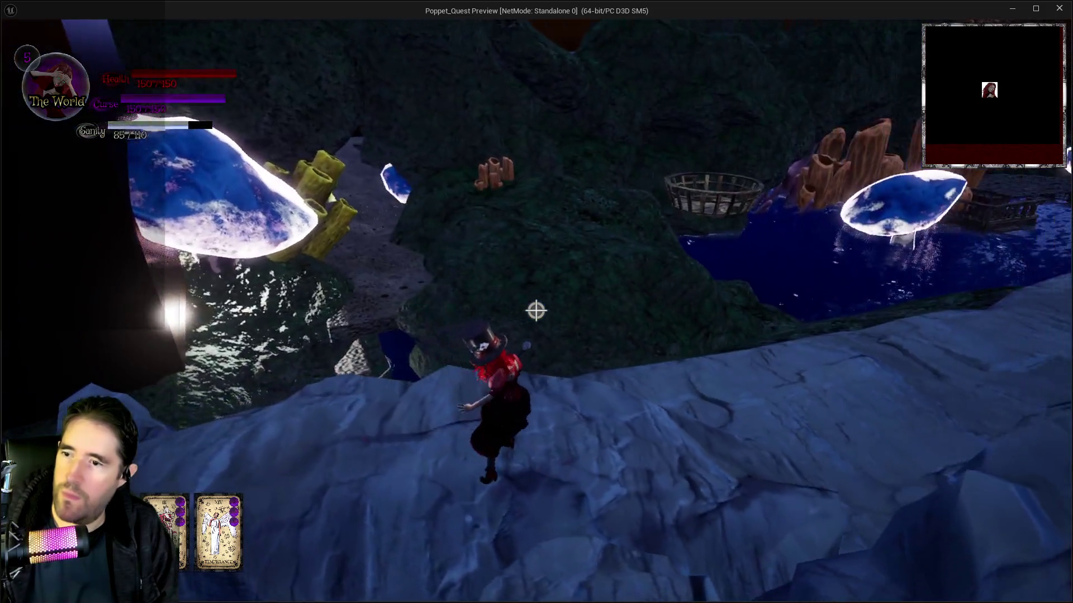
key("w")
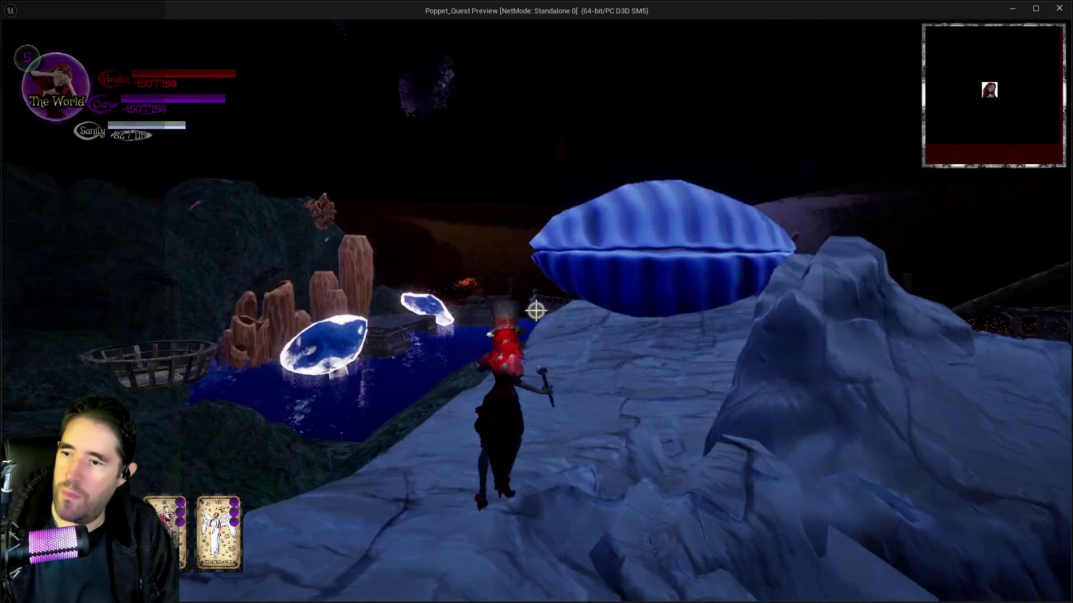
key("w")
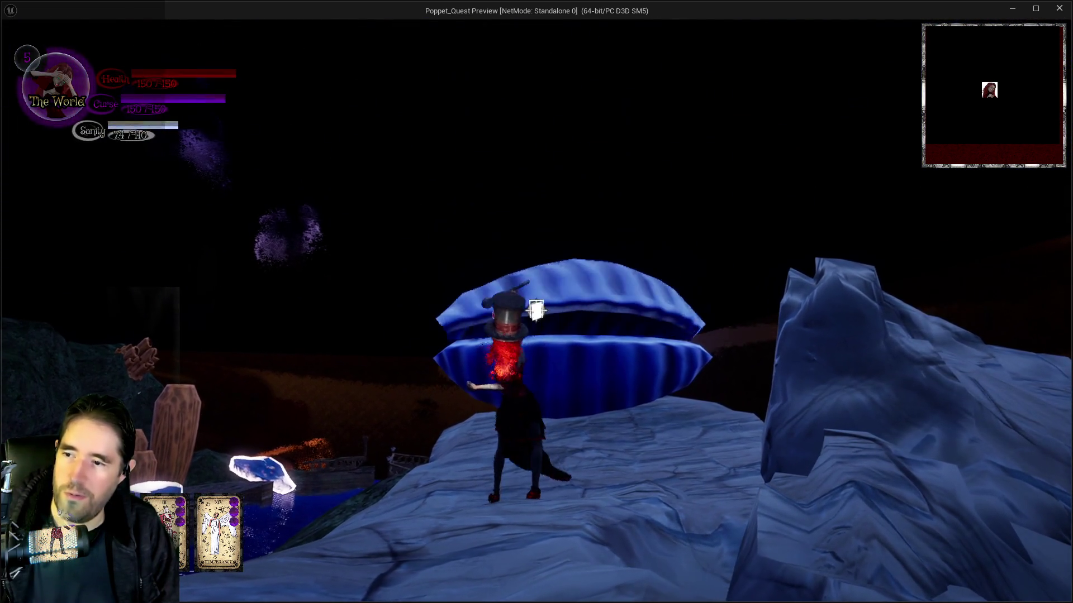
key("w")
key("w")
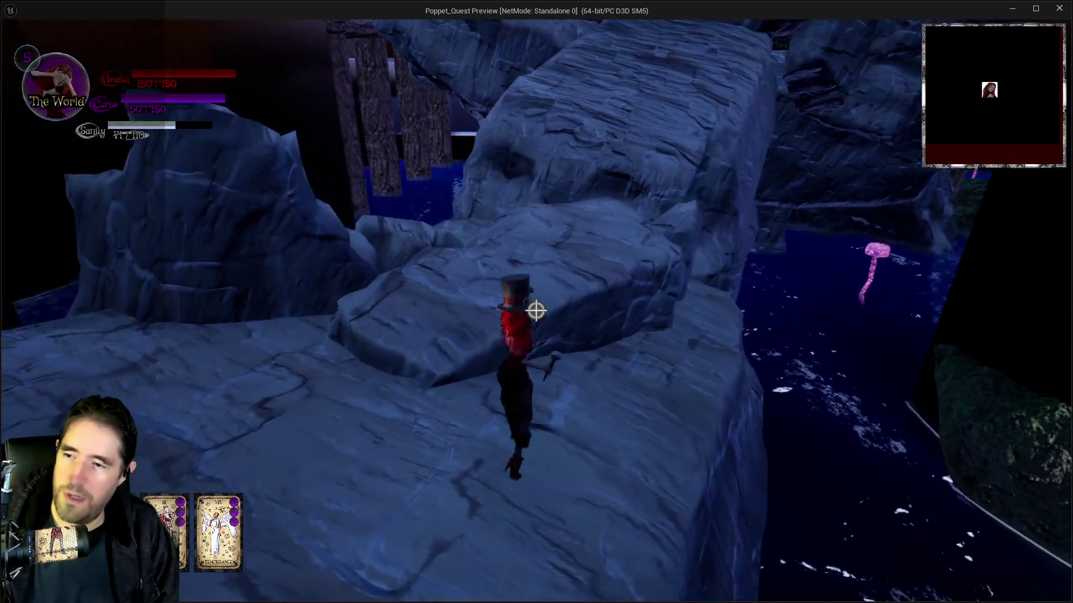
key("w")
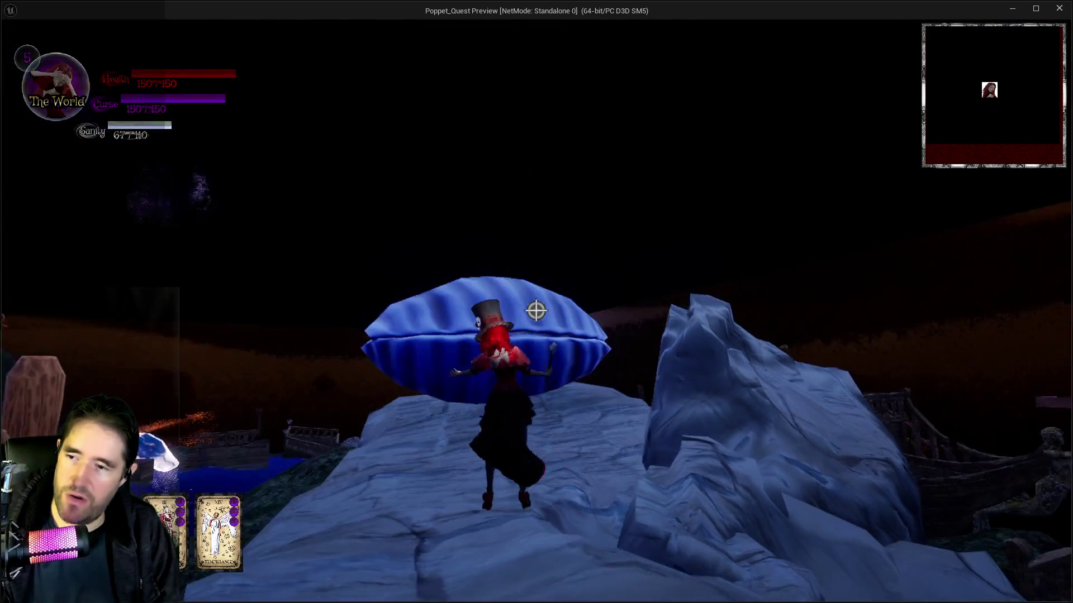
key("w")
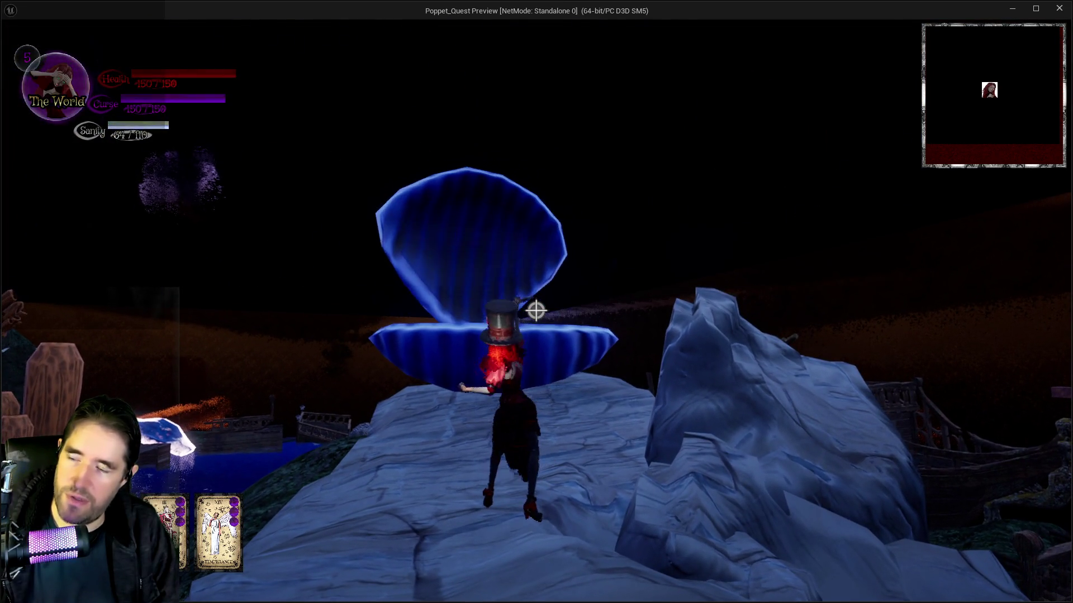
key("w")
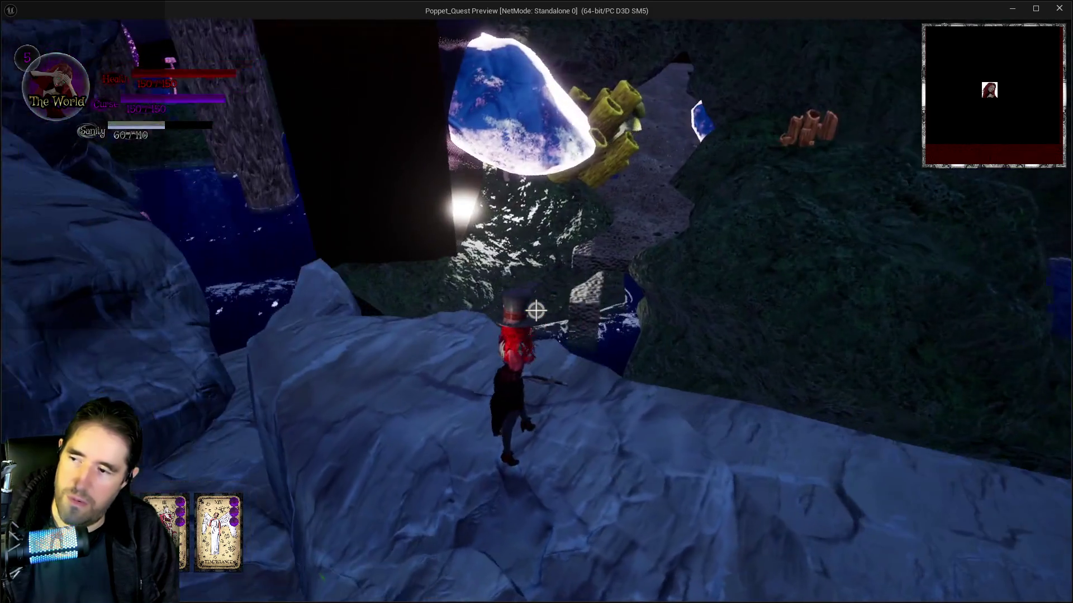
key("alt+Tab")
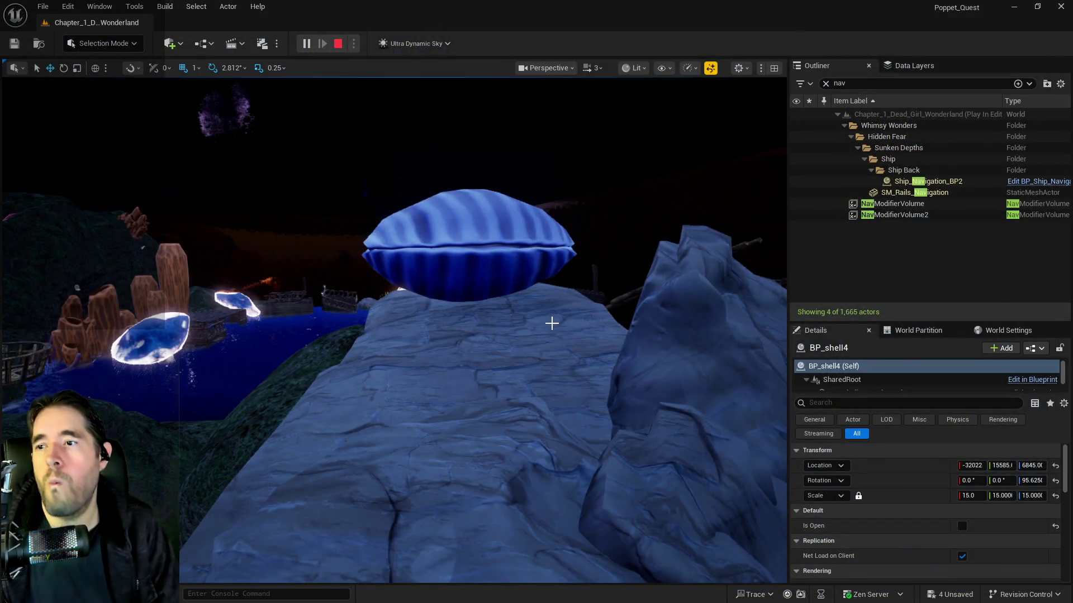
Stop the playtest and save all modified level packages.
key("Escape")
key("ctrl+s")
mouse_move(507, 367)
left_mouse_down()
mouse_move(500, 305)
mouse_move(414, 310)
mouse_move(489, 287)
left_mouse_up()
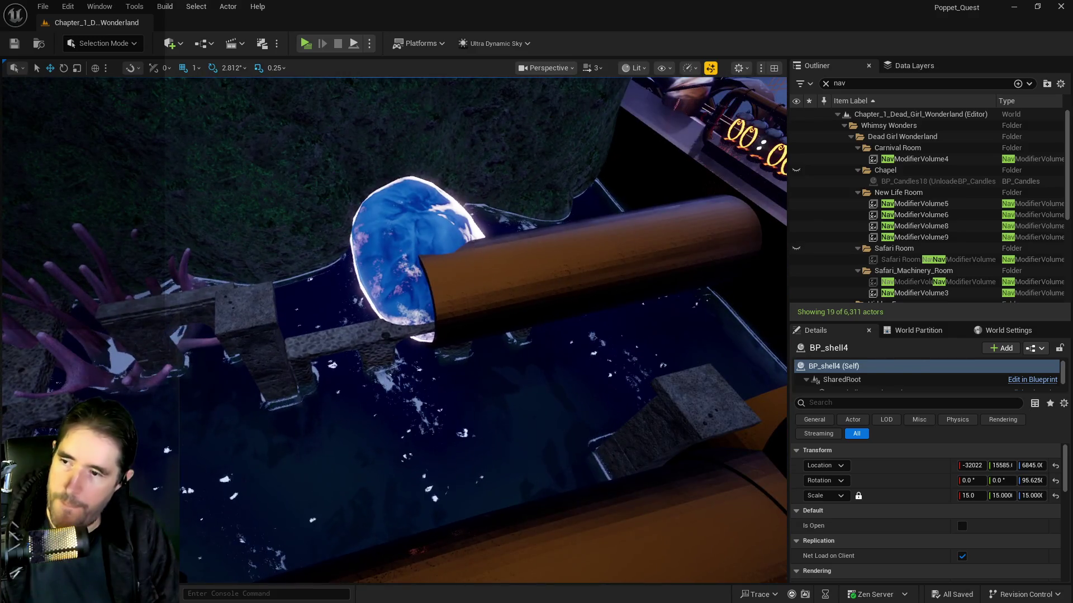
Delete the glowing shell light Protector_Light_With_Mesh27 after trying a move and undoing it.
left_click(391, 262)
key("f")
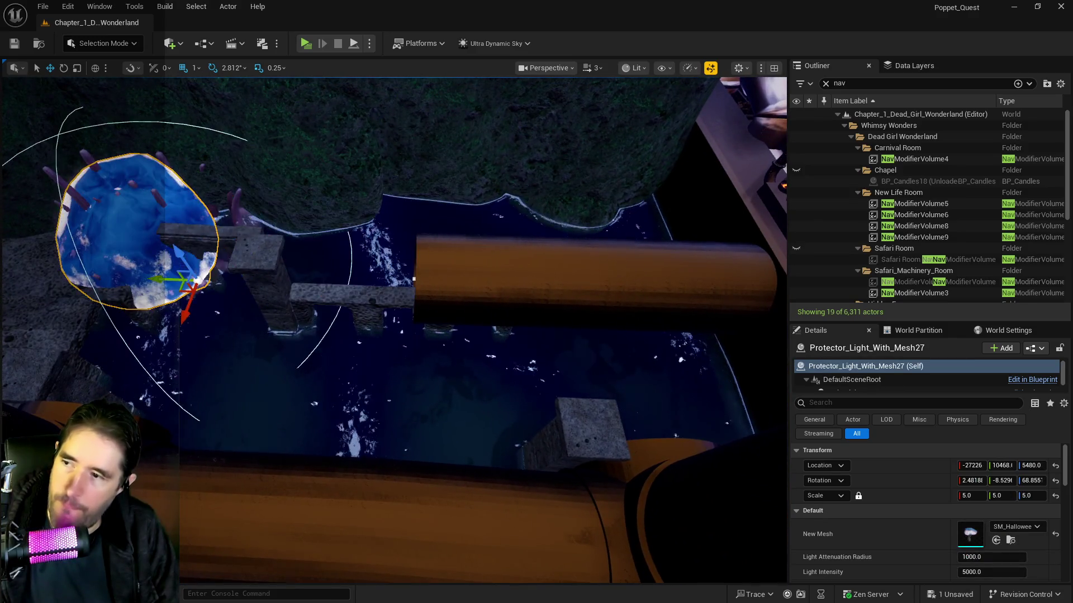
left_click_drag(414, 279, 330, 279)
left_click_drag(482, 266, 421, 179)
key("ctrl+z")
key("f")
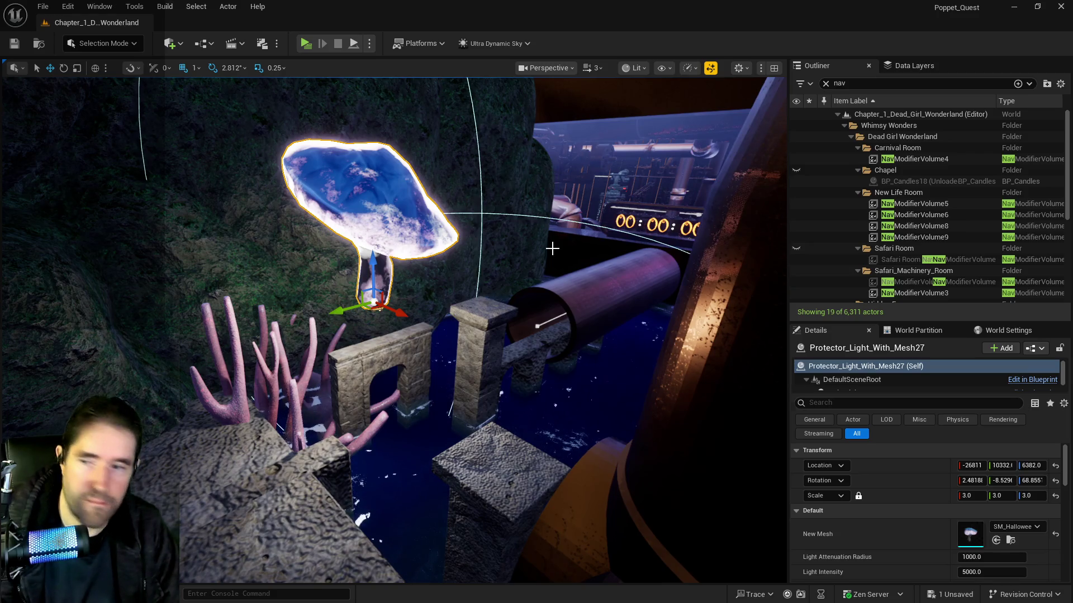
key("Delete")
Delete the coral SM_Coral_2 beside the pillars.
left_click(168, 251)
left_click(300, 381)
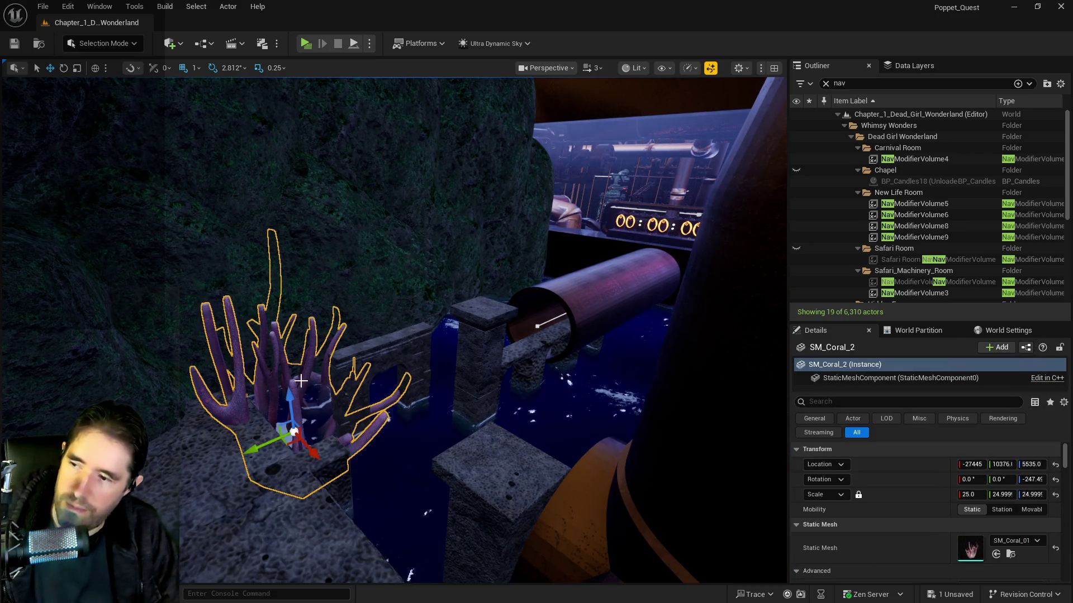
key("Delete")
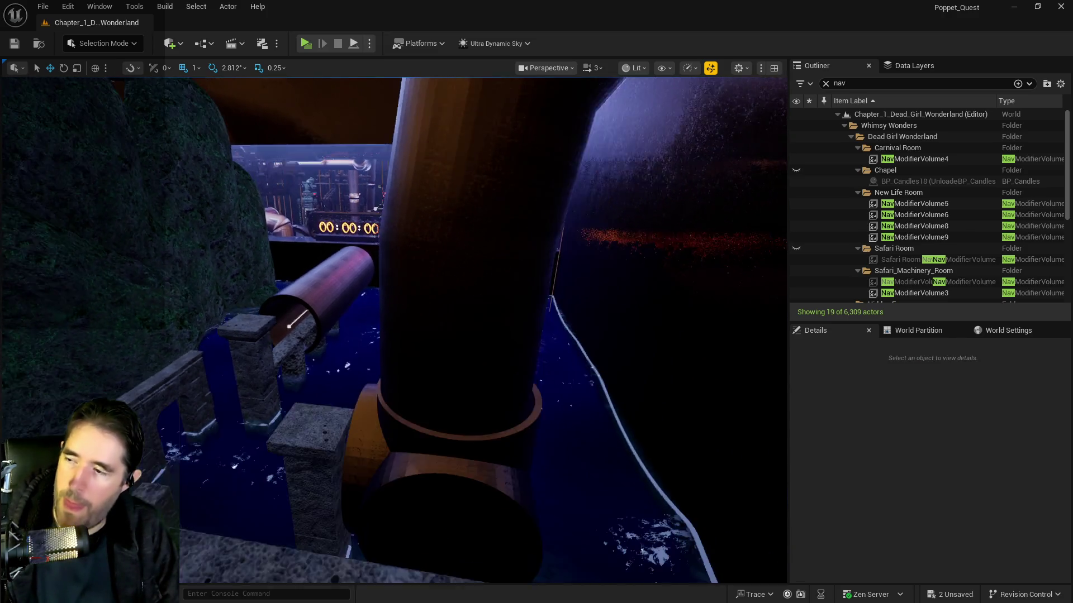
mouse_move(289, 327)
left_mouse_down()
mouse_move(411, 354)
mouse_move(354, 354)
mouse_move(333, 343)
mouse_move(398, 342)
left_mouse_up()
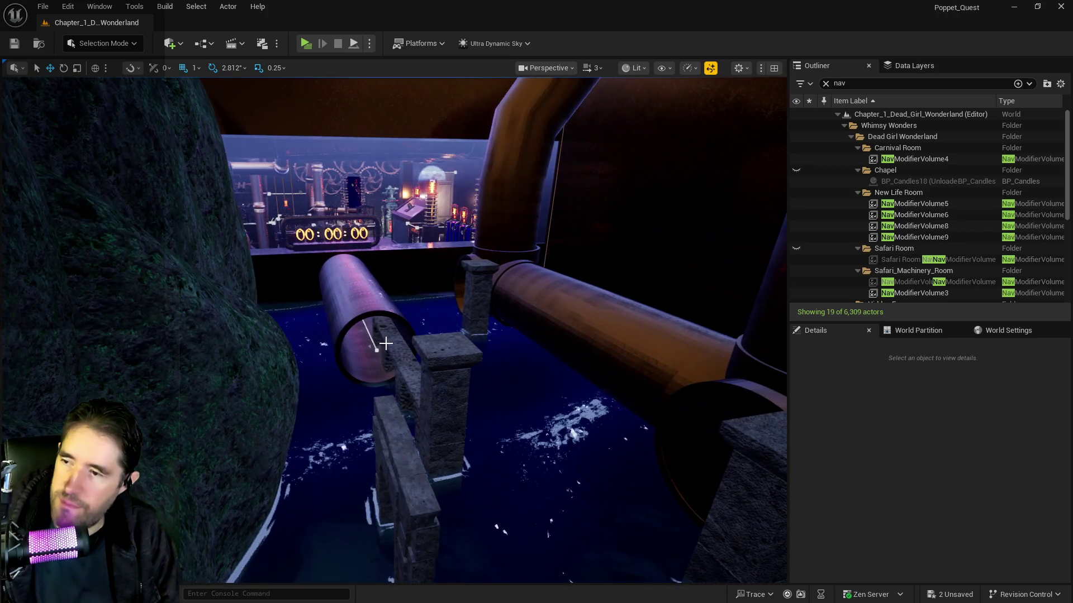
Nudge fence SM_fence_82 along X, and duplicate SM_Pipe_Cap2 further along the pipe.
left_click(398, 342)
mouse_move(331, 402)
left_mouse_down()
mouse_move(350, 411)
mouse_move(433, 383)
left_mouse_up()
left_click(440, 364)
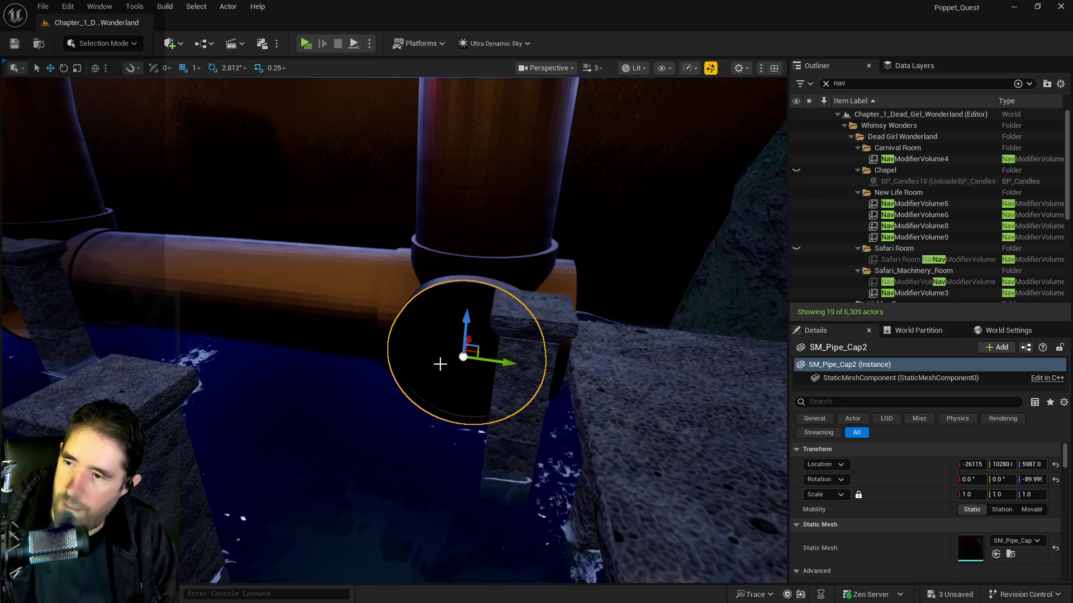
left_click_drag(494, 358, 223, 338)
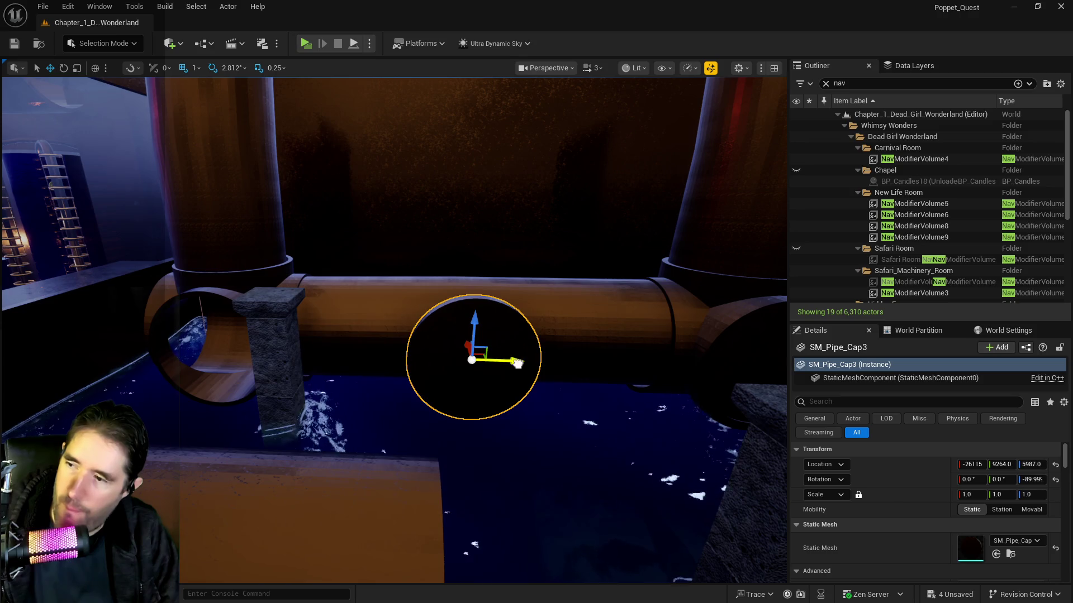
left_click_drag(518, 364, 274, 358)
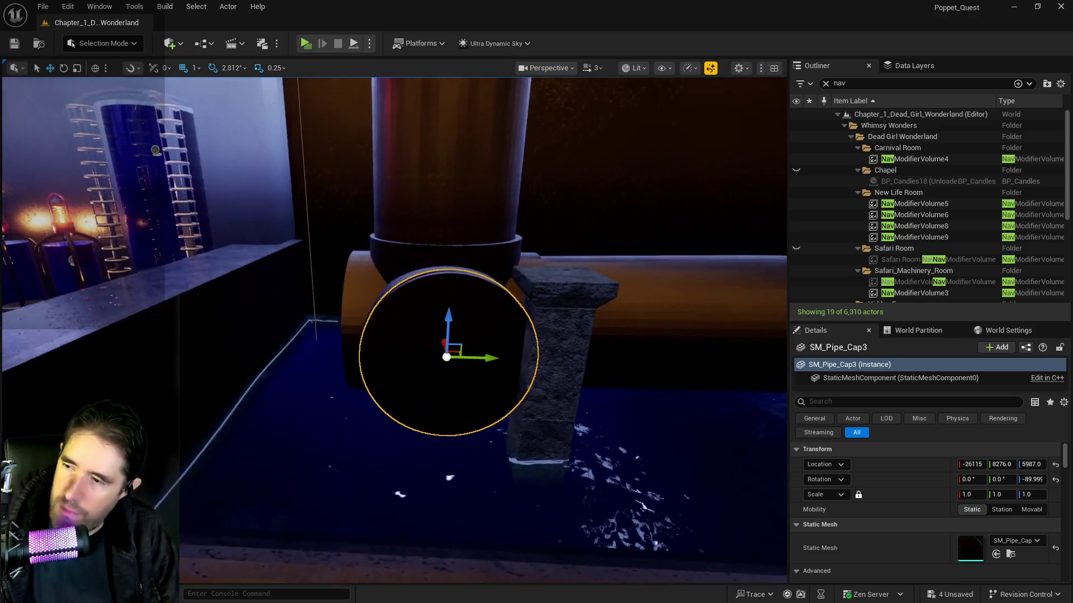
left_click_drag(369, 356, 359, 354)
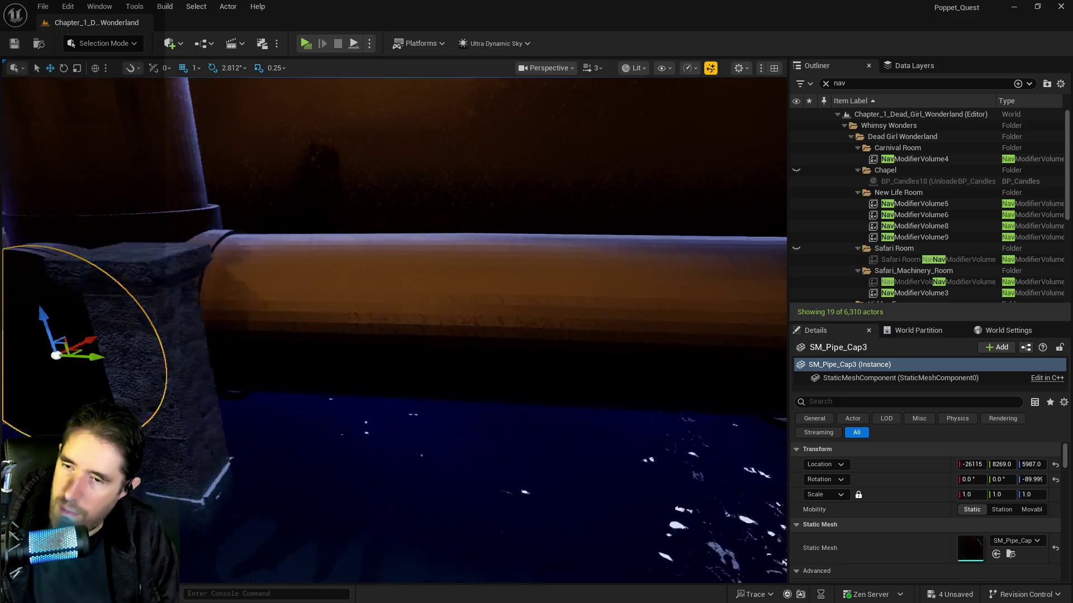
key("f")
left_click_drag(403, 338, 408, 334)
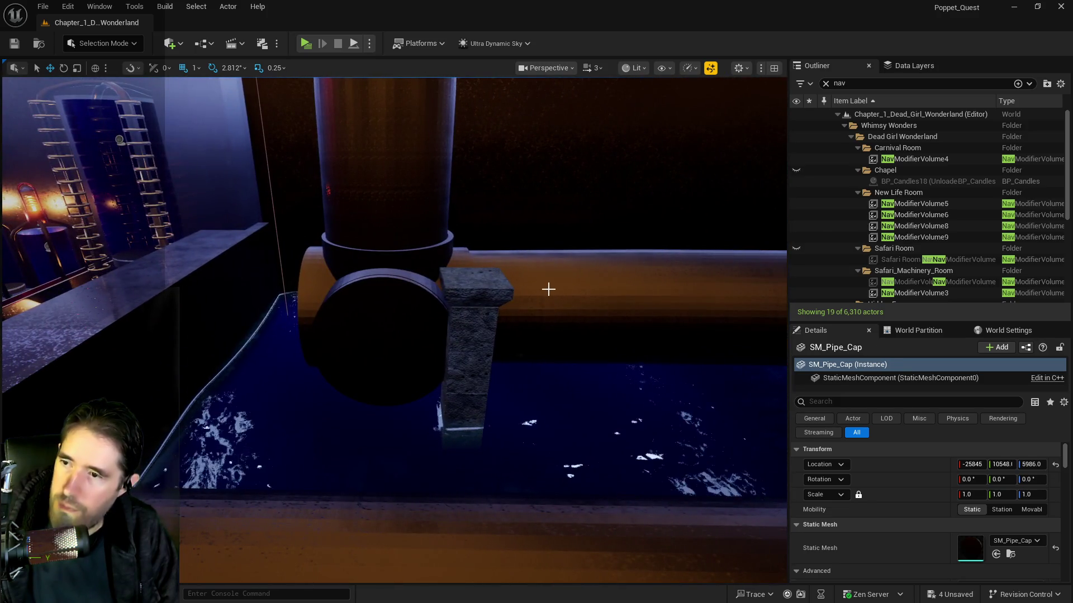
Duplicate BP_Pipe_Spline2 into BP_Pipe_Spline4, extending the pipe leftward beside the glowing tubes.
left_click(548, 289)
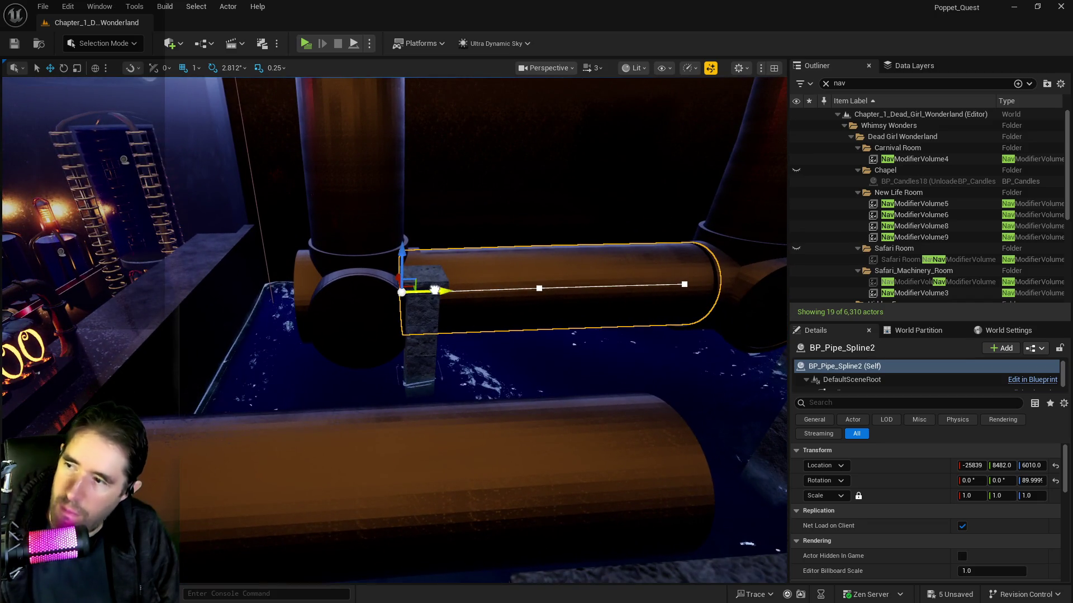
left_click_drag(435, 290, 258, 296, "alt")
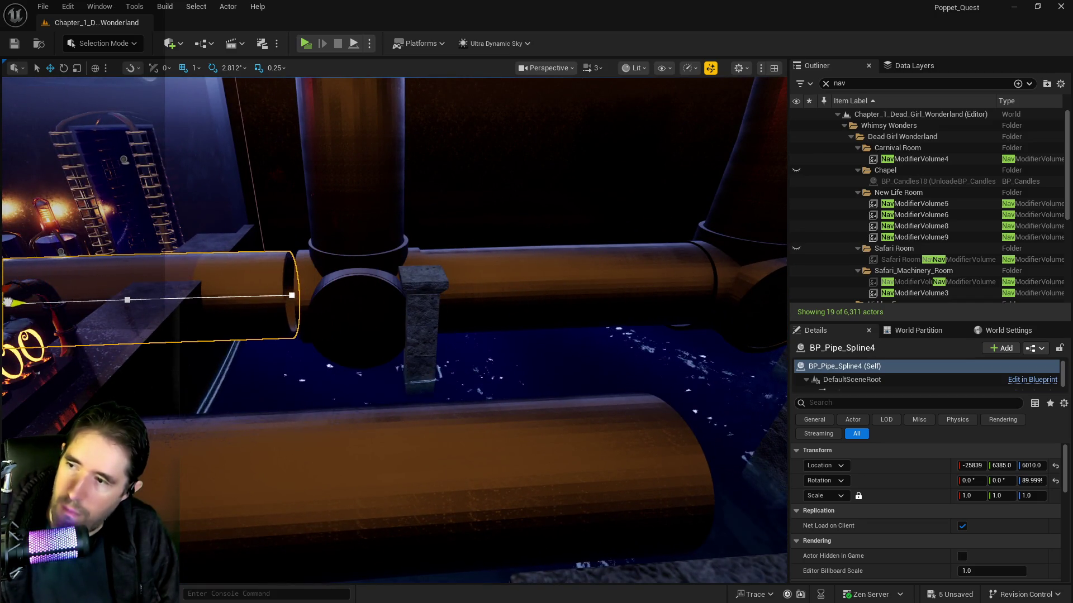
mouse_move(32, 303)
left_mouse_down()
mouse_move(112, 311)
mouse_move(123, 246)
mouse_move(86, 246)
mouse_move(284, 244)
left_mouse_up()
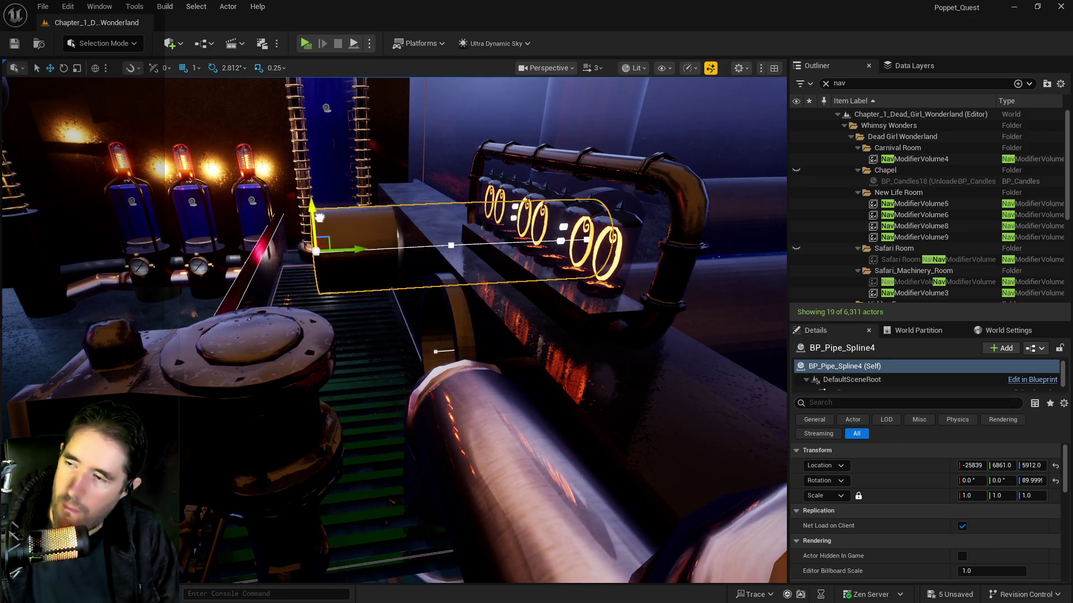
Raise SM_Machinery_Room_Retainer_Wall2 upward along Z beside the pipes.
left_click_drag(339, 279, 329, 223)
left_click_drag(221, 310, 222, 267)
mouse_move(309, 347)
left_mouse_down()
mouse_move(295, 342)
mouse_move(286, 361)
left_mouse_up()
left_click(289, 363)
left_click_drag(462, 352, 462, 352)
key("e")
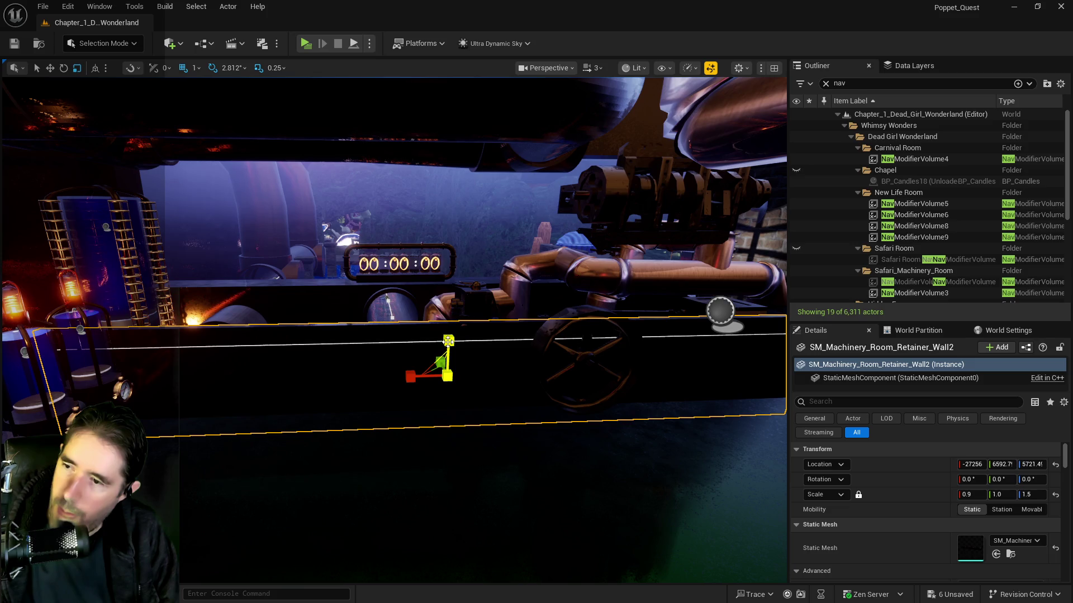
left_click_drag(447, 339, 453, 319)
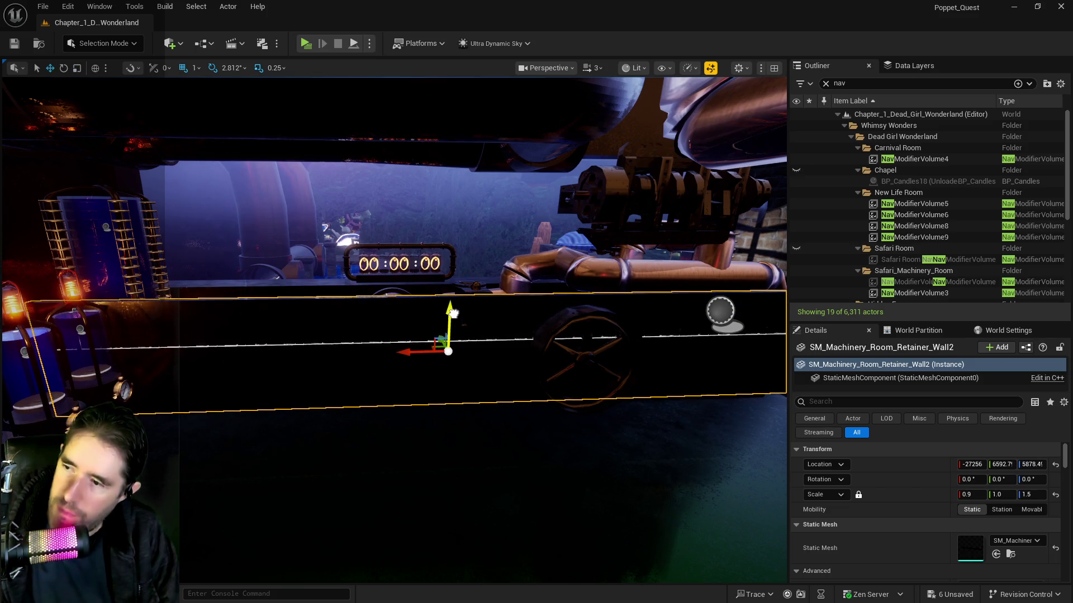
Frame LevelBlock_Traversable18, then select the new pipe BP_Pipe_Spline4.
left_click(405, 342)
key("f")
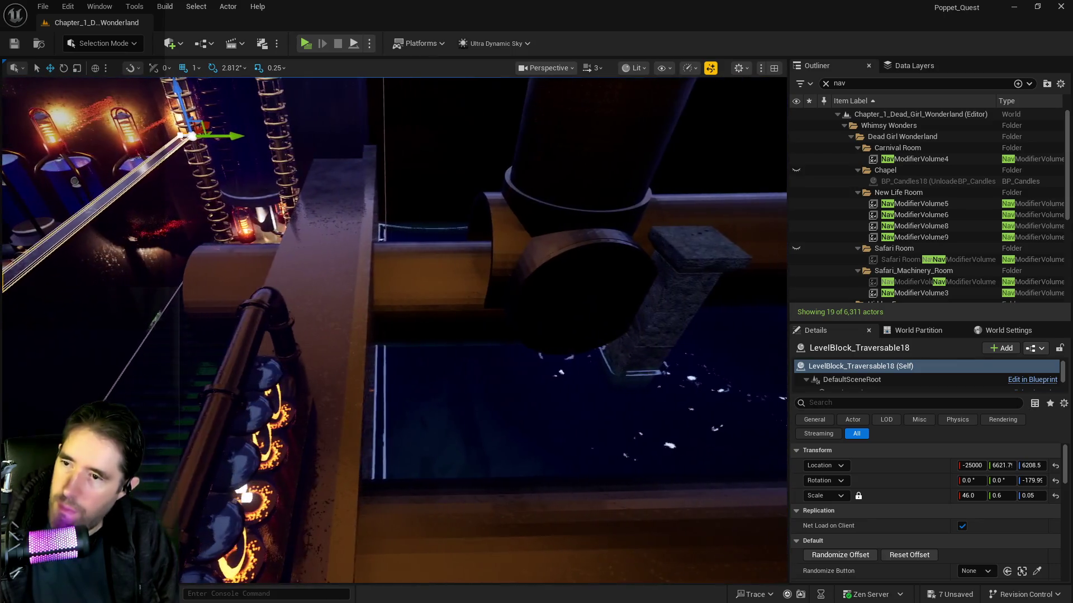
left_click(459, 278)
Nudge duct vent SM_Duct_Vent8, then duplicate BlockingVolume2 and slide the copy over the grating.
left_click(570, 293)
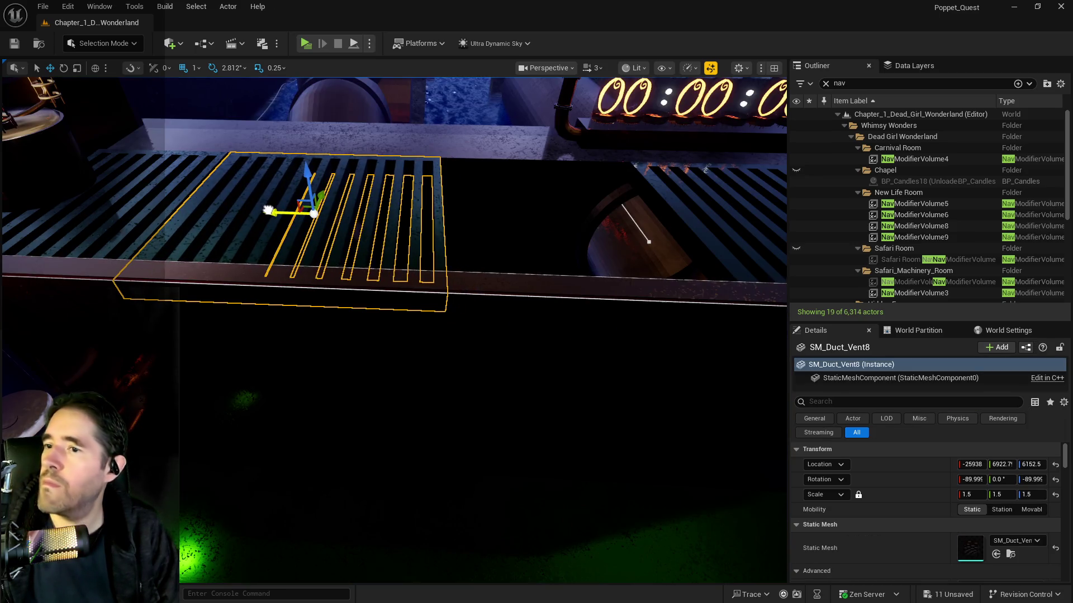
left_click_drag(268, 211, 468, 224)
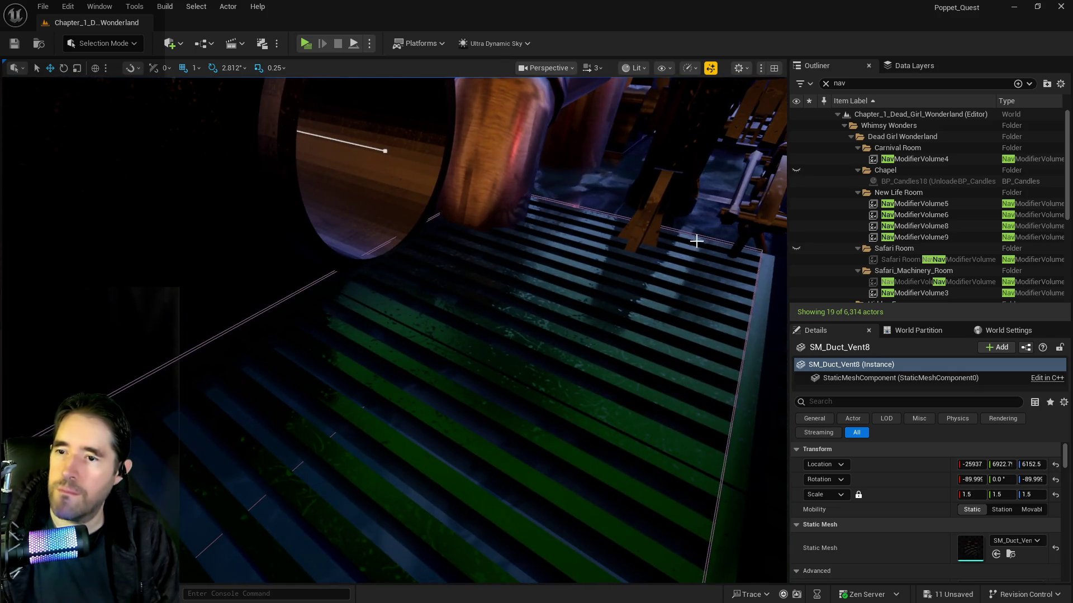
left_click(758, 250)
key("f")
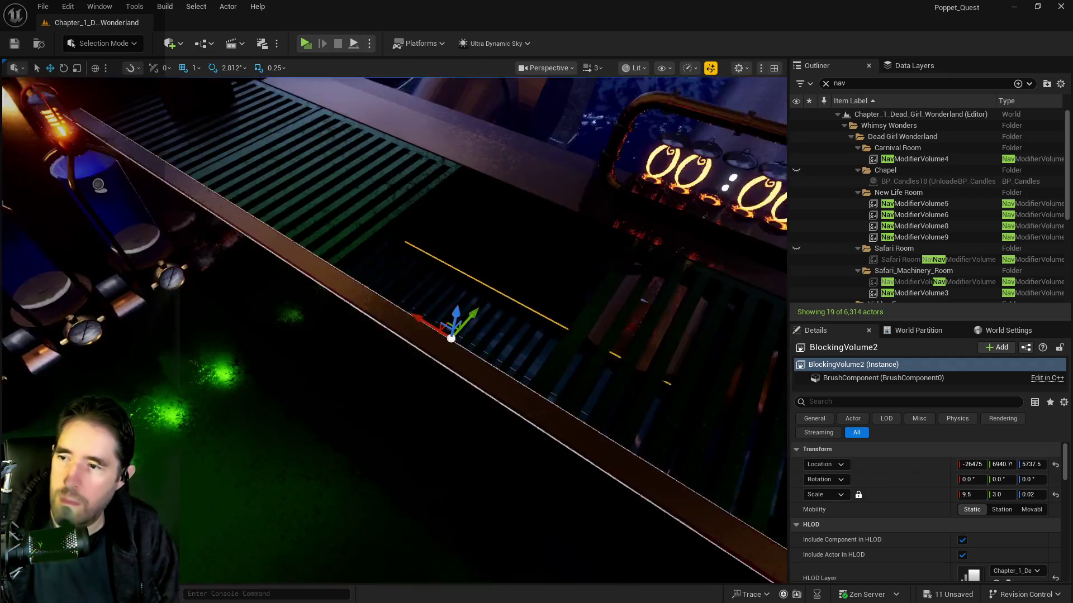
left_click_drag(461, 312, 503, 170, "alt")
key("f")
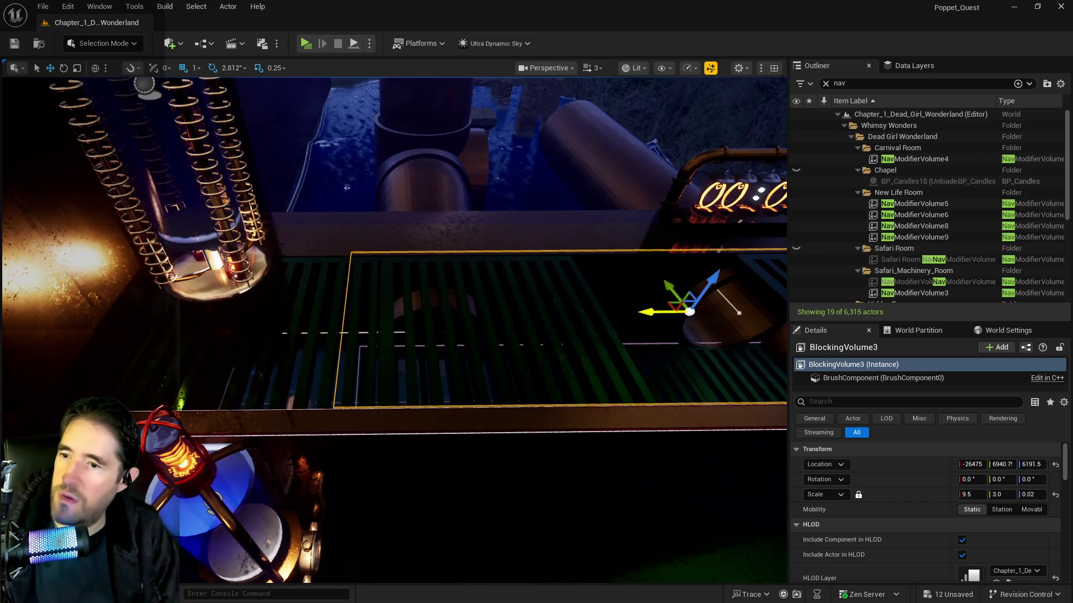
left_click_drag(666, 312, 432, 318)
Resize the new blocking volume along X and duplicate it again along X.
key("r")
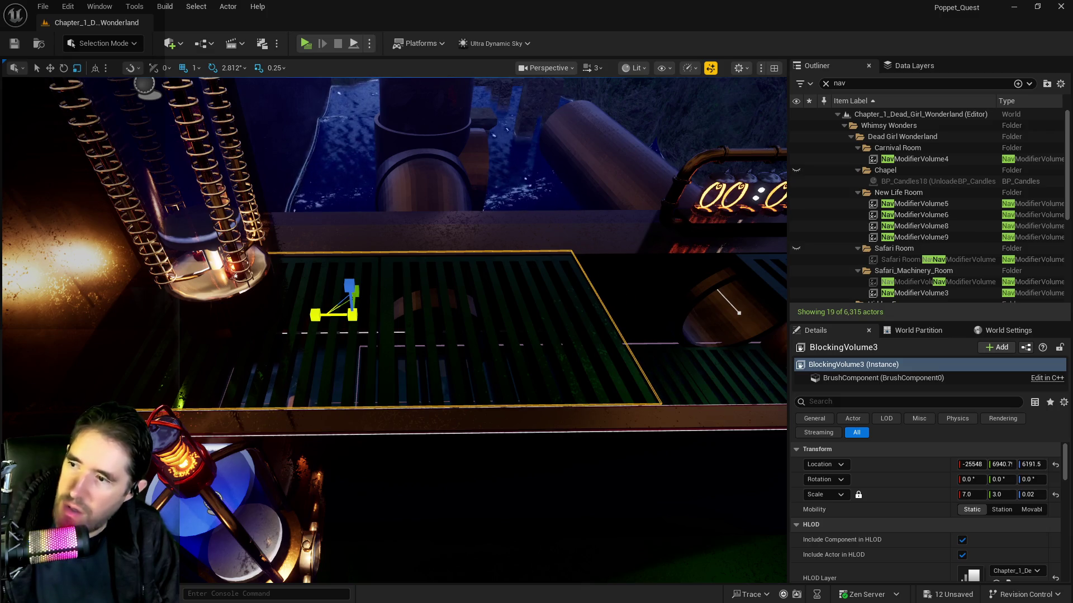
mouse_move(327, 315)
left_mouse_down()
mouse_move(447, 310)
mouse_move(332, 305)
left_mouse_up()
key("e")
key("r")
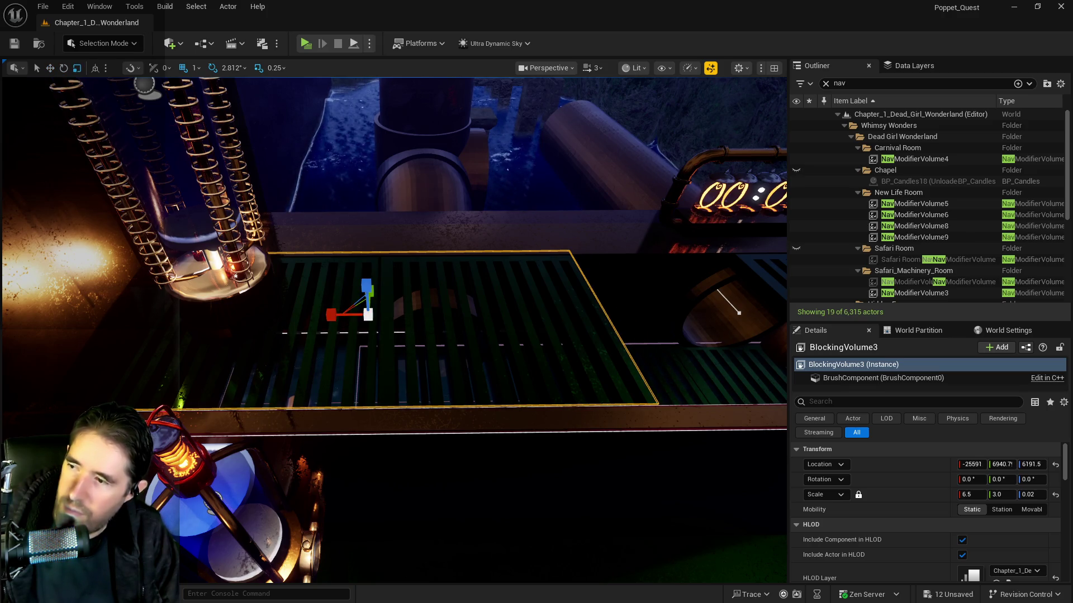
key("w")
mouse_move(231, 225)
left_mouse_down()
mouse_move(302, 239)
mouse_move(430, 239)
mouse_move(78, 227)
mouse_move(233, 231)
left_mouse_up()
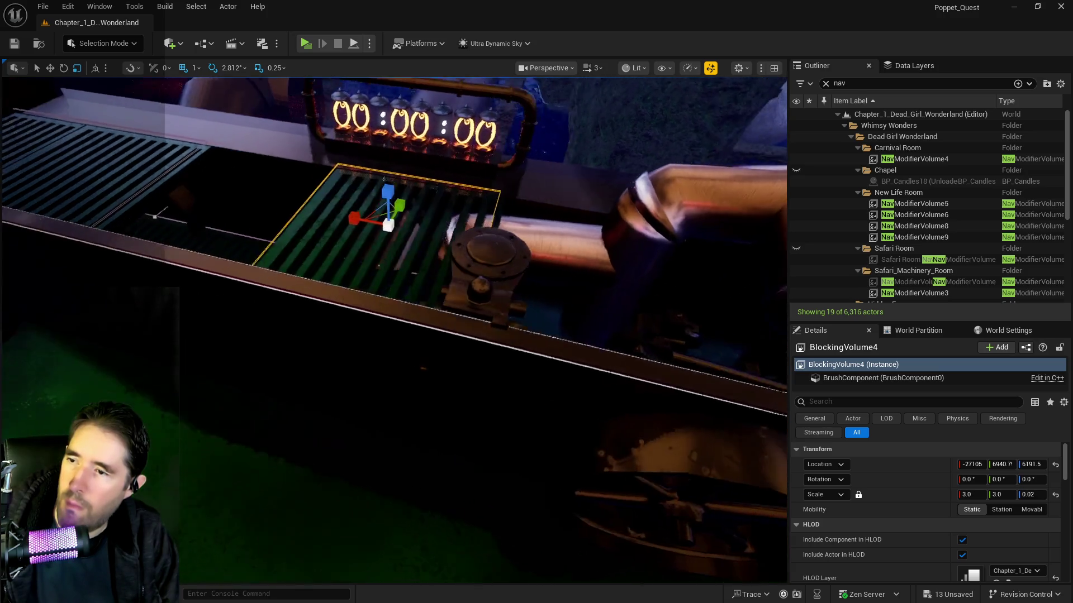
Slide SM_Machine_9 along X, frame the duct vent grate, and save all changes.
left_click(508, 269)
key("w")
mouse_move(469, 358)
left_mouse_down()
mouse_move(537, 358)
mouse_move(517, 357)
left_mouse_up()
left_click_drag(587, 306, 582, 302)
left_click(587, 307)
key("f")
key("ctrl+s")
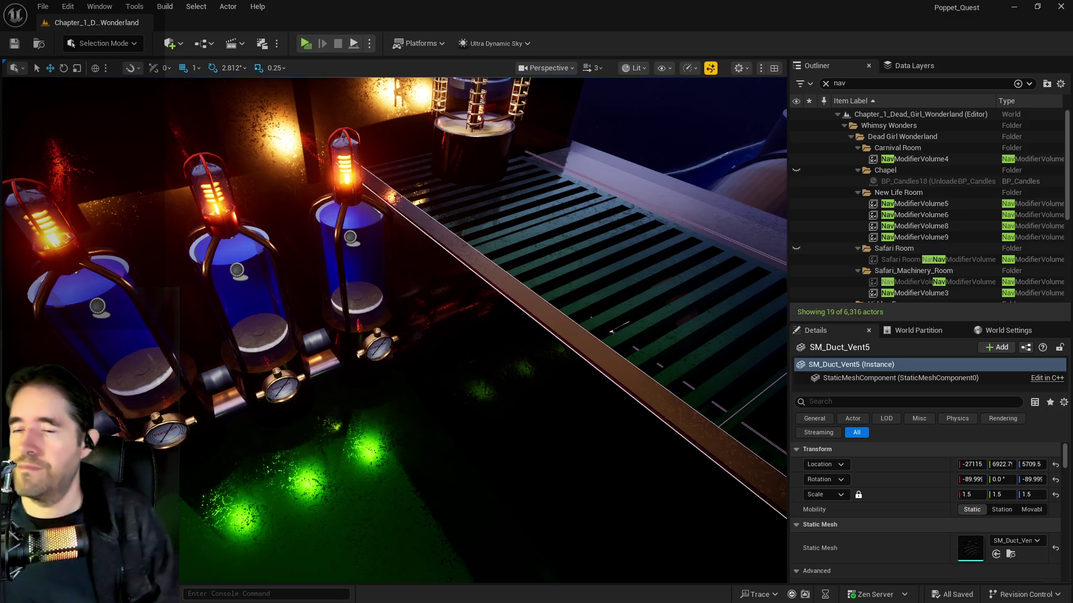
Frame the control room upper wall, fly over the pipes and water, then open Data Layers.
key("f")
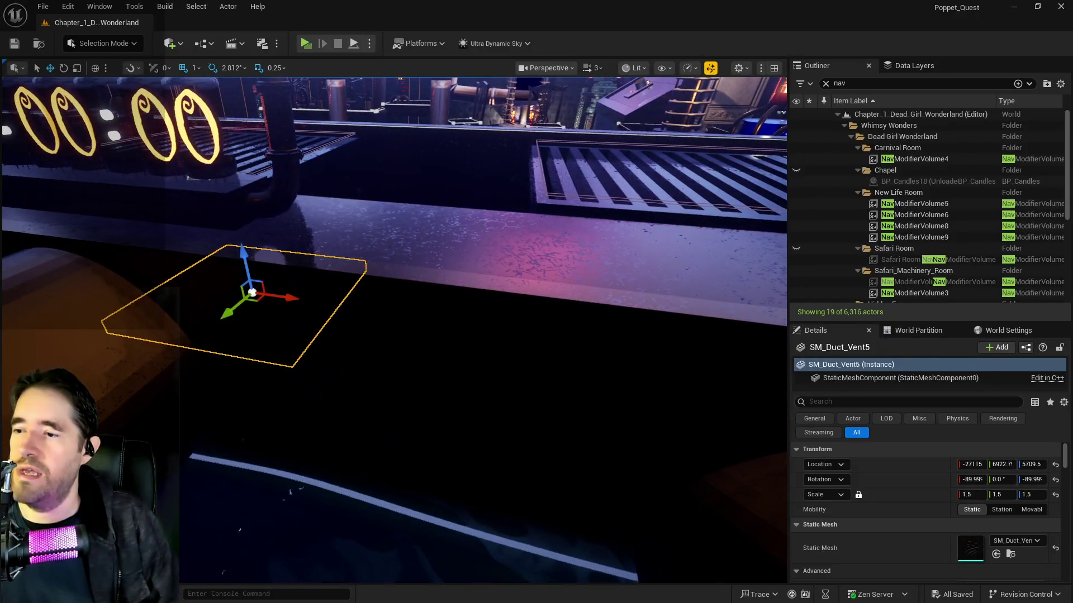
left_click(447, 391)
key("f")
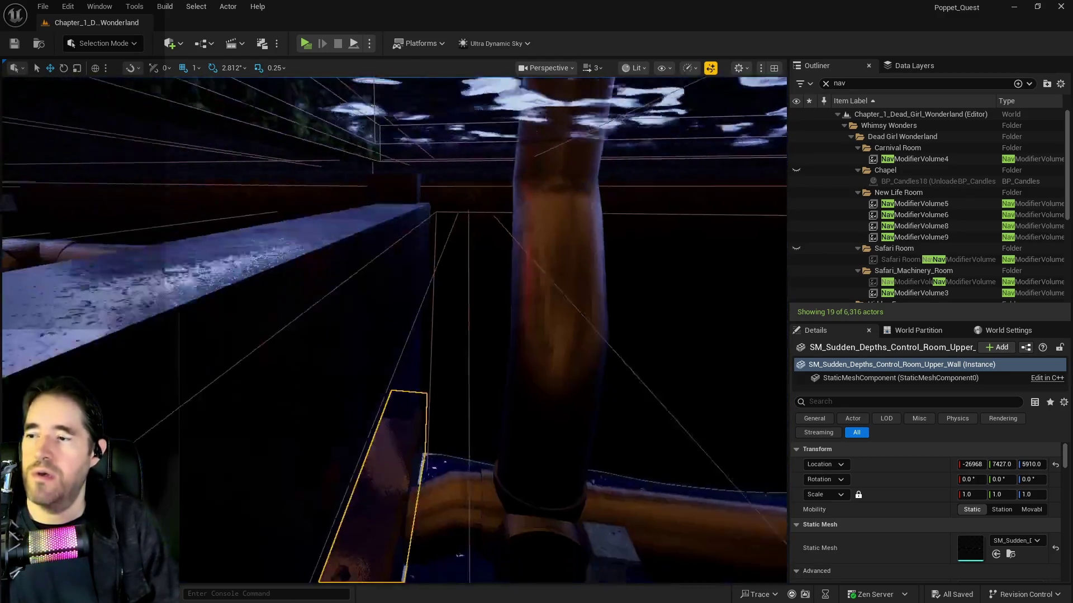
key("w")
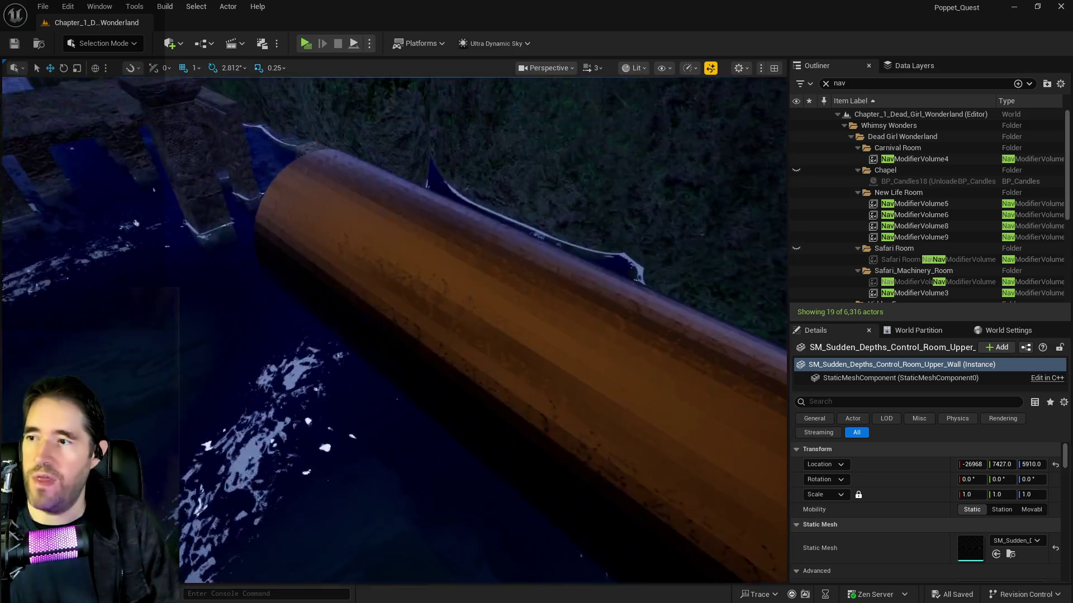
left_click_drag(623, 391, 622, 375)
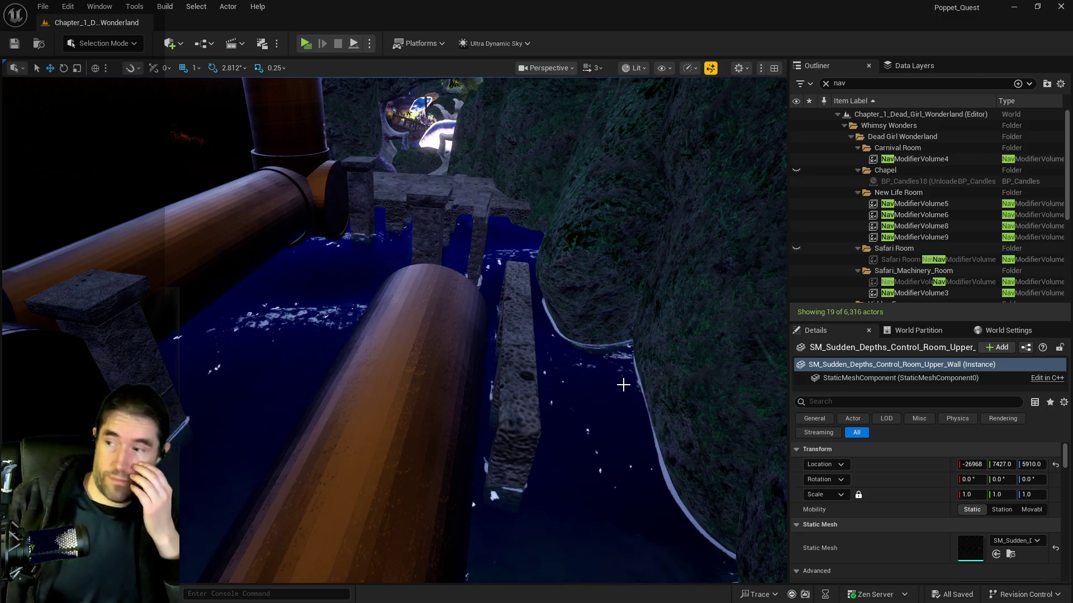
mouse_move(345, 418)
left_mouse_down()
mouse_move(344, 385)
mouse_move(344, 430)
mouse_move(345, 397)
mouse_move(379, 397)
mouse_move(363, 402)
mouse_move(364, 458)
mouse_move(363, 436)
mouse_move(363, 458)
mouse_move(391, 458)
mouse_move(391, 425)
mouse_move(429, 419)
left_mouse_up()
left_click(911, 65)
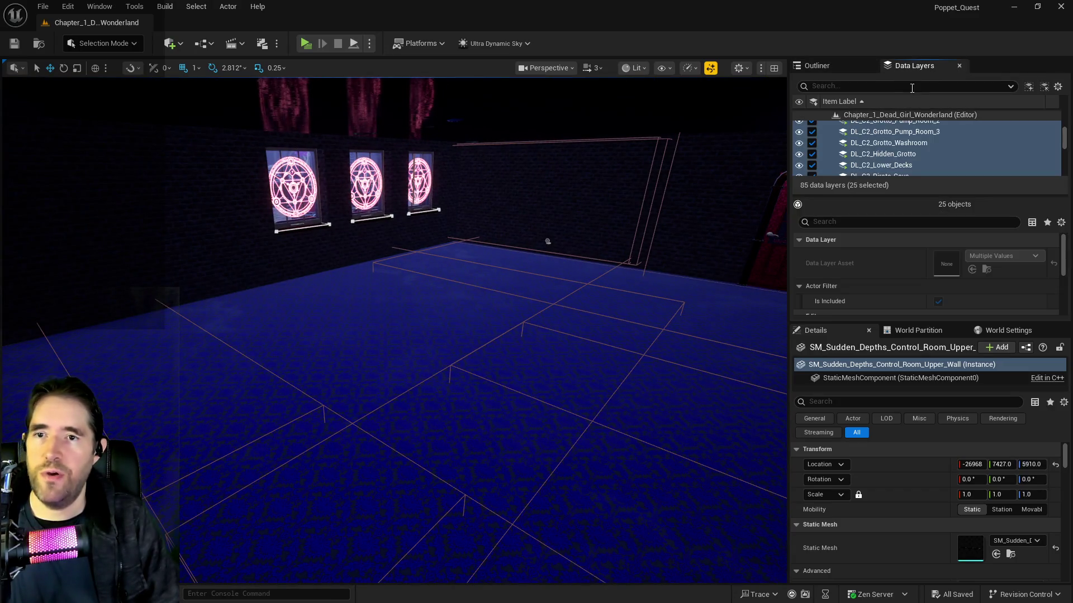
Select data layers DL_C3_Fortune_Tellers_Room through DL_C3_Train_Station and view the revealed Toy Entrance.
scroll(886, 134, "down", 3)
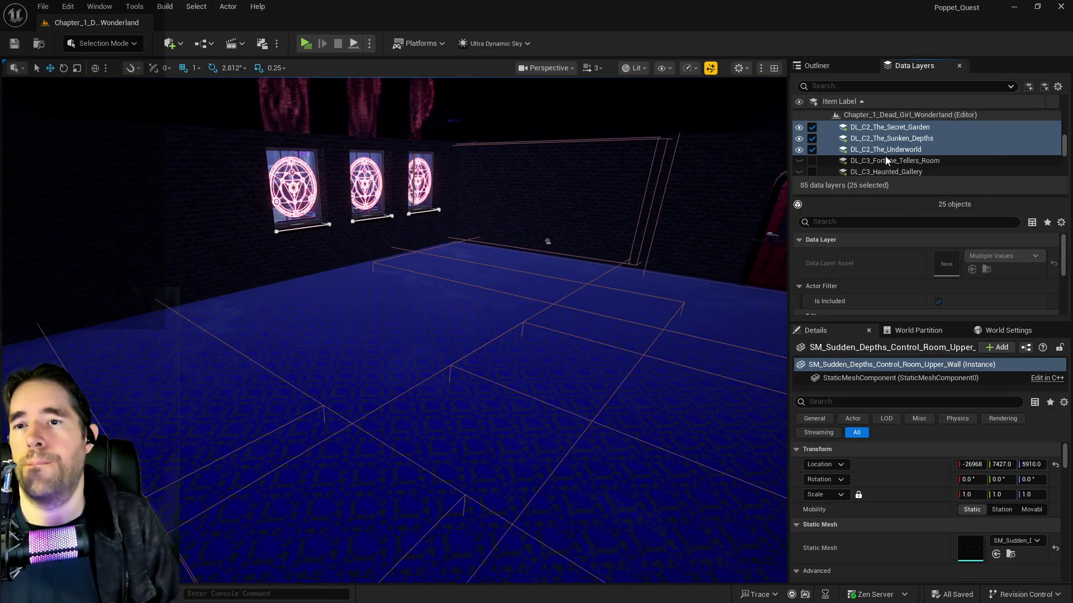
left_click(885, 160)
scroll(884, 164, "down", 3)
scroll(881, 159, "down", 5)
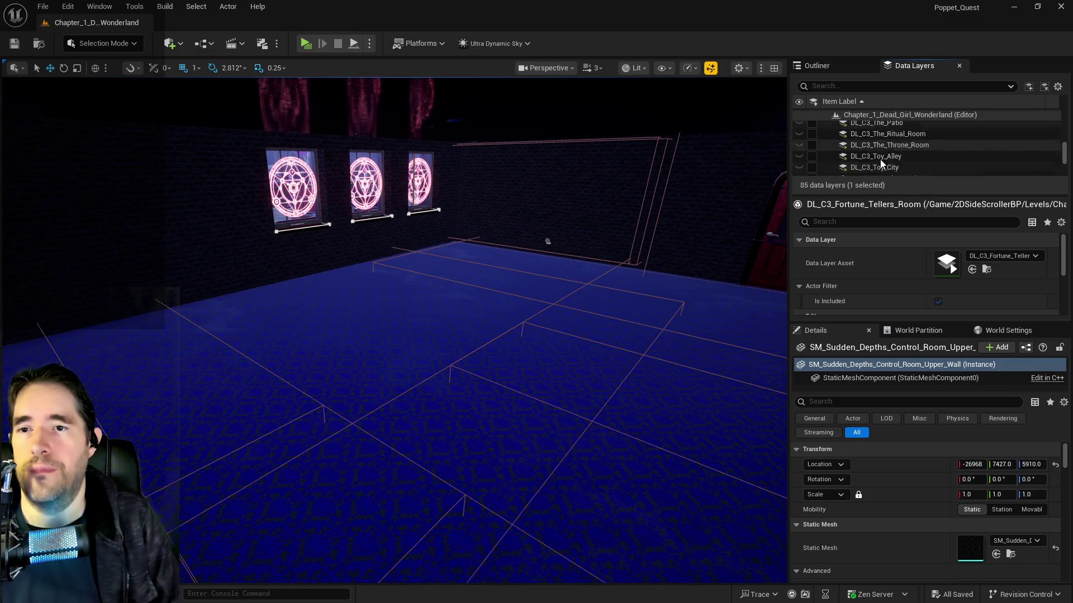
scroll(885, 131, "up", 2)
left_click(832, 130, "shift")
scroll(927, 148, "up", 2)
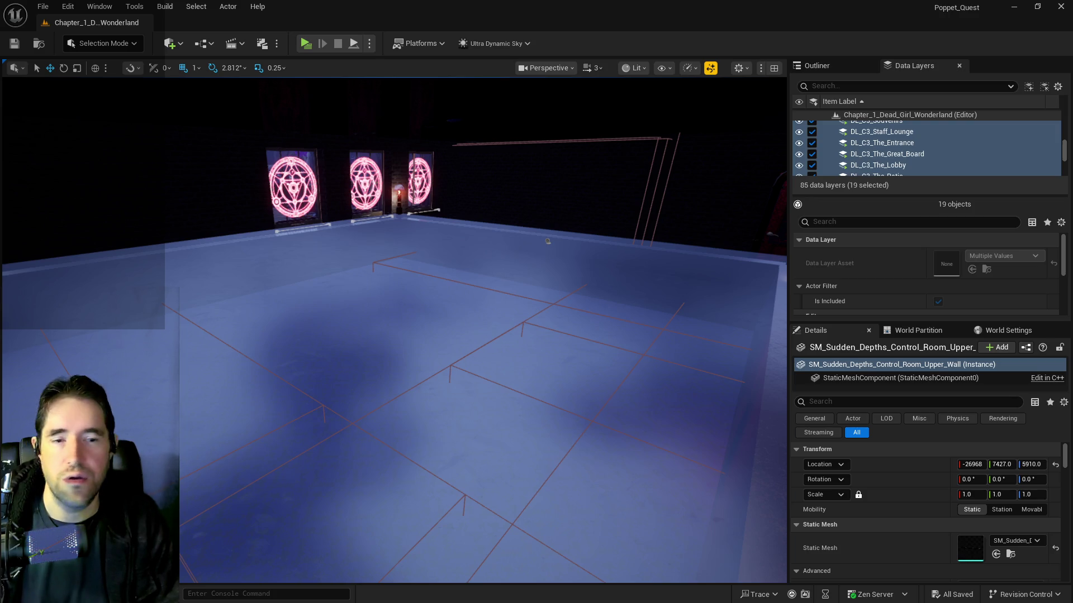
mouse_move(531, 426)
left_mouse_down()
mouse_move(287, 325)
mouse_move(380, 369)
mouse_move(447, 335)
mouse_move(313, 269)
mouse_move(533, 413)
left_mouse_up()
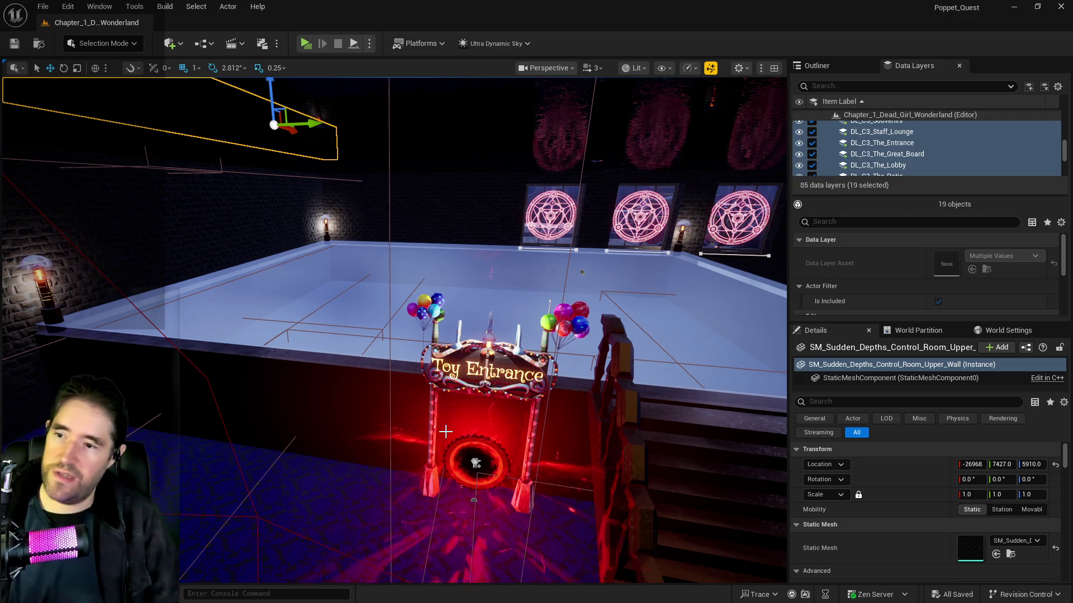
Fly down past the coral wall into the control room toward the pipes in the water.
key("w")
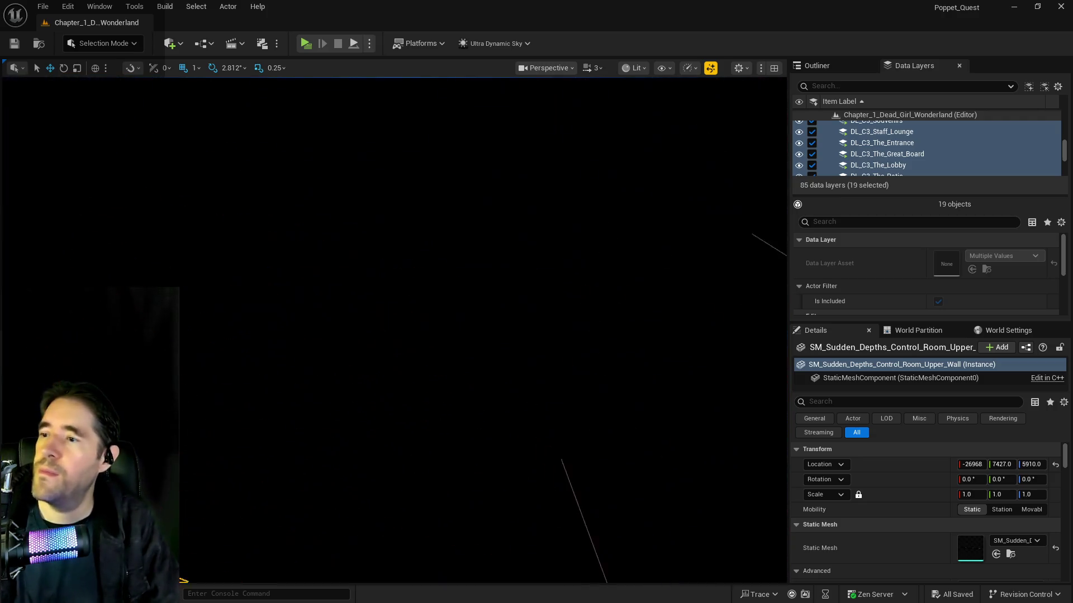
key("w")
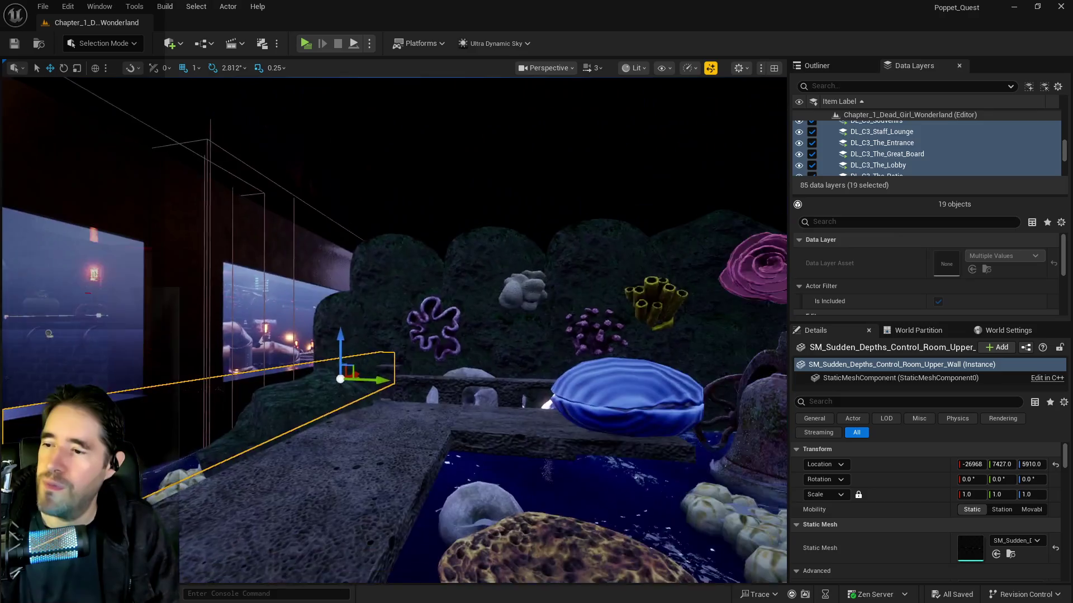
key("w")
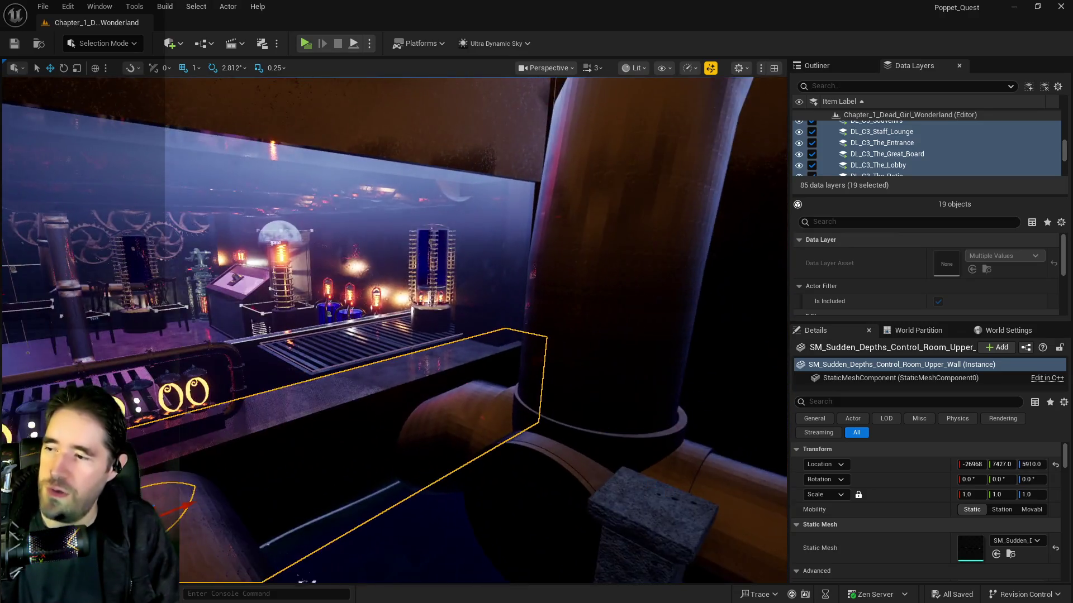
key("w")
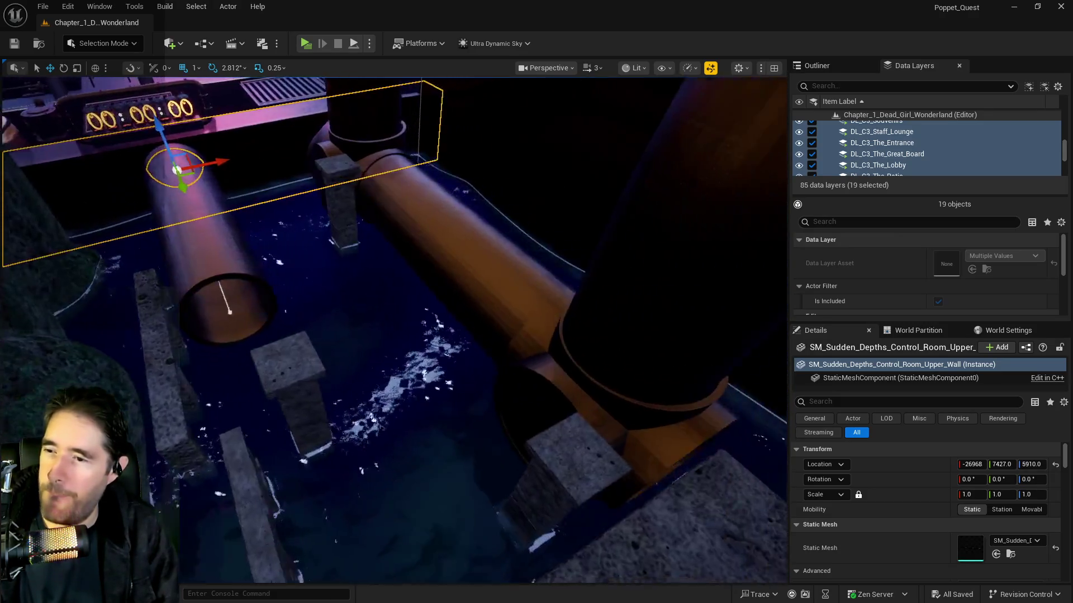
key("w")
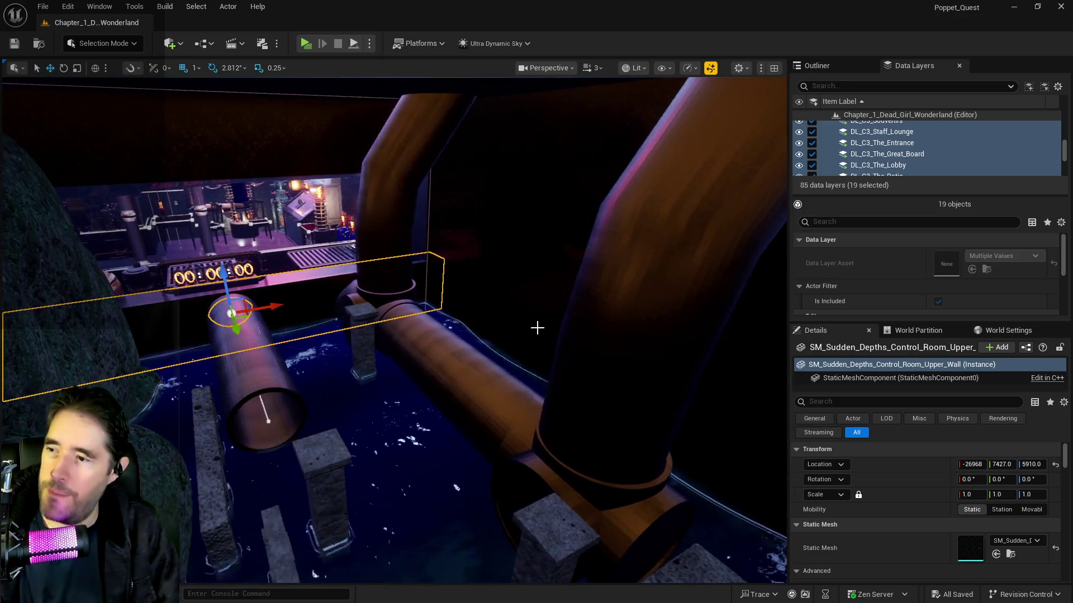
Select BP_Pipe_Spline2, orbit around it, and frame BP_Pipe_Spline5 and BP_Pipe_Spline47.
left_click(469, 352)
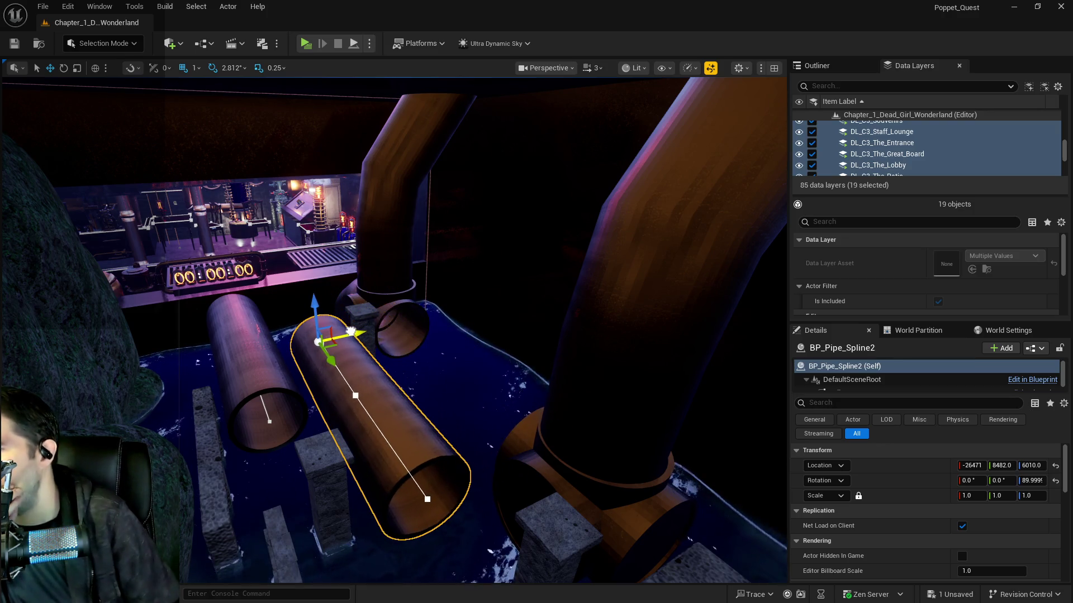
mouse_move(355, 344)
left_mouse_down()
mouse_move(277, 344)
mouse_move(333, 313)
mouse_move(334, 335)
mouse_move(298, 309)
left_mouse_up()
left_click_drag(292, 262, 250, 264)
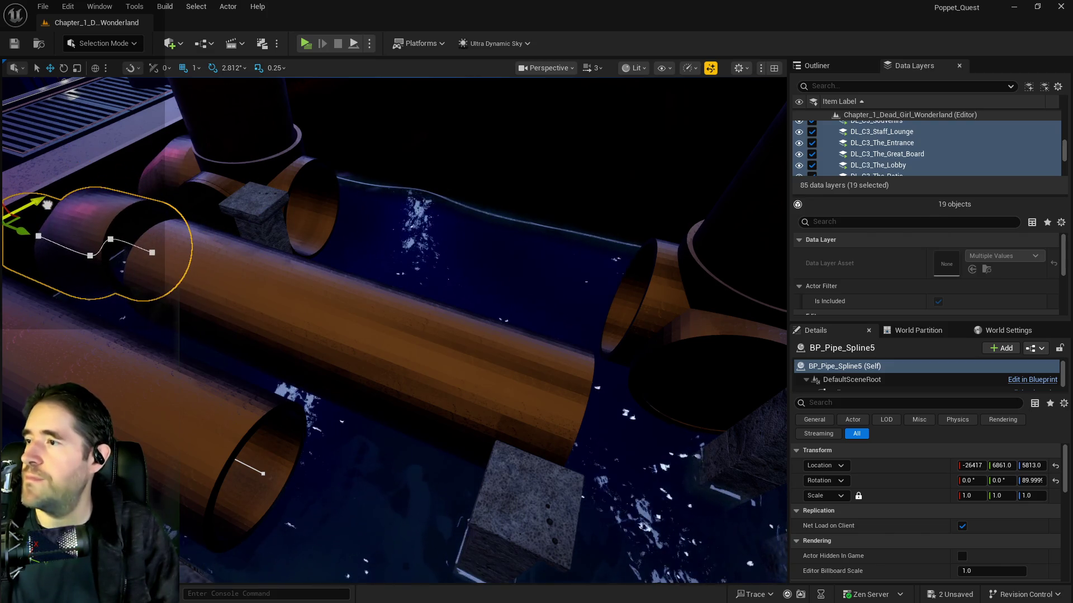
key("f")
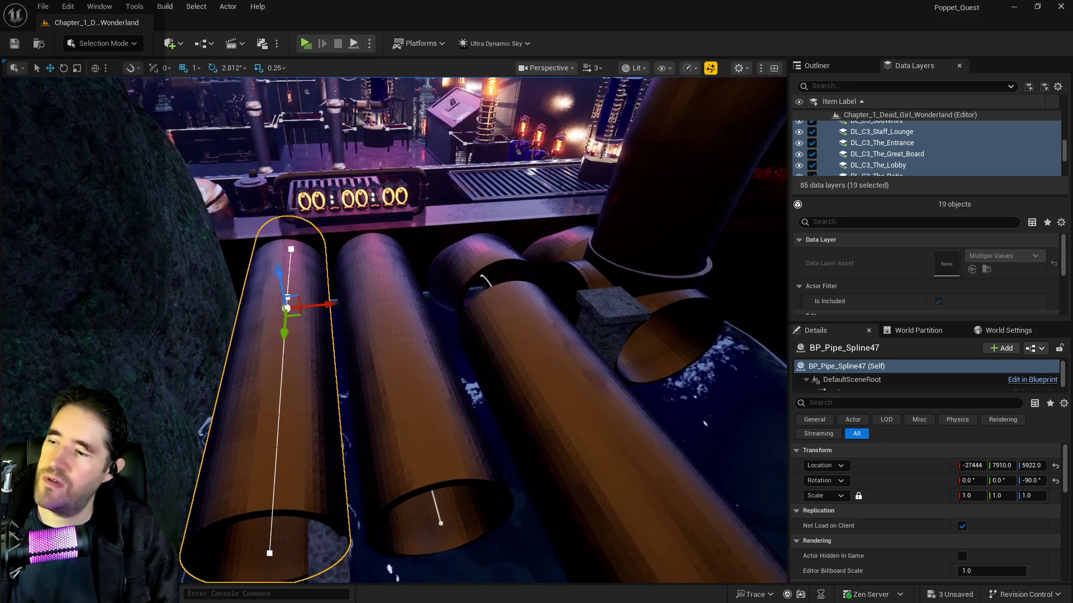
key("f")
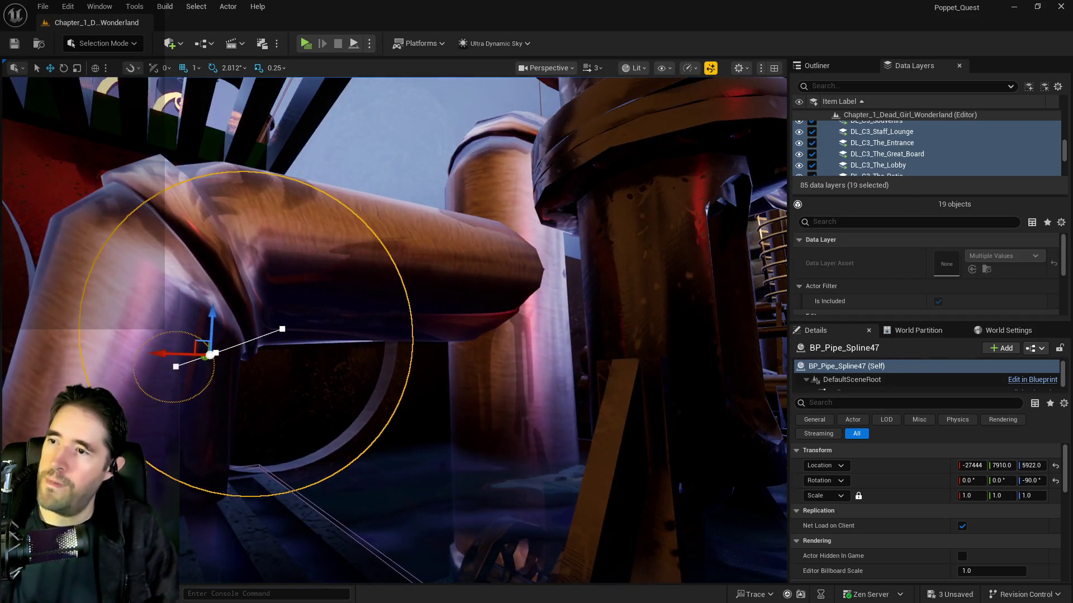
left_click(349, 261)
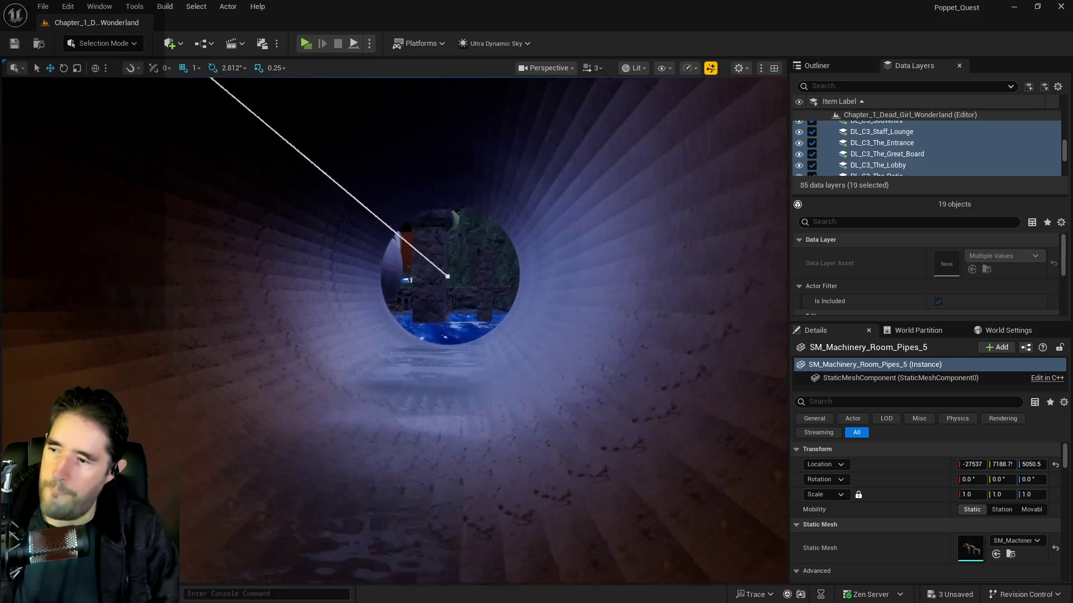
key("f")
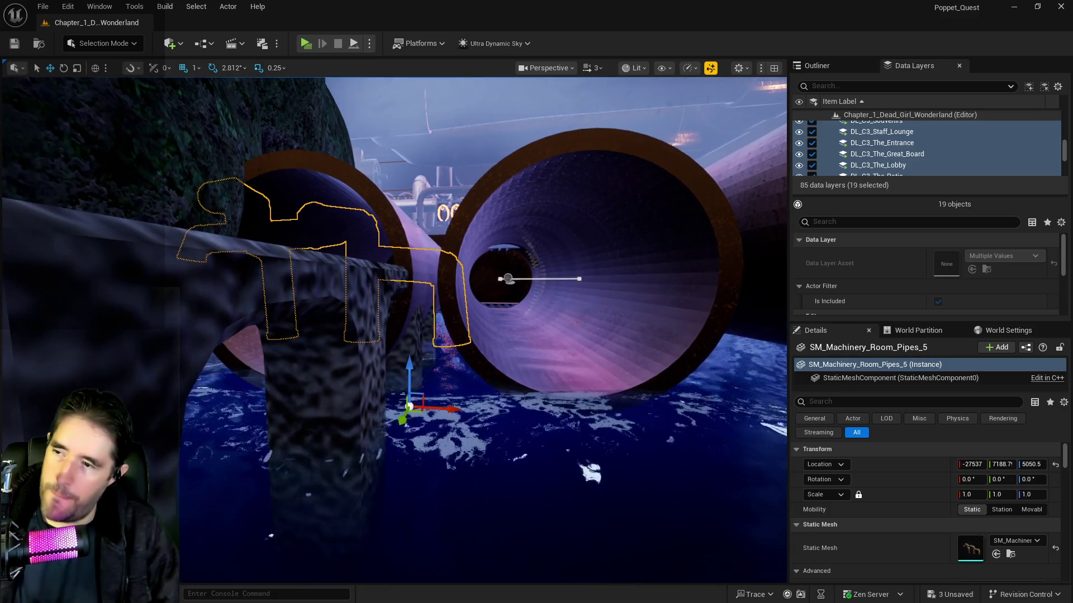
scroll(393, 329, "up", 5)
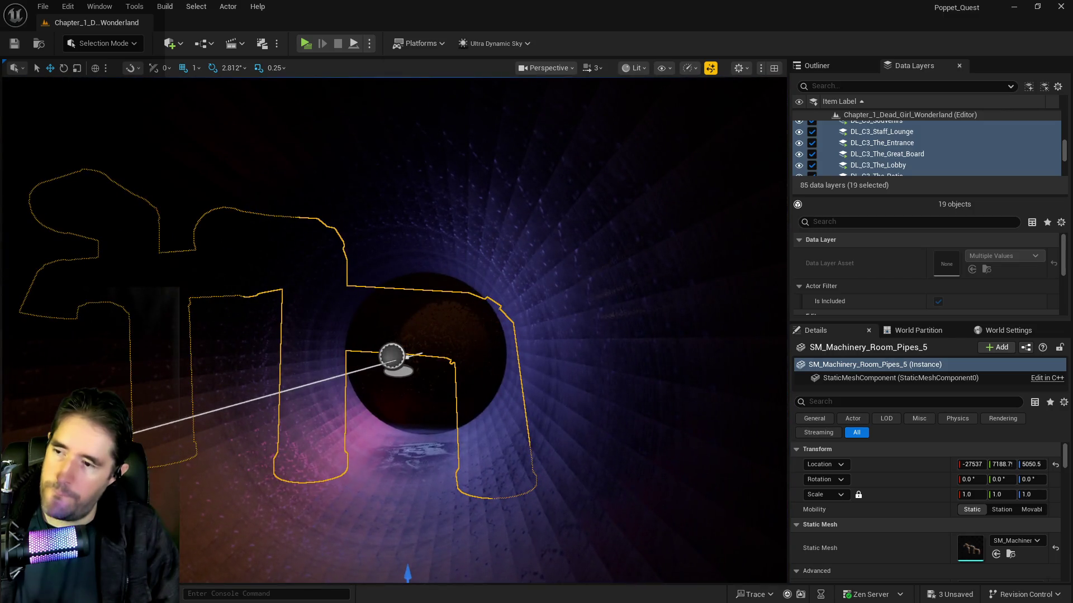
scroll(416, 355, "down", 5)
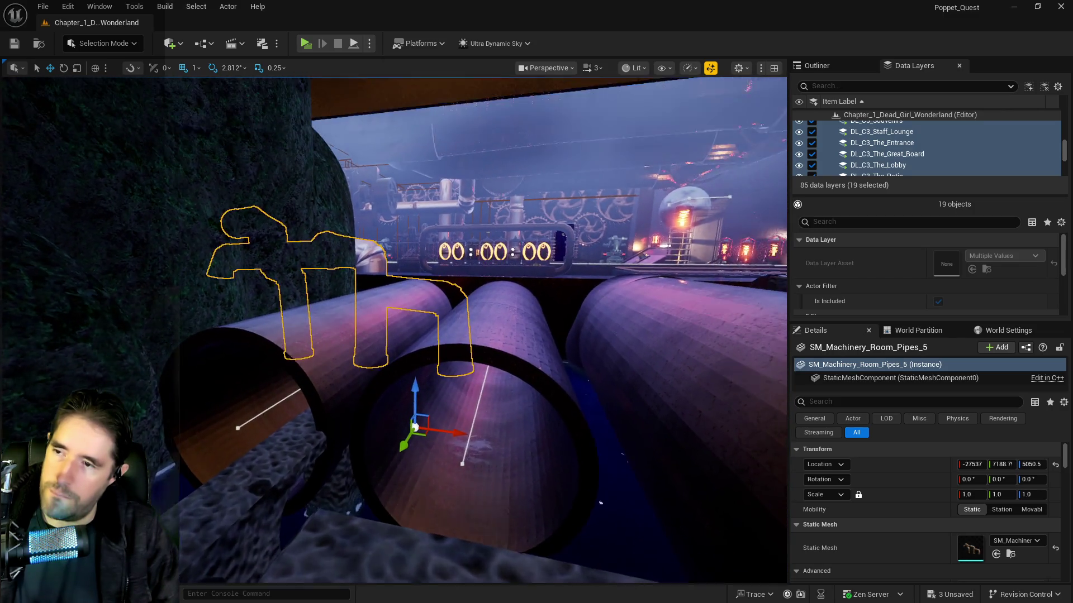
scroll(415, 427, "up", 5)
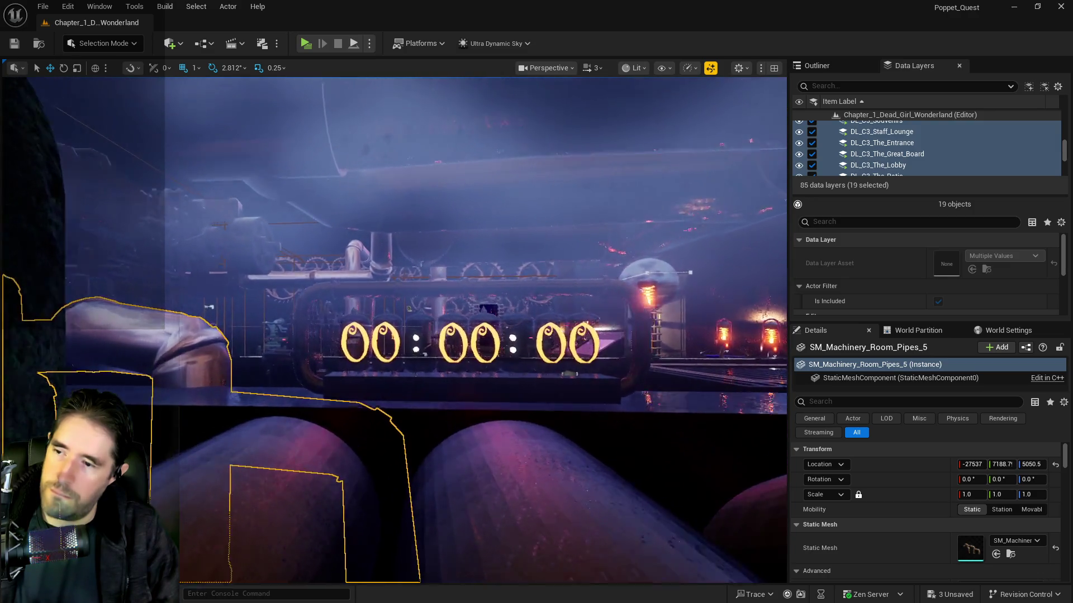
scroll(347, 267, "up", 3)
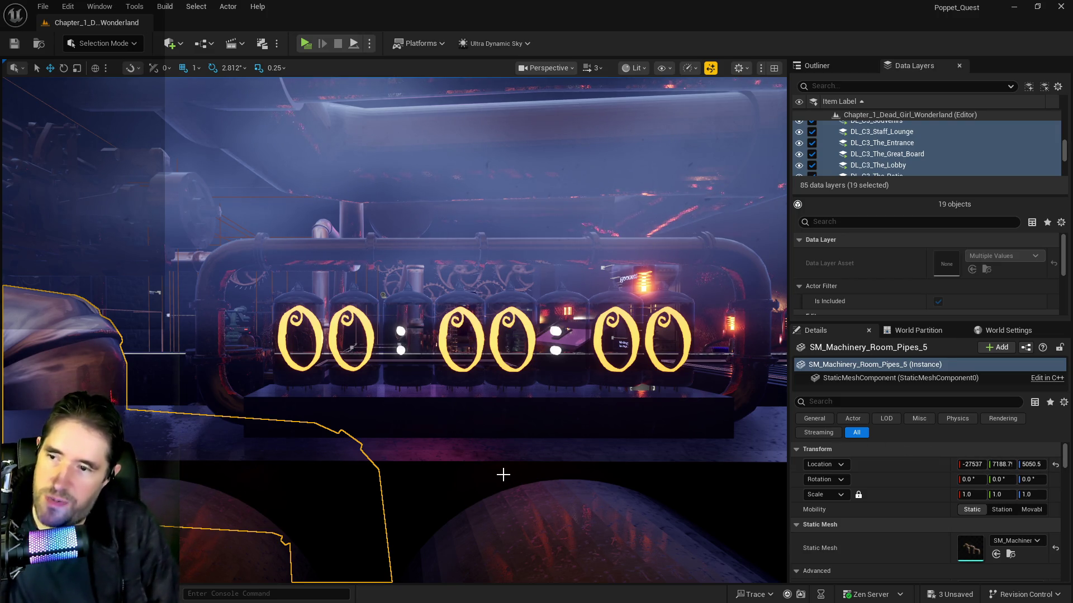
mouse_move(504, 467)
left_mouse_down()
mouse_move(497, 433)
mouse_move(511, 380)
mouse_move(500, 366)
left_mouse_up()
Delete orange pipe BP_Pipe_Spline2 and place a duplicate of the pipe cap along Y.
left_click(264, 267)
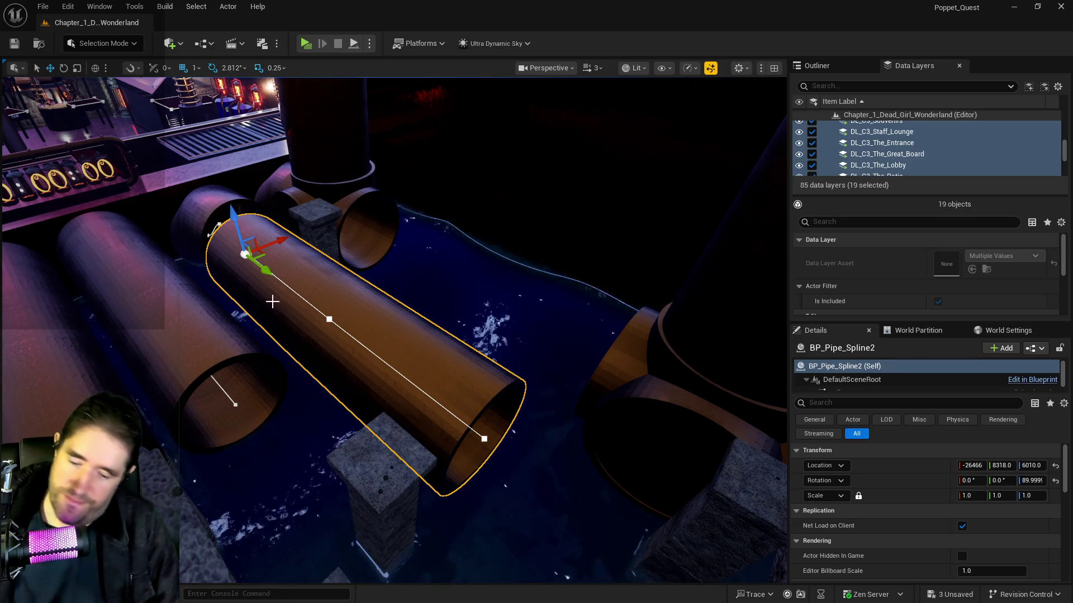
key("Delete")
mouse_move(400, 304)
left_mouse_down()
mouse_move(415, 312)
mouse_move(364, 232)
mouse_move(335, 246)
mouse_move(539, 352)
left_mouse_up()
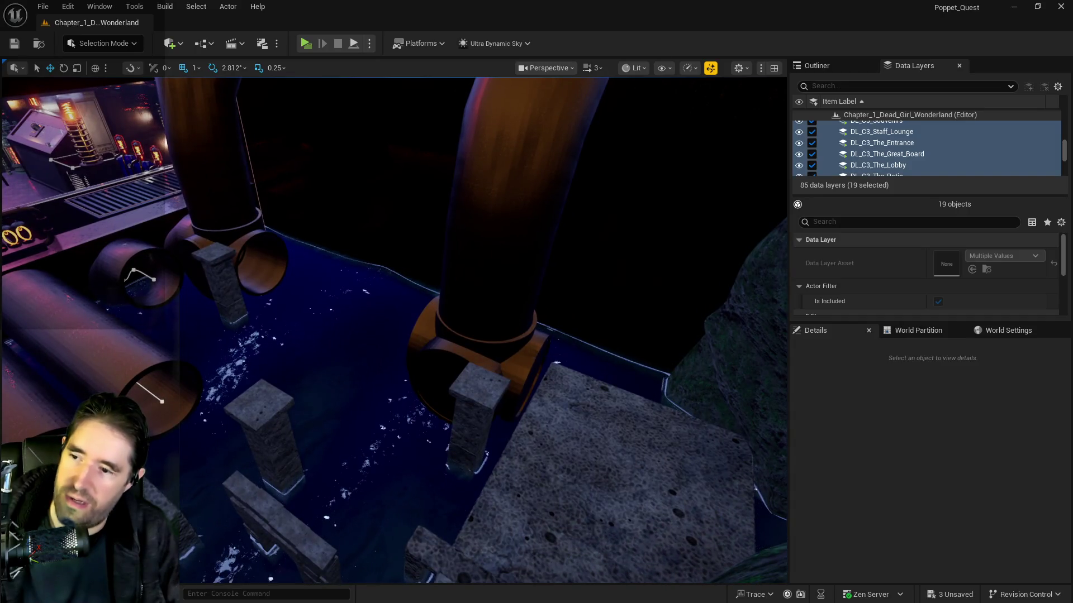
left_click(537, 357)
left_click_drag(572, 399, 366, 345, "alt")
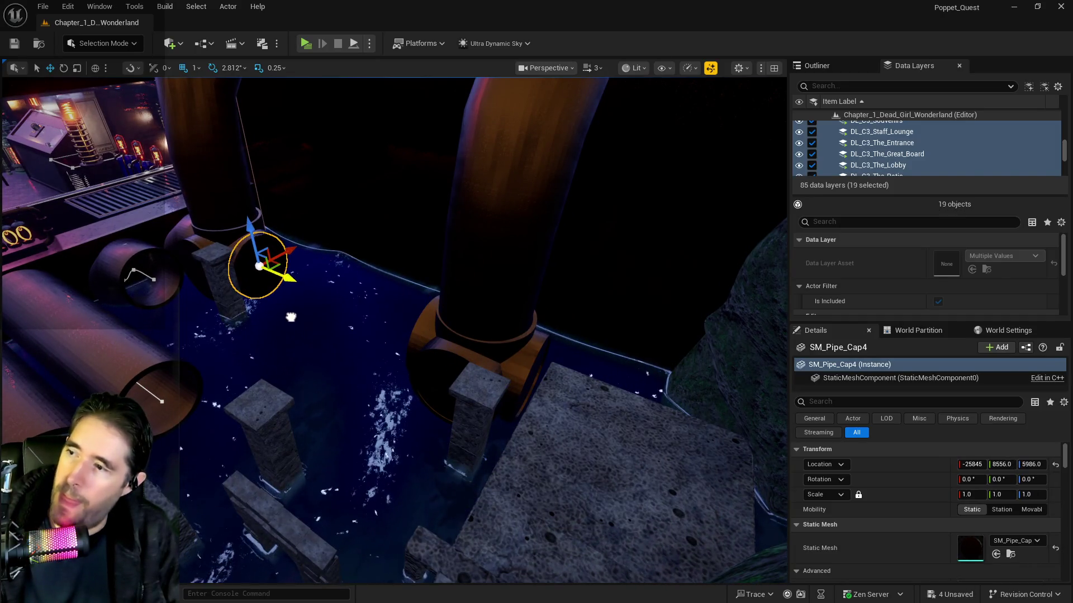
Slide SM_column_82 along Y and stretch BP_Pipe_Spline5's end point across the water.
mouse_move(288, 313)
left_mouse_down()
mouse_move(280, 290)
mouse_move(335, 310)
left_mouse_up()
left_click(419, 302)
mouse_move(456, 369)
left_mouse_down()
mouse_move(687, 456)
mouse_move(385, 279)
mouse_move(539, 361)
mouse_move(430, 323)
left_mouse_up()
left_click(285, 304)
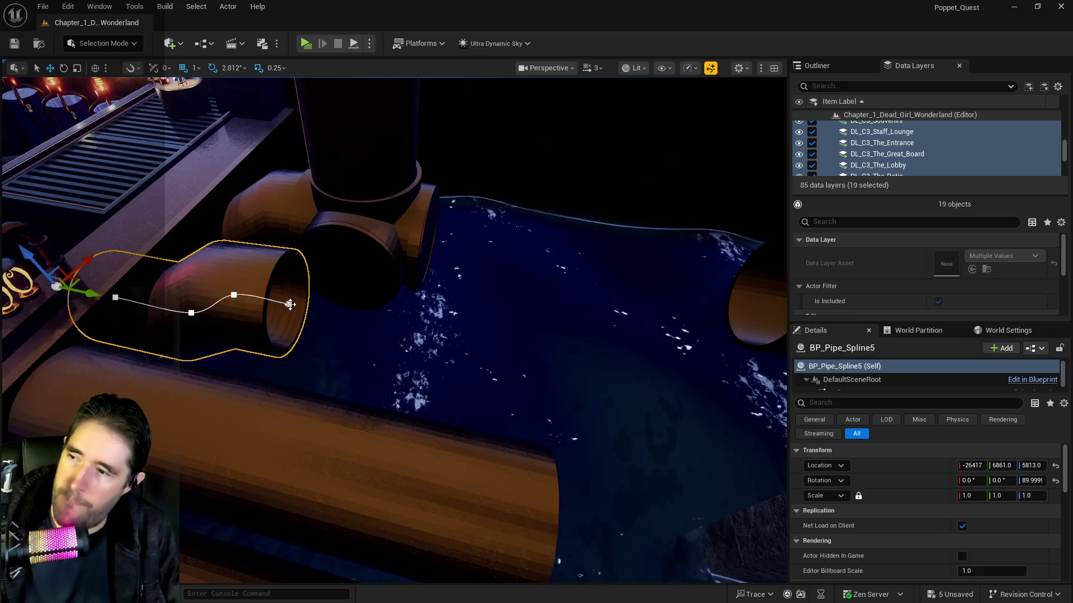
left_click(294, 305)
mouse_move(322, 313)
left_mouse_down()
mouse_move(603, 357)
mouse_move(670, 380)
left_mouse_up()
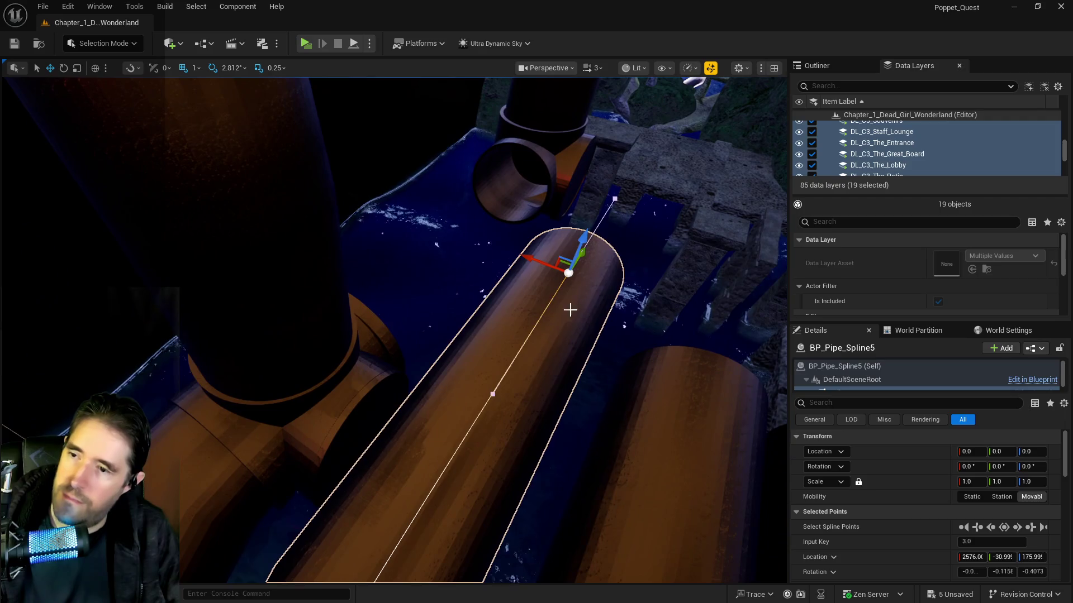
Move a BP_Pipe_Spline5 spline point upward to bend the pipe into a curve.
right_click(542, 313)
left_click(556, 338)
mouse_move(557, 338)
left_mouse_down()
mouse_move(558, 251)
mouse_move(528, 258)
left_mouse_up()
mouse_move(482, 236)
left_mouse_down()
mouse_move(565, 302)
mouse_move(539, 242)
mouse_move(504, 287)
mouse_move(555, 292)
left_mouse_up()
Add a spline point and drag it along X and Y, extending the pipe to the brick wall.
right_click(478, 330)
left_click(514, 342)
left_click_drag(547, 294, 643, 299)
left_click_drag(461, 229, 416, 220)
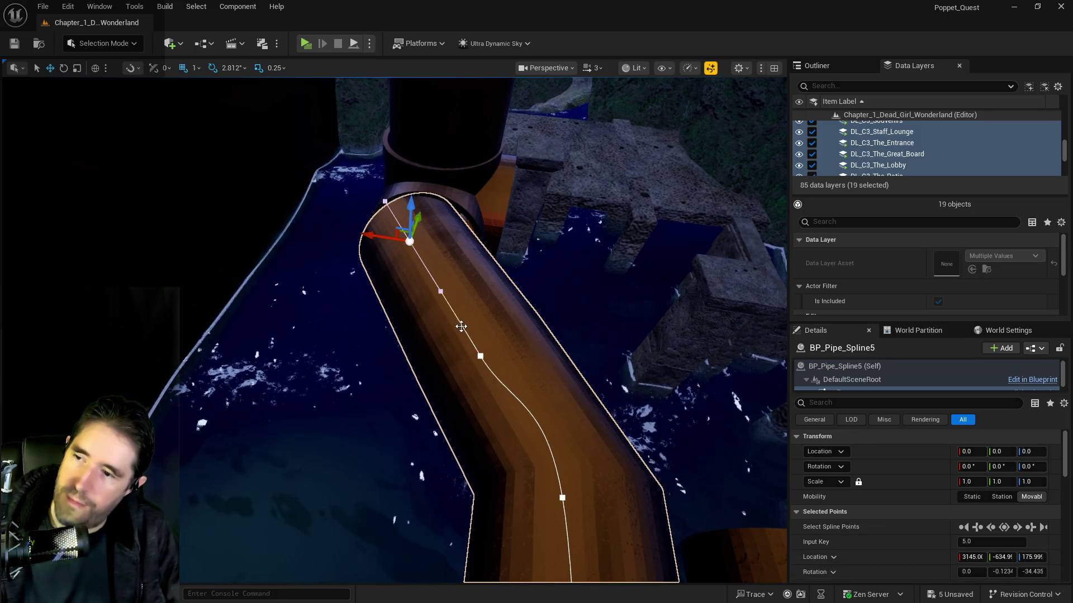
mouse_move(486, 355)
left_mouse_down()
mouse_move(414, 313)
mouse_move(391, 285)
left_mouse_up()
left_click_drag(392, 239, 470, 242)
left_click_drag(393, 239, 363, 246)
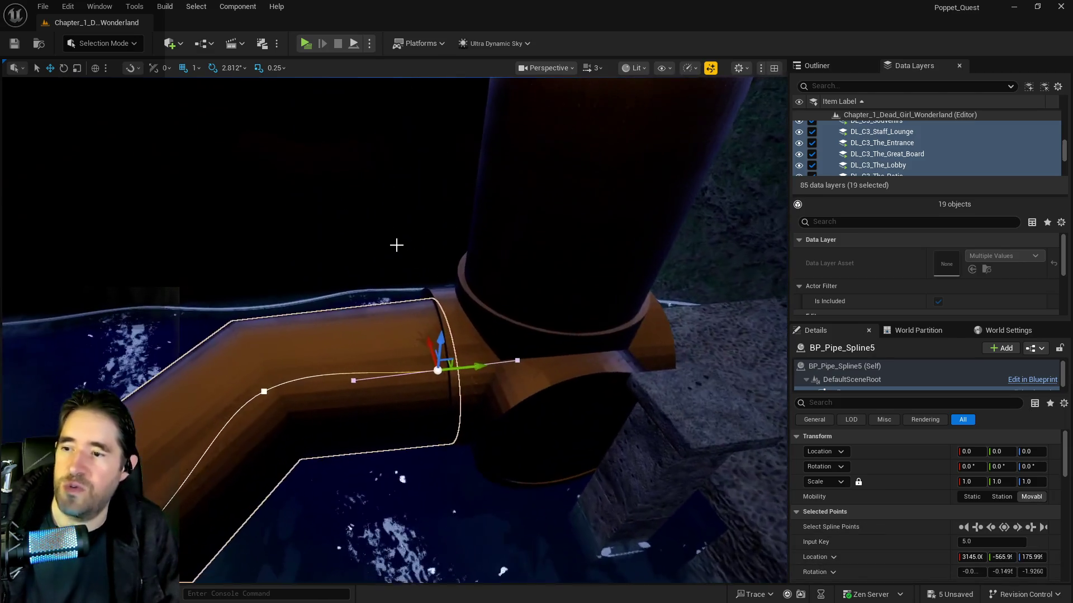
mouse_move(478, 370)
left_mouse_down()
mouse_move(500, 363)
mouse_move(444, 338)
mouse_move(313, 357)
left_mouse_up()
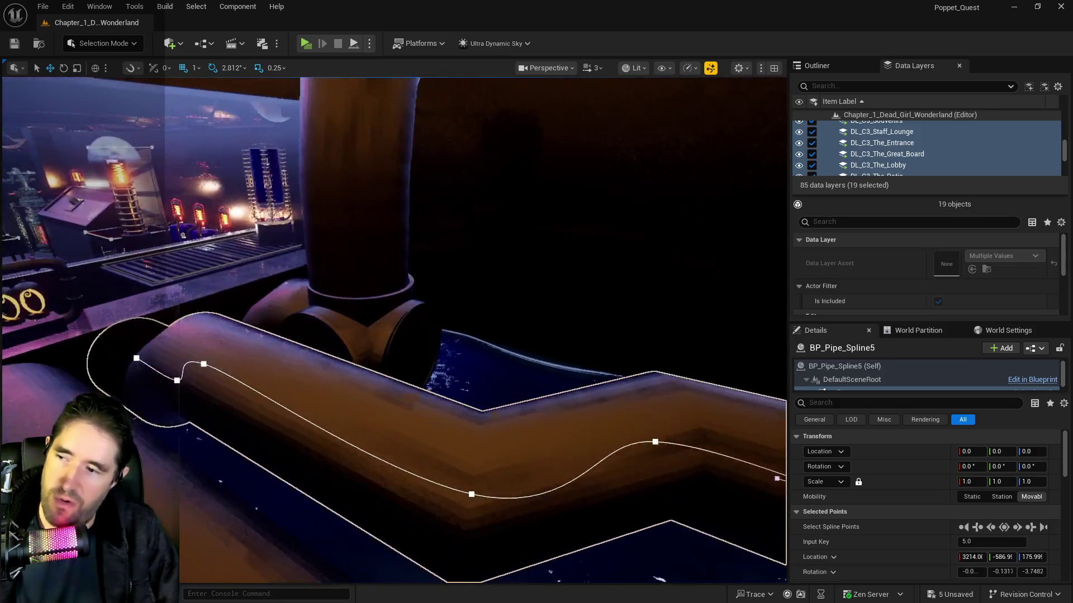
left_click_drag(313, 357, 277, 369)
scroll(909, 158, "up", 2)
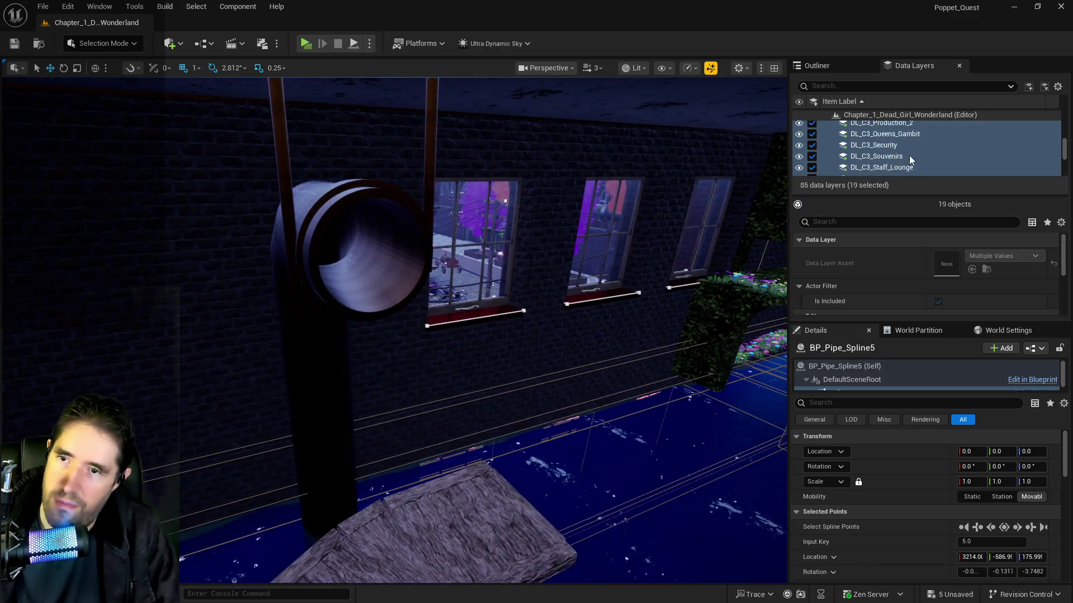
Filter the Data Layers by 'saf' and enable DL_C1_Safari_Room.
left_click(872, 86)
type("saf")
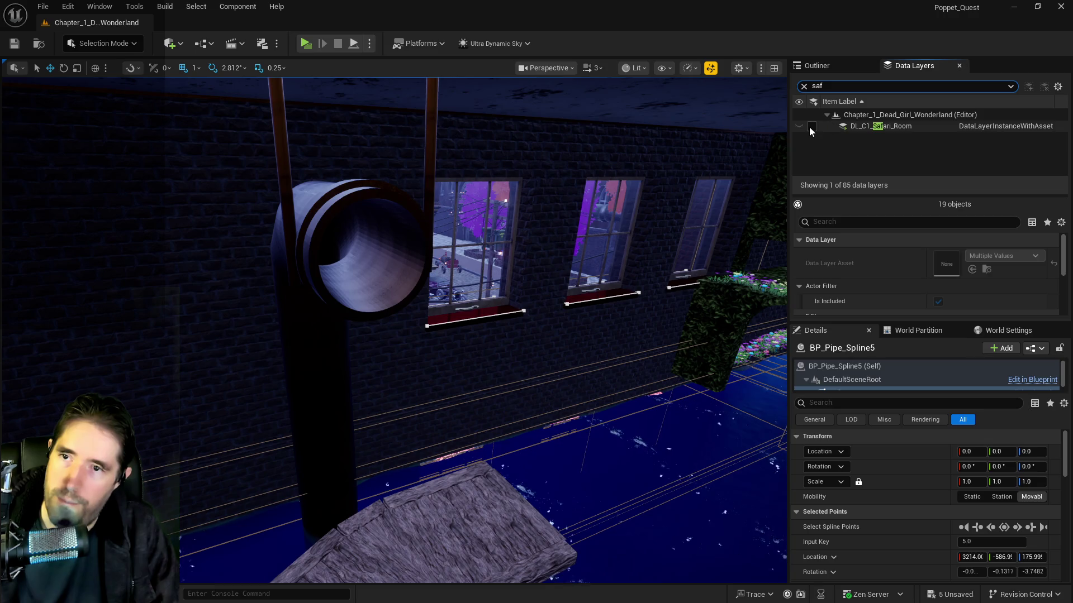
left_click(812, 126)
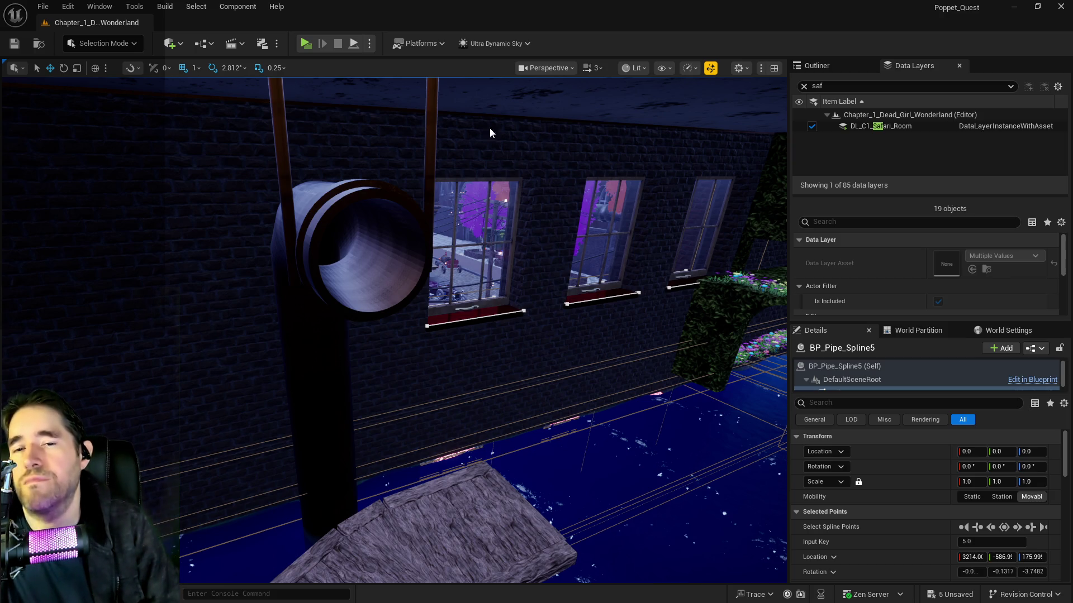
Fly the viewport around the newly shown arch room near the pipe.
left_click_drag(445, 113, 414, 84)
scroll(388, 322, "up", 10)
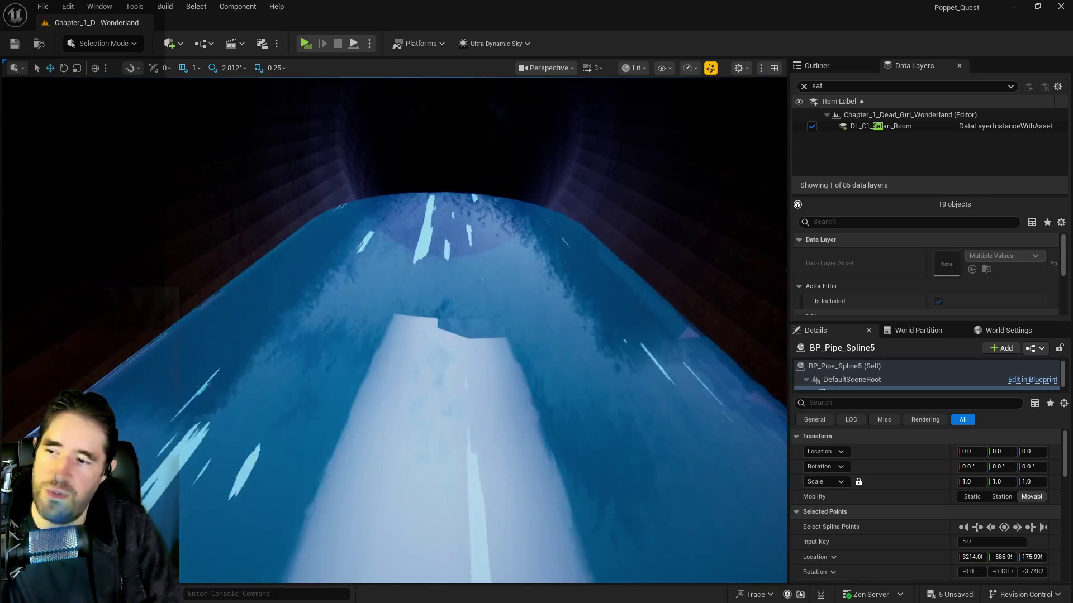
scroll(388, 322, "up", 10)
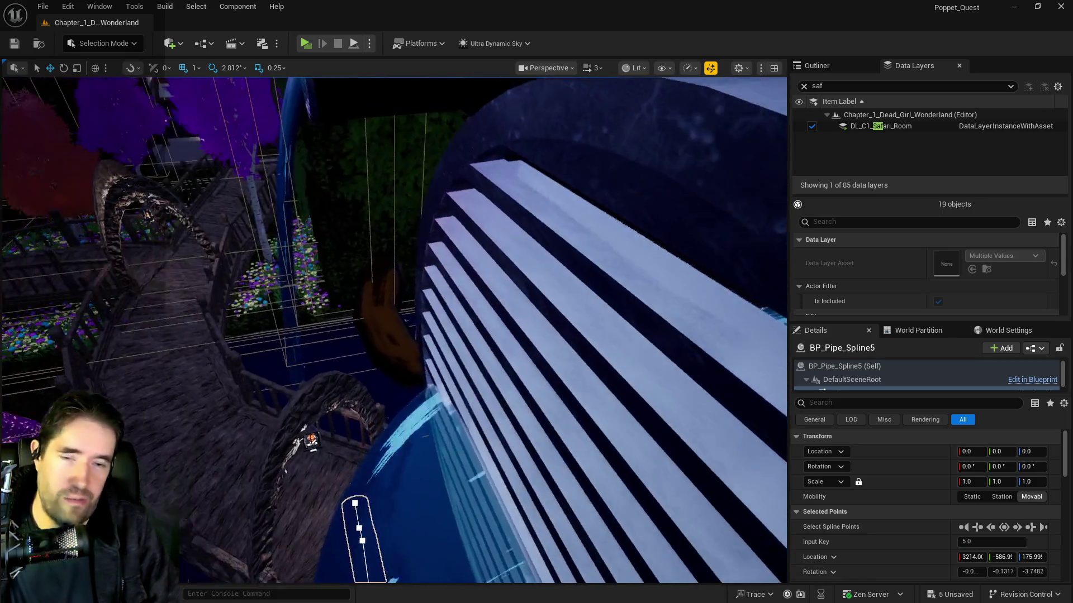
scroll(394, 330, "down", 8)
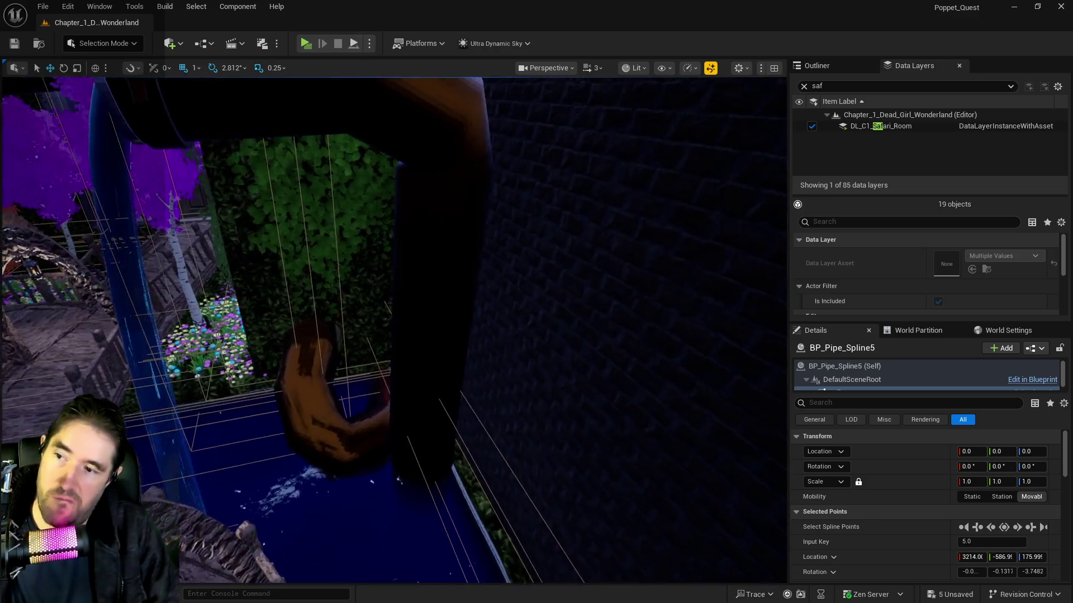
scroll(394, 330, "down", 10)
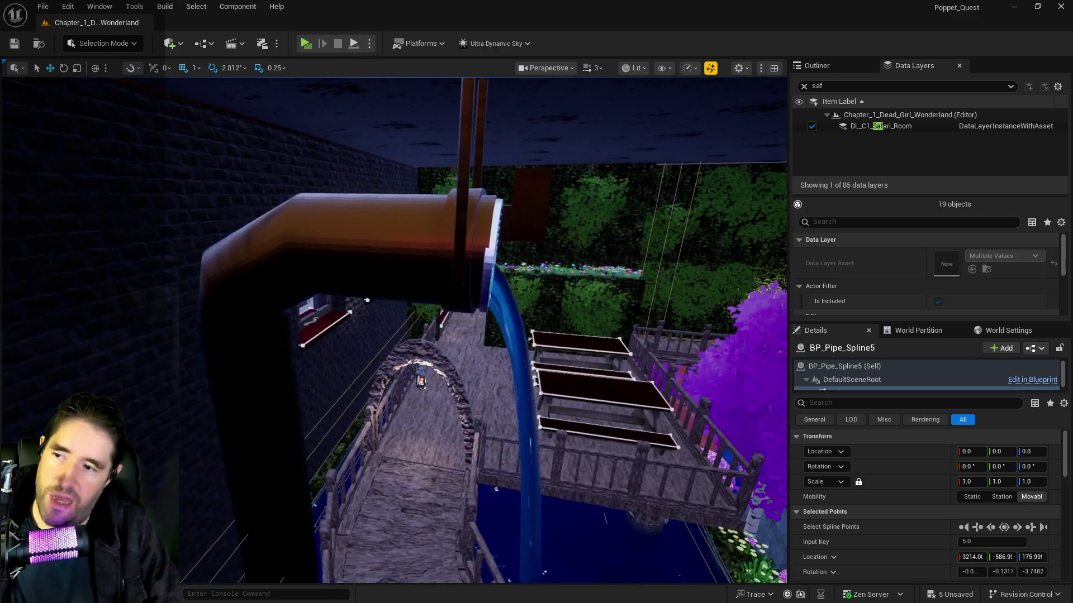
scroll(394, 329, "down", 10)
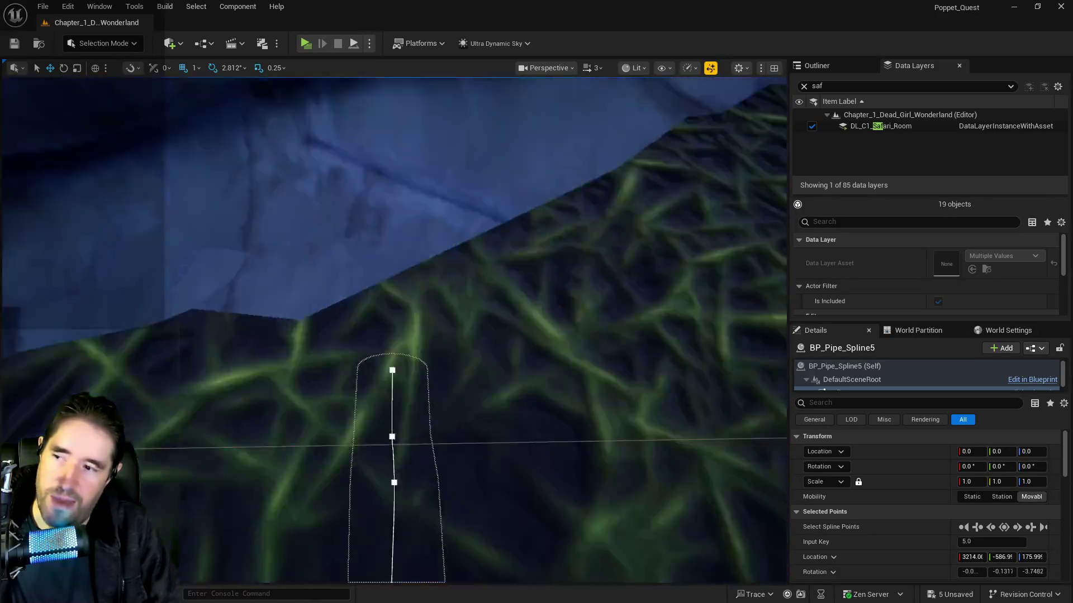
scroll(394, 329, "down", 10)
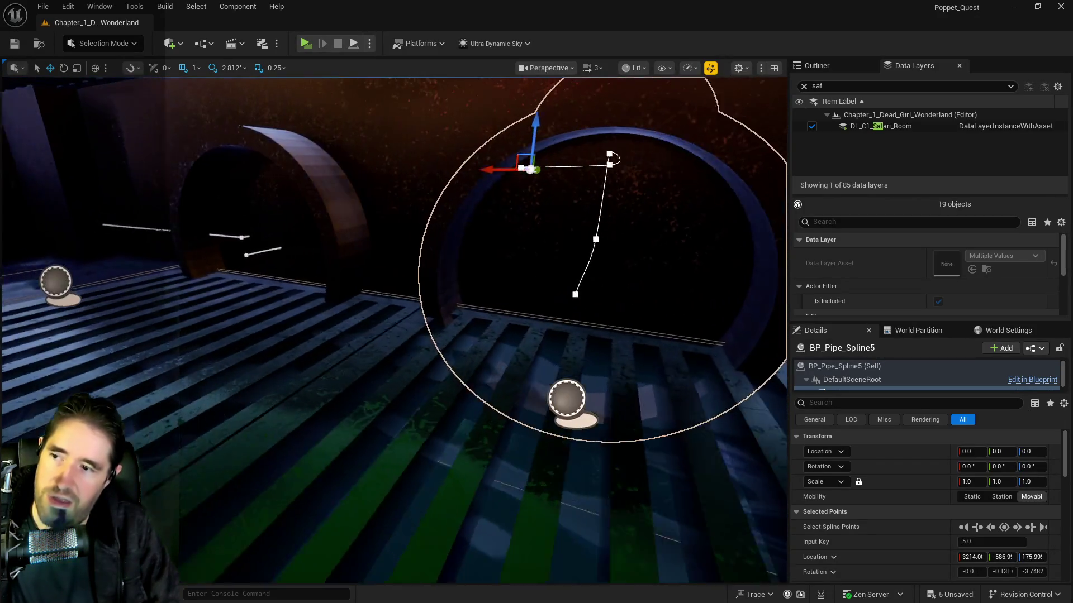
scroll(394, 329, "down", 10)
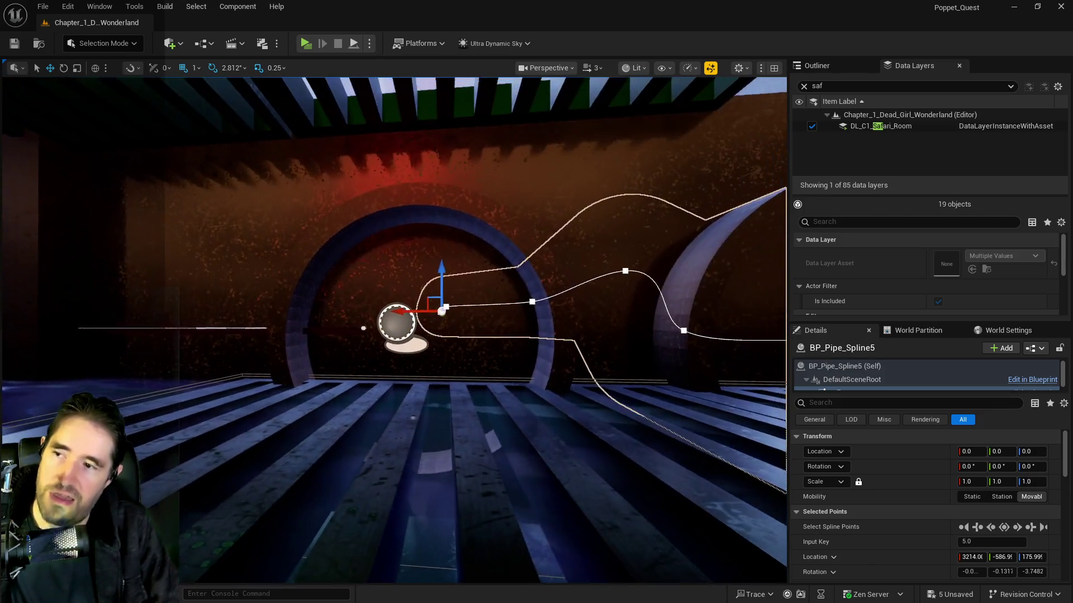
scroll(394, 330, "down", 10)
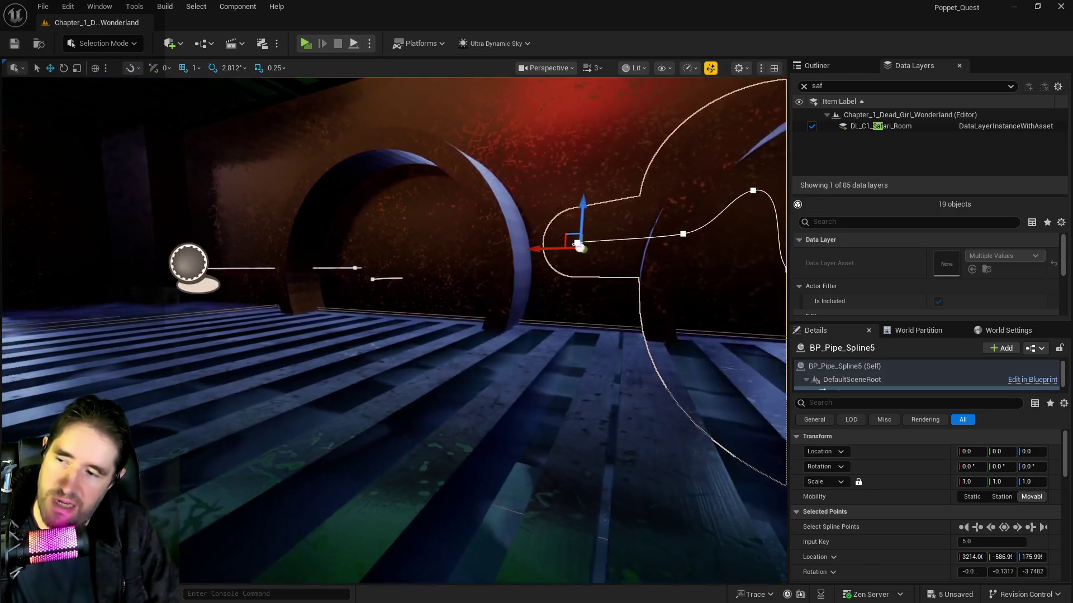
scroll(394, 330, "down", 10)
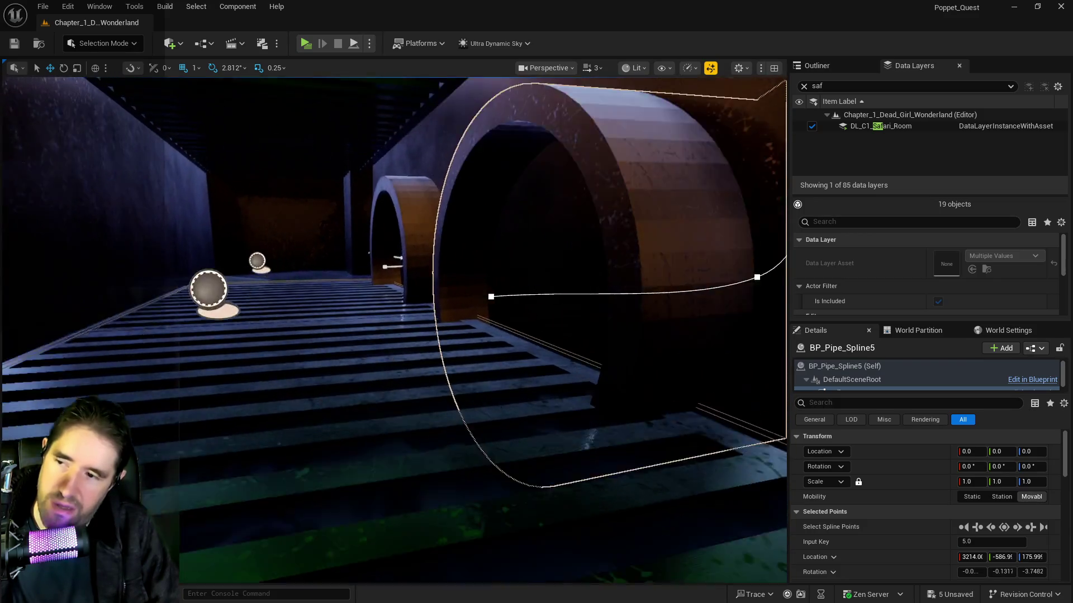
scroll(340, 95, "down", 5)
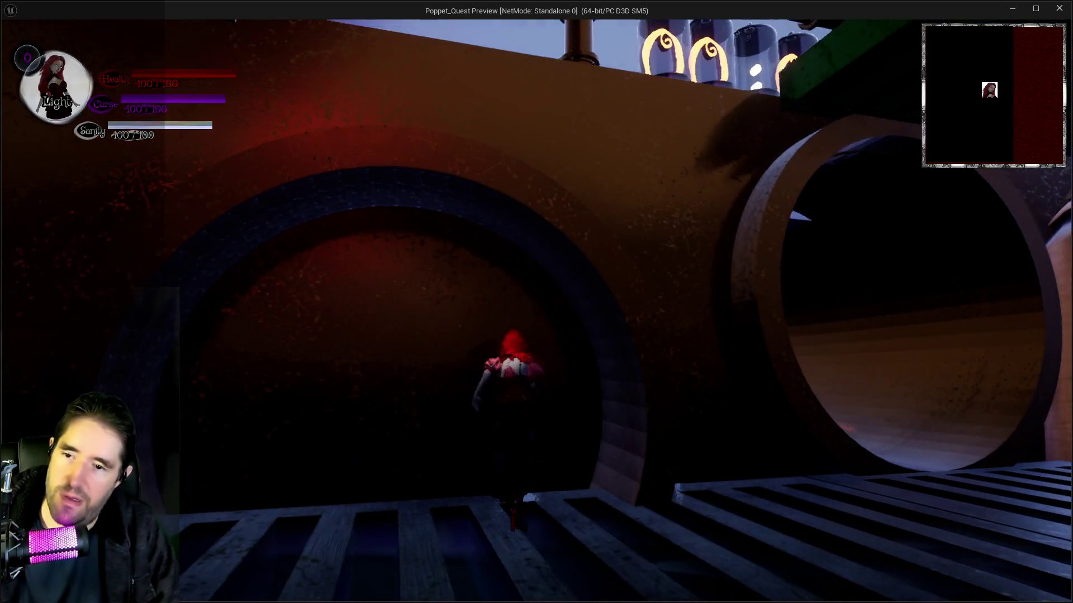
Run the character up the grated stairs, through the pipes and machinery, then return to the editor.
key("w")
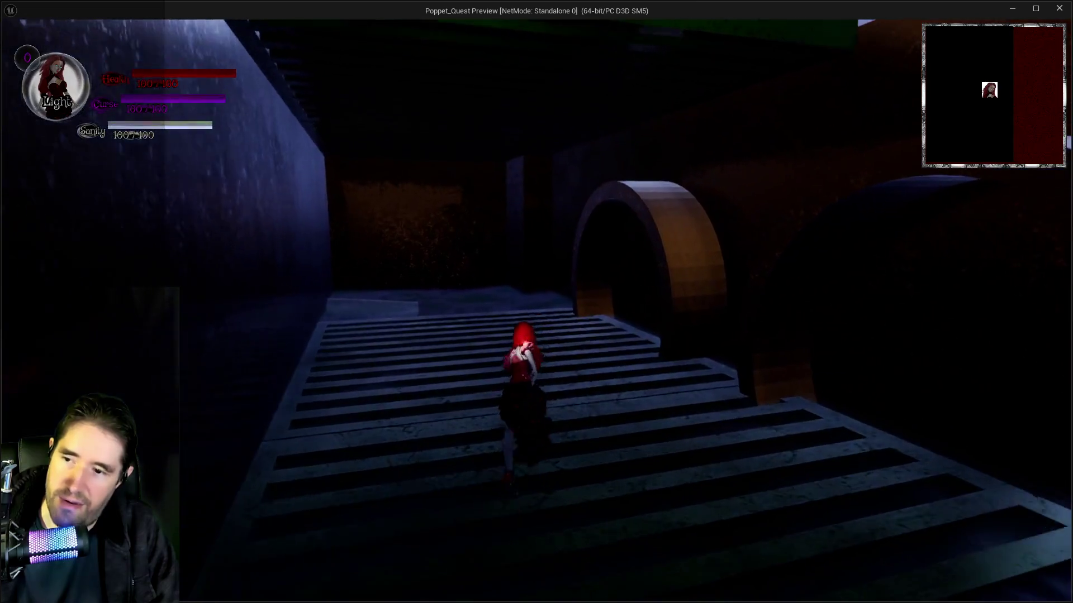
key("w")
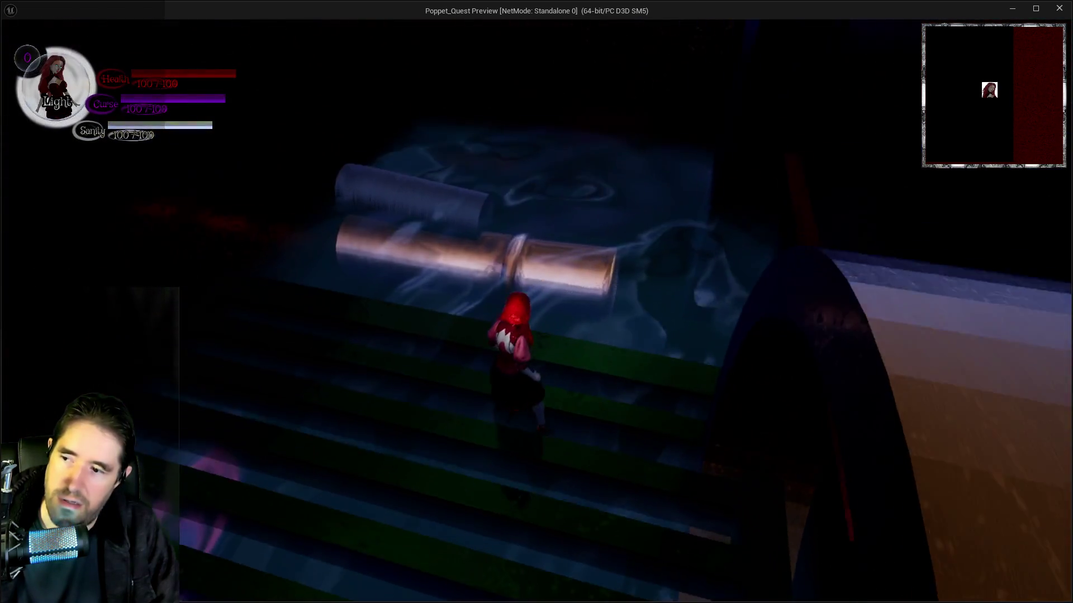
key("w")
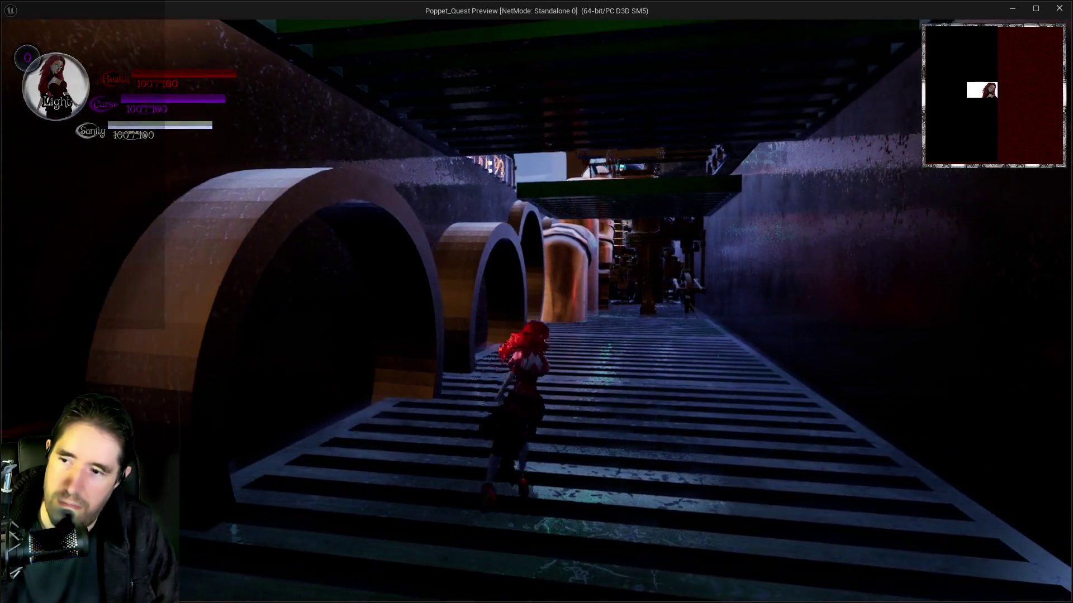
key("w")
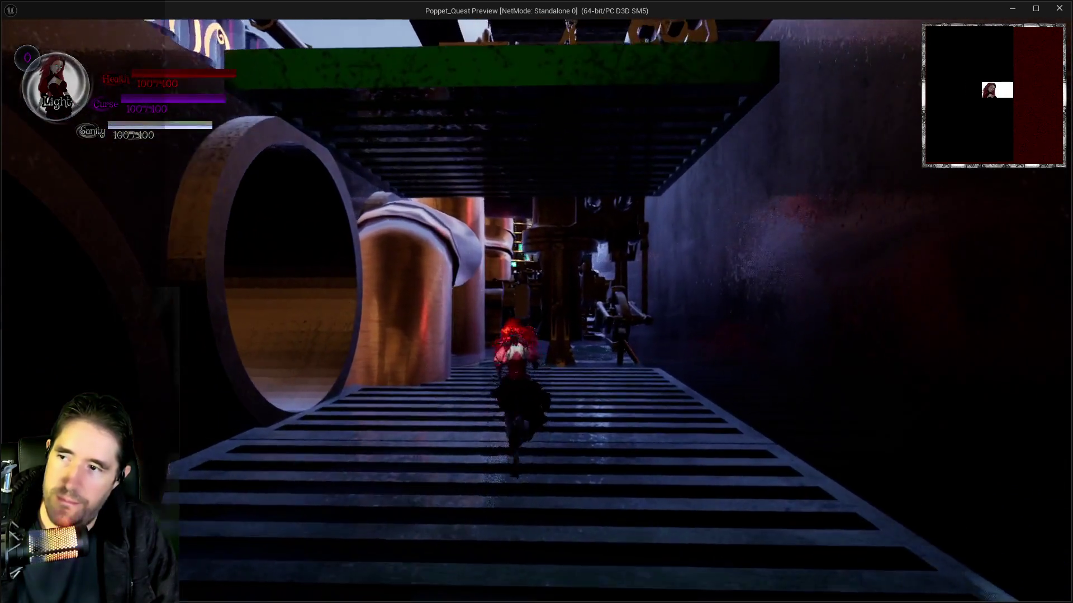
key("w")
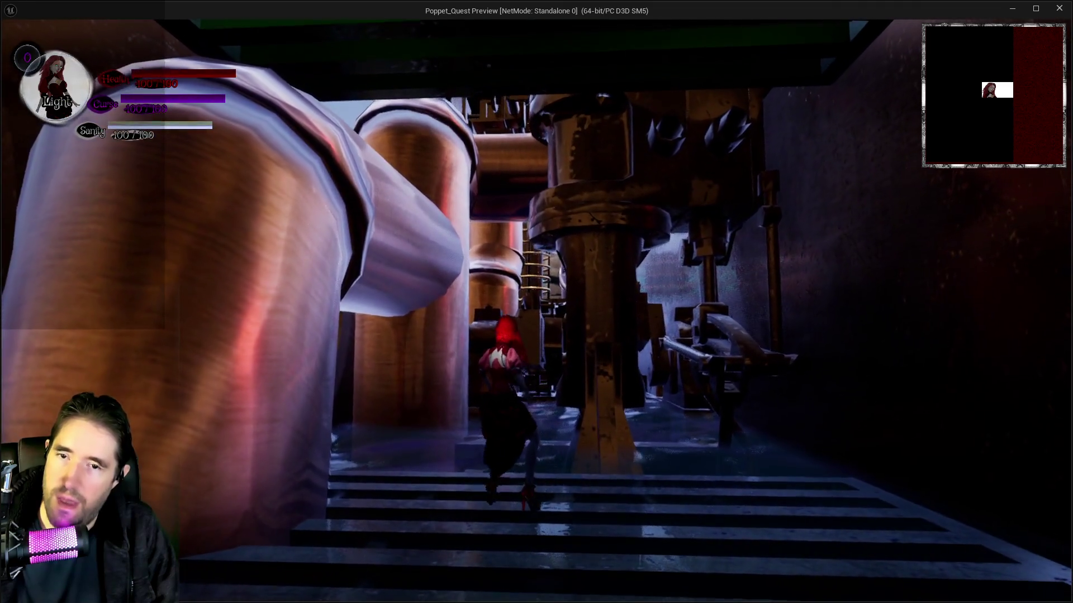
key("w")
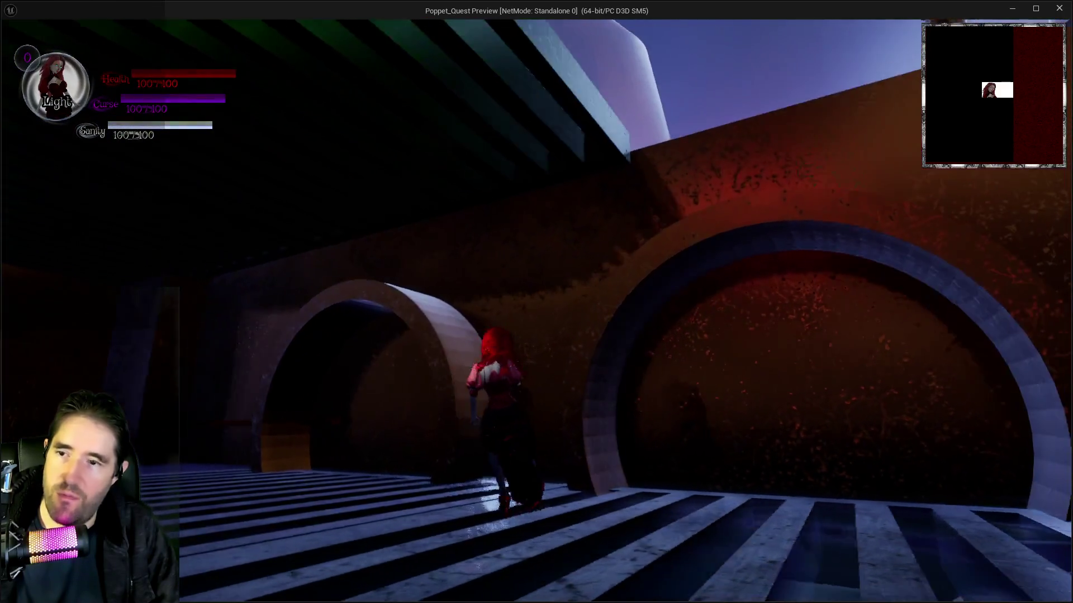
key("w")
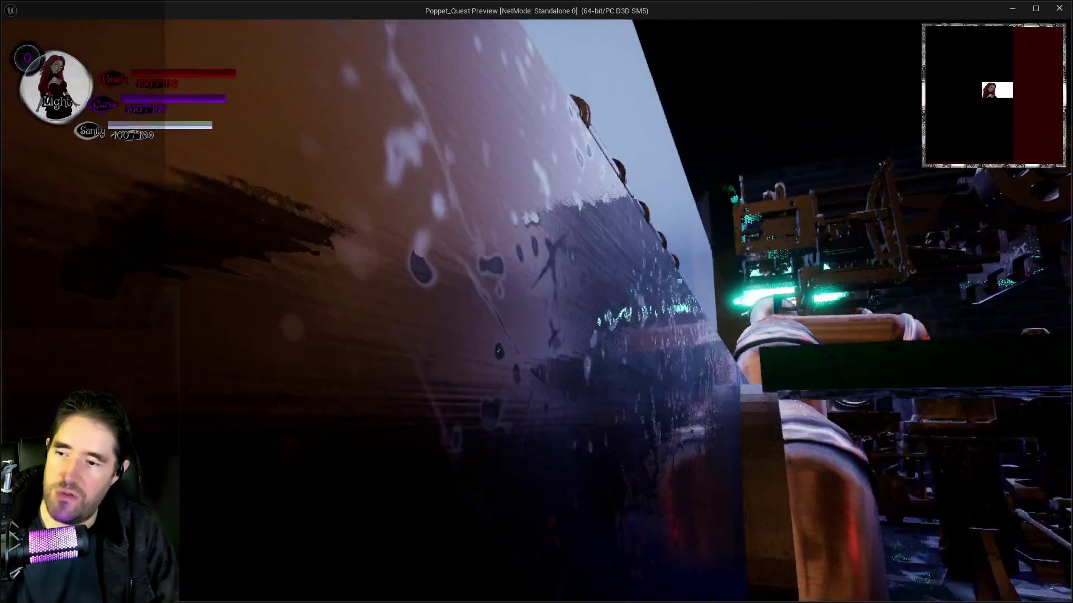
key("w")
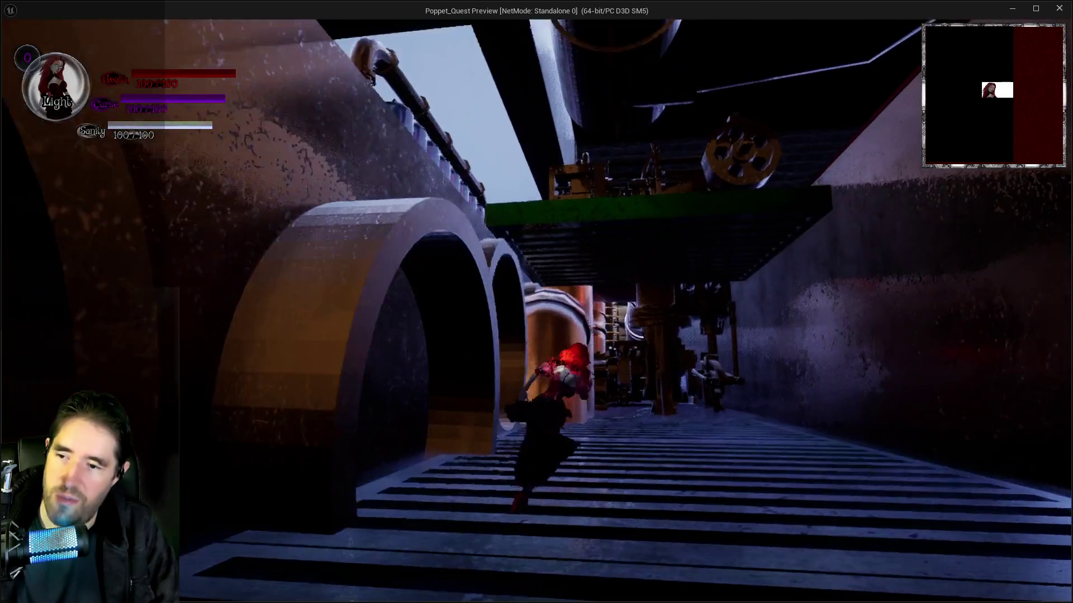
key("w")
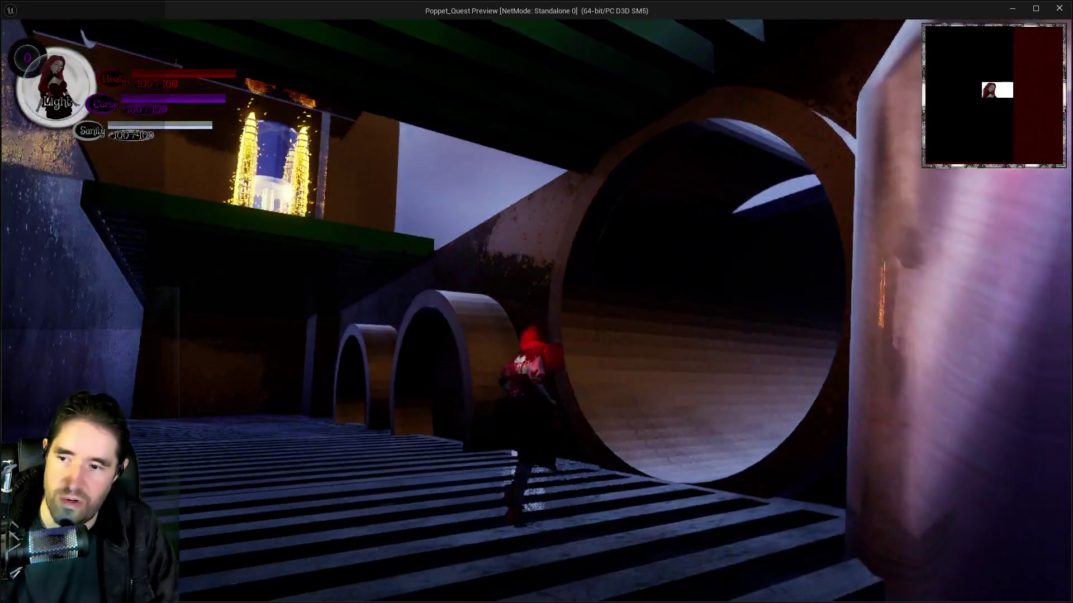
key("alt+Tab")
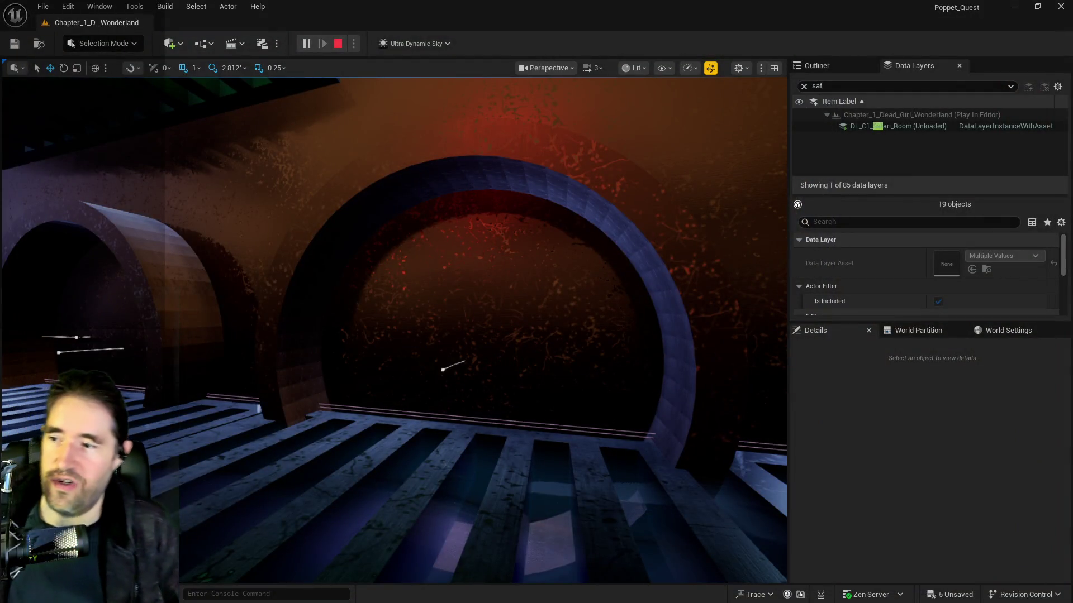
Stop play-testing and slide SM_Pipe_Cap4 slightly along X onto its pipe end.
key("Escape")
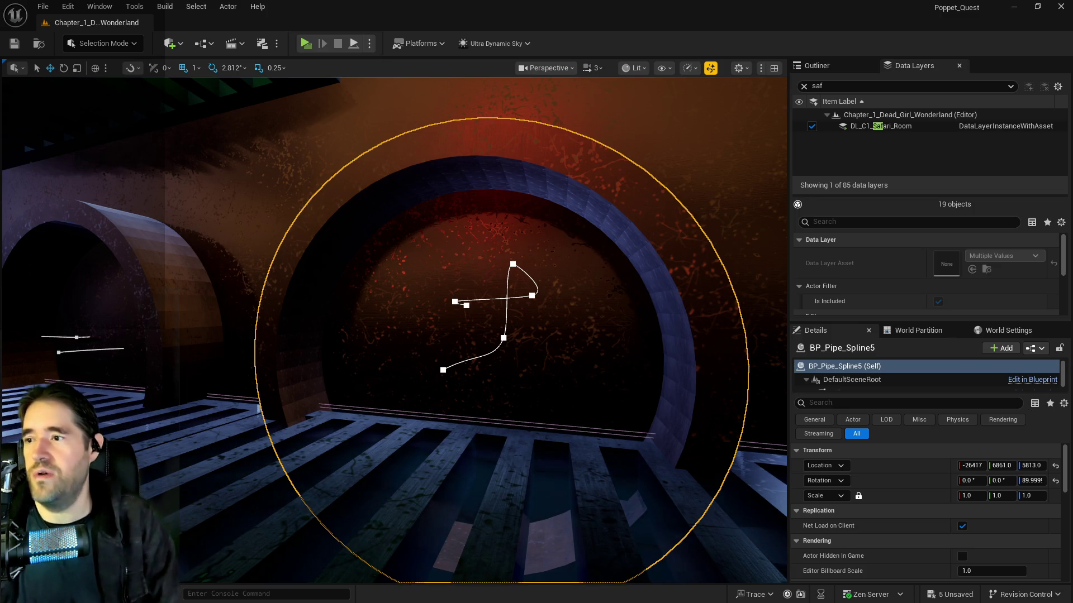
key("w")
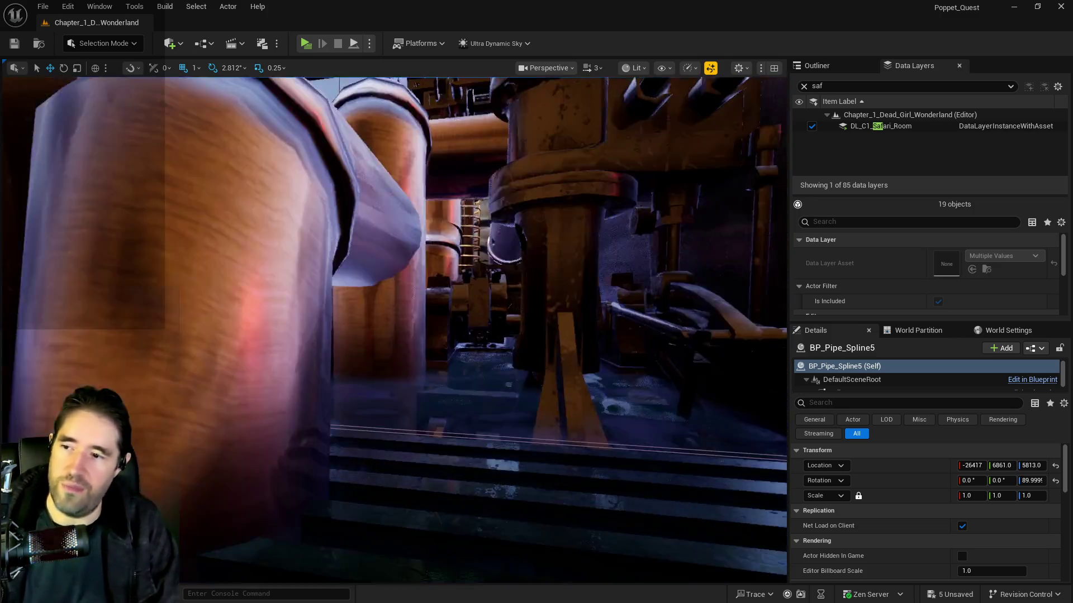
key("f")
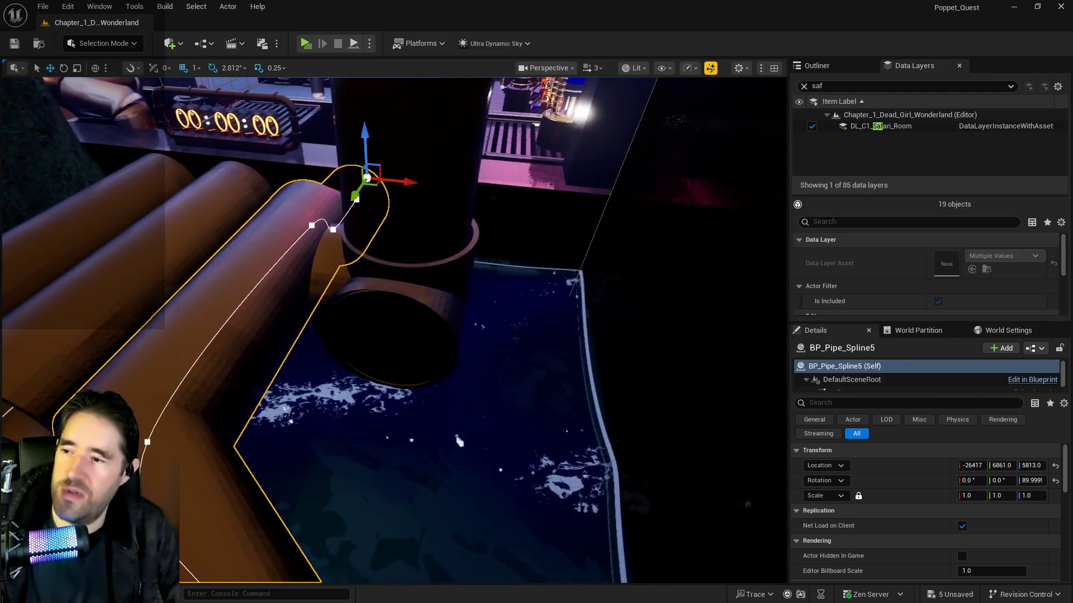
left_click(536, 353)
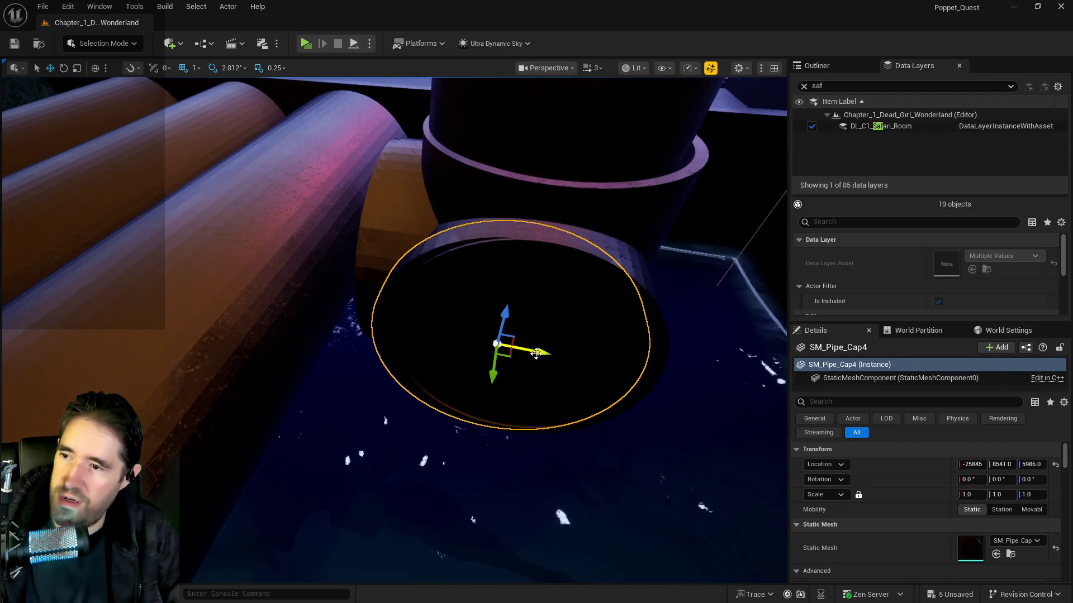
left_click_drag(545, 351, 554, 352)
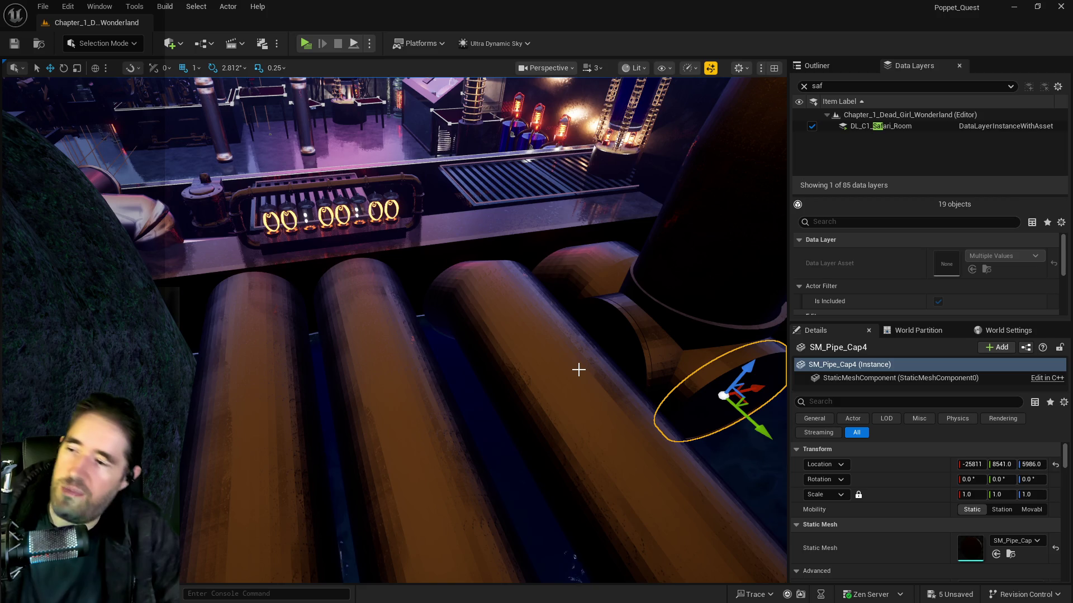
left_click_drag(578, 370, 578, 369)
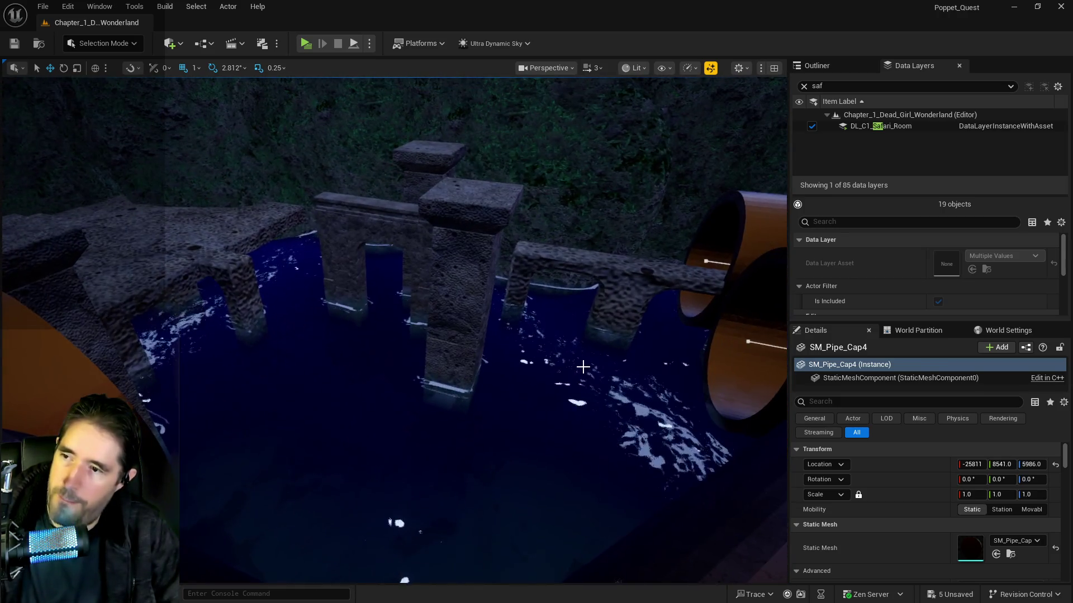
Slide fence piece SM_fence_82 along X to -29480, then fly through the grotto to check it.
key("f")
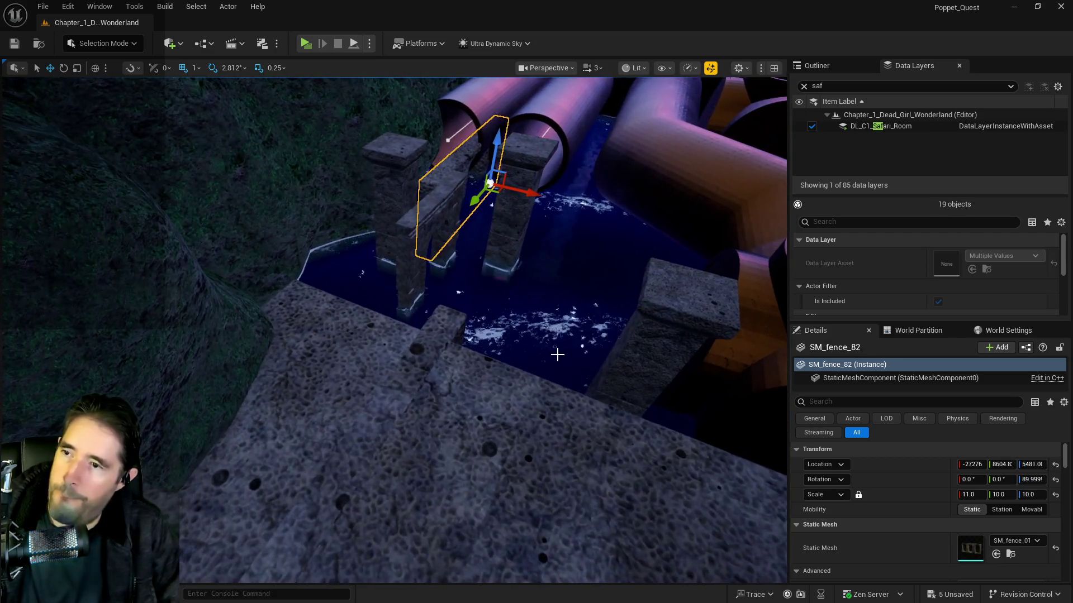
left_click_drag(542, 200, 622, 200)
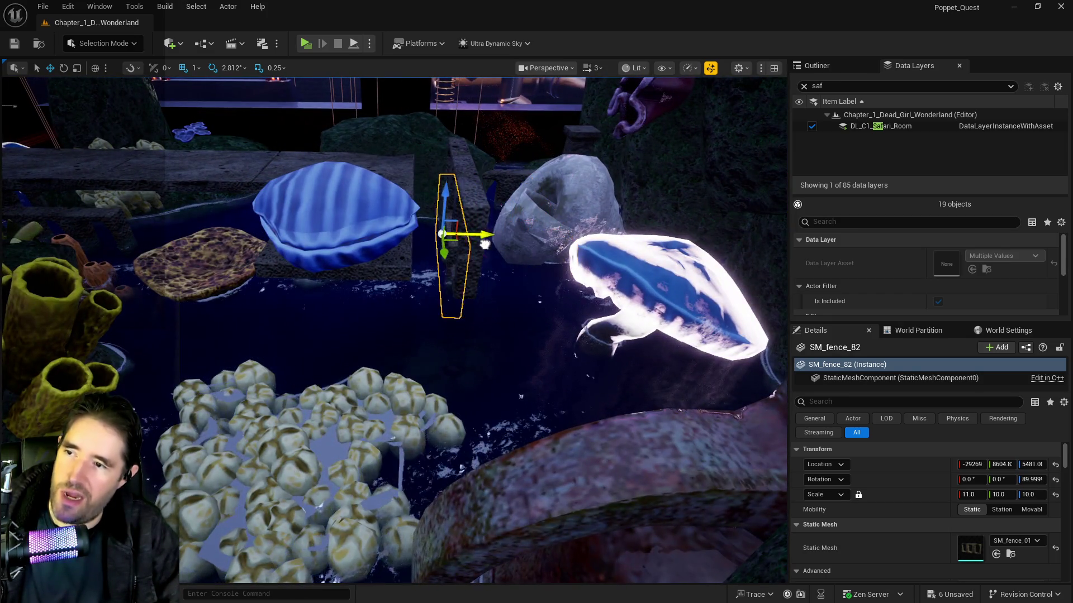
key("w")
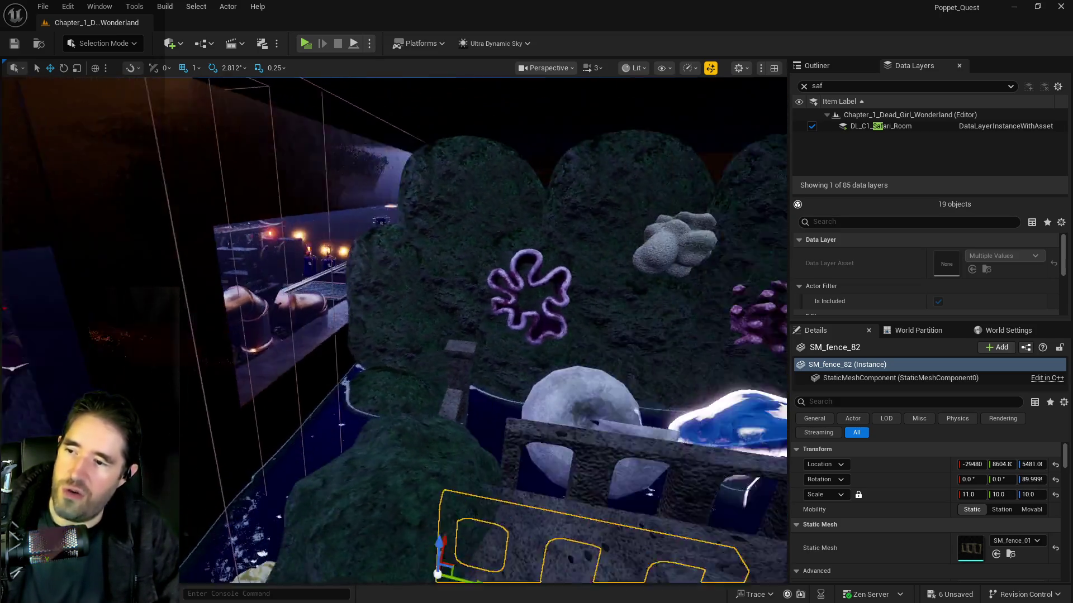
key("s")
key("w")
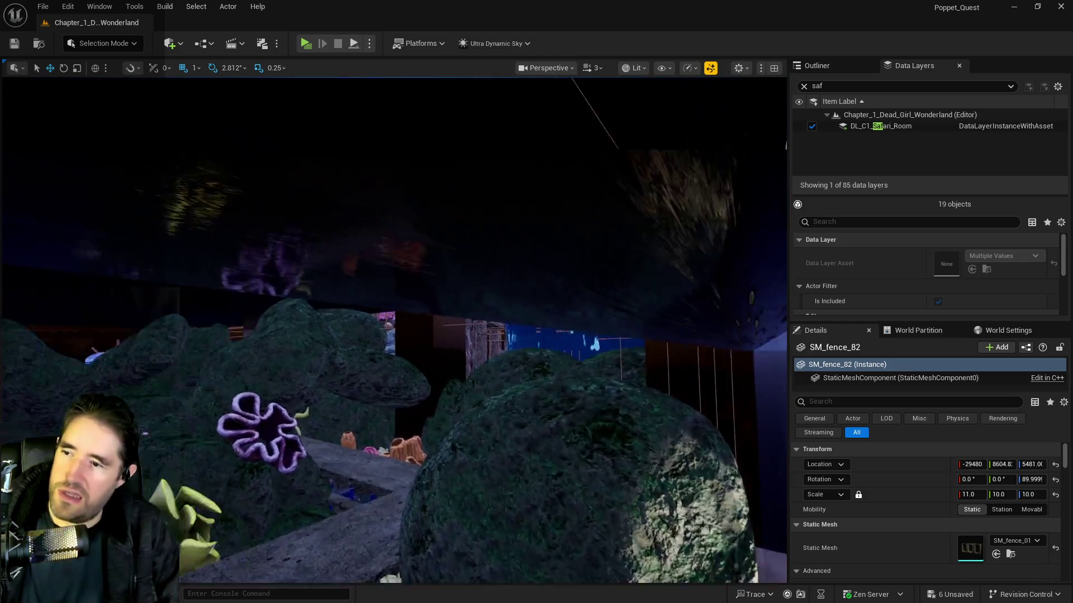
key("w")
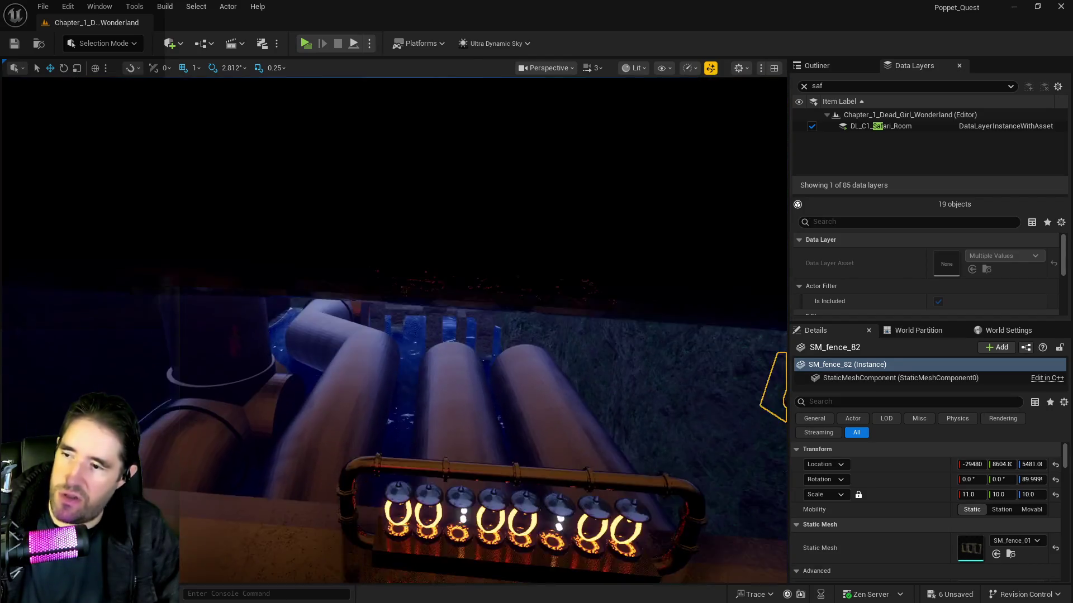
key("w")
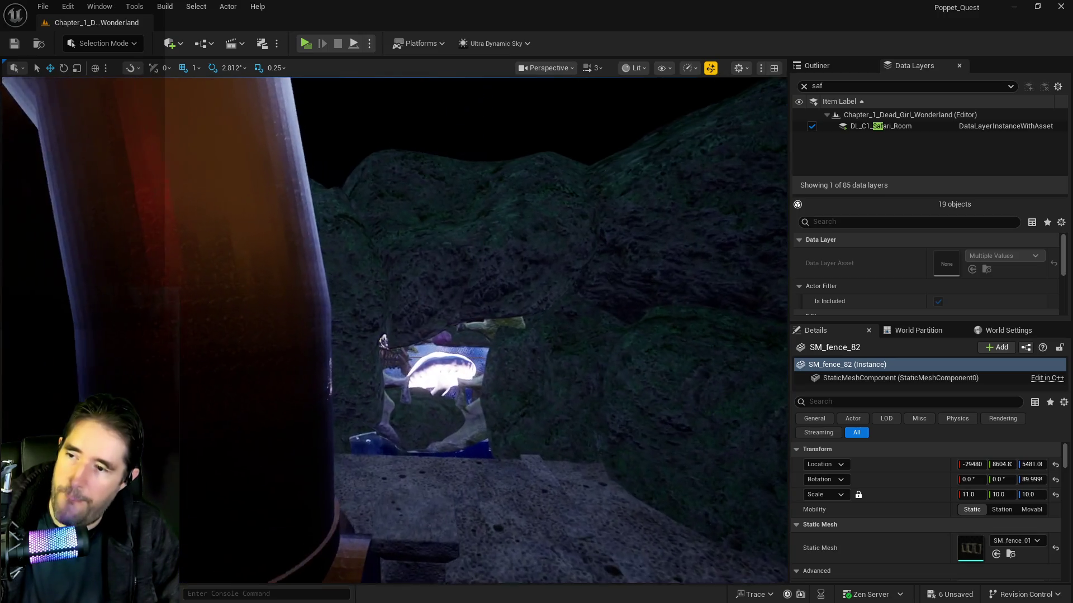
key("w")
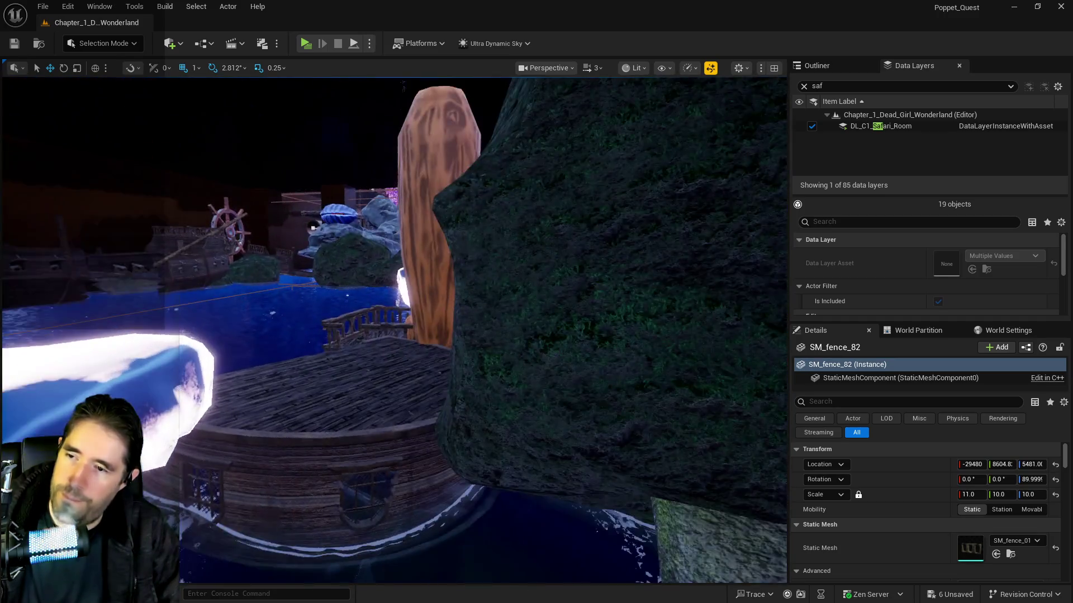
key("s")
key("s")
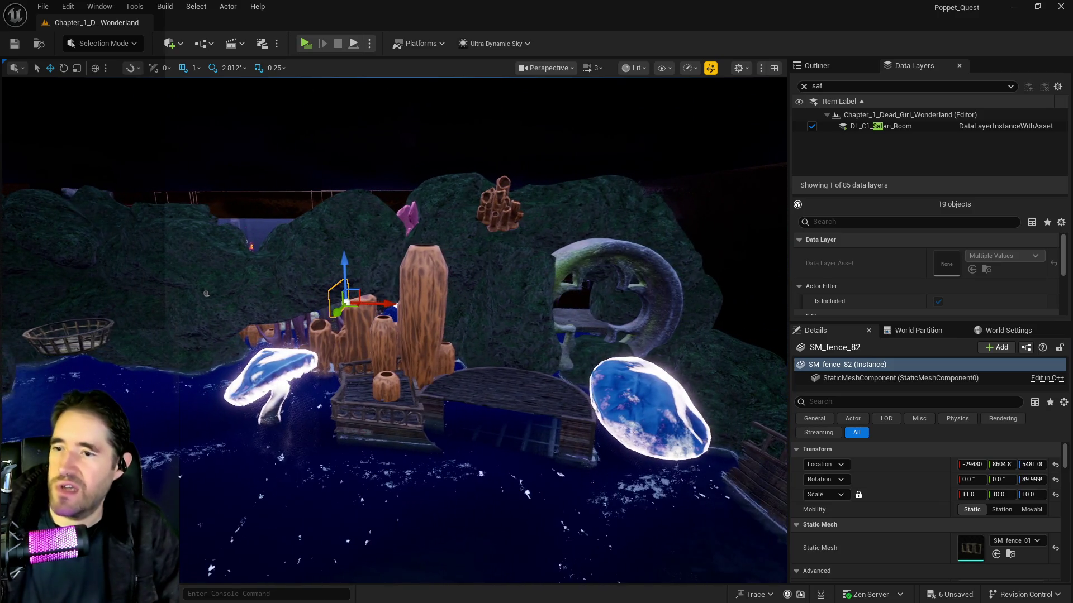
Slide round window SM_Window7 along X from -29731 to -32867, into the rocks by the corals.
left_click(629, 313)
left_click_drag(325, 304, 223, 298)
key("a")
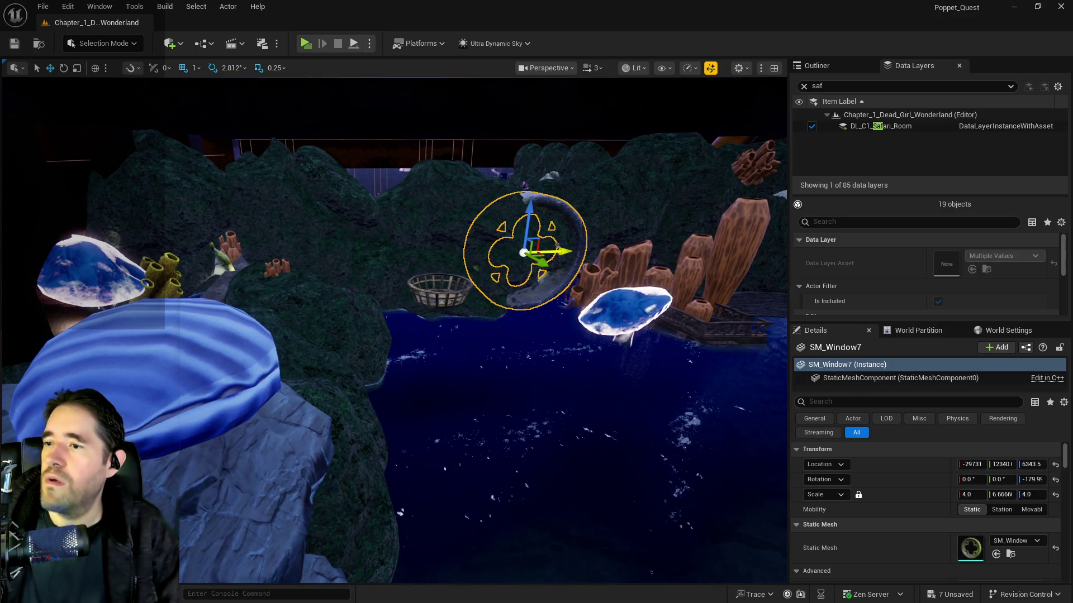
mouse_move(317, 258)
left_mouse_down()
mouse_move(27, 266)
mouse_move(37, 267)
left_mouse_up()
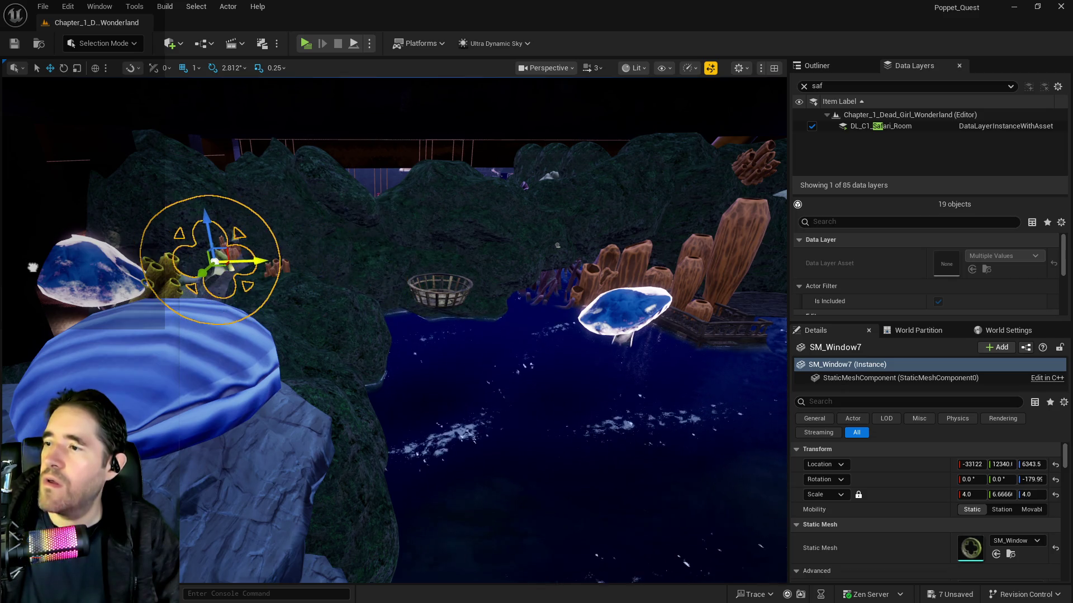
key("f")
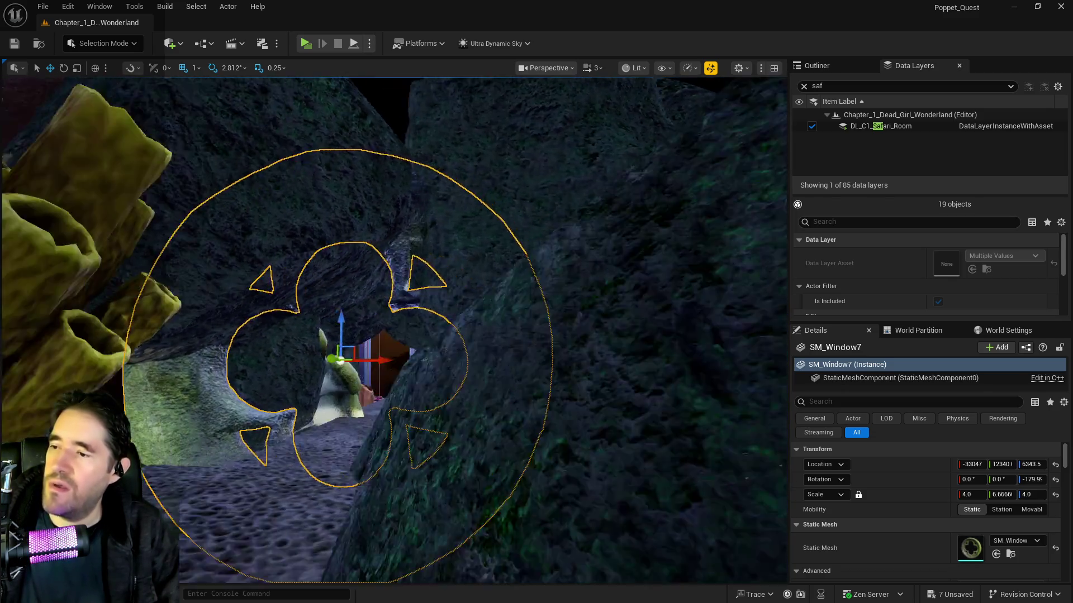
mouse_move(353, 293)
left_mouse_down()
mouse_move(353, 268)
mouse_move(352, 293)
left_mouse_up()
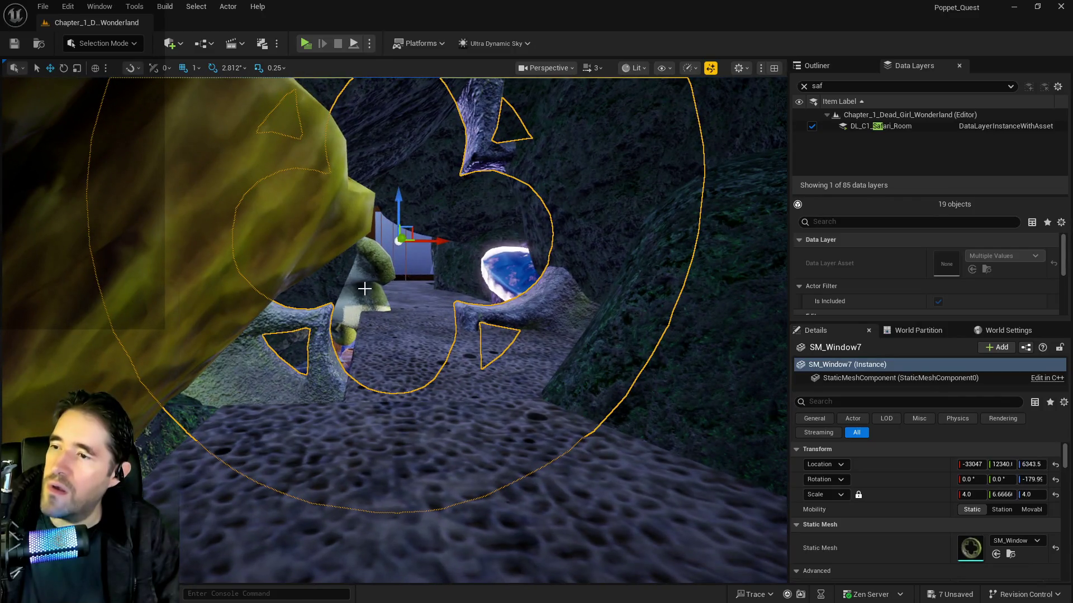
mouse_move(434, 242)
left_mouse_down()
mouse_move(510, 251)
mouse_move(455, 226)
mouse_move(642, 163)
left_mouse_up()
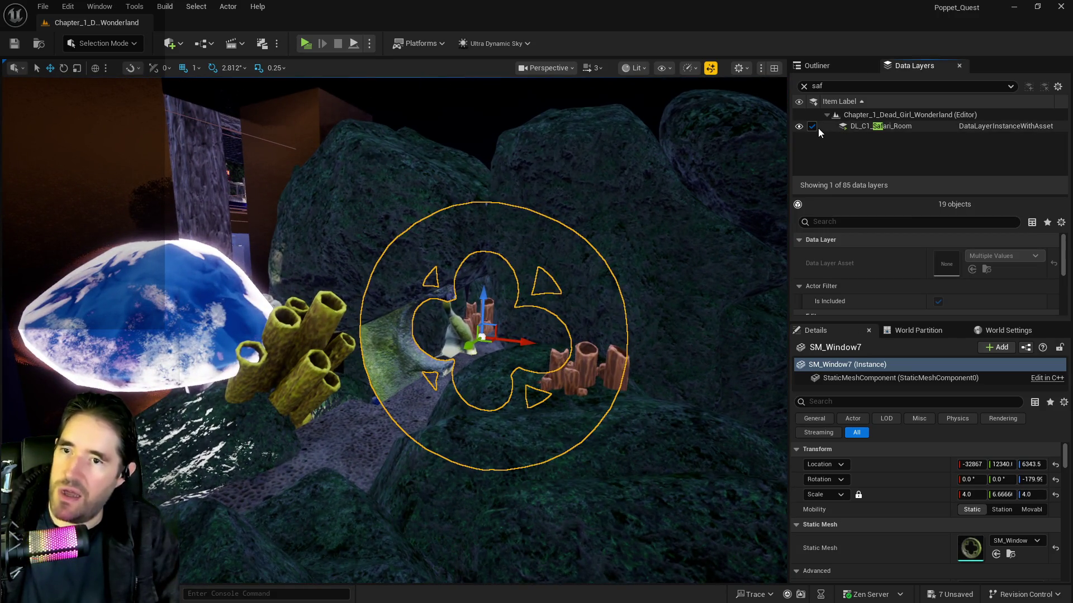
left_click(813, 127)
left_click(805, 86)
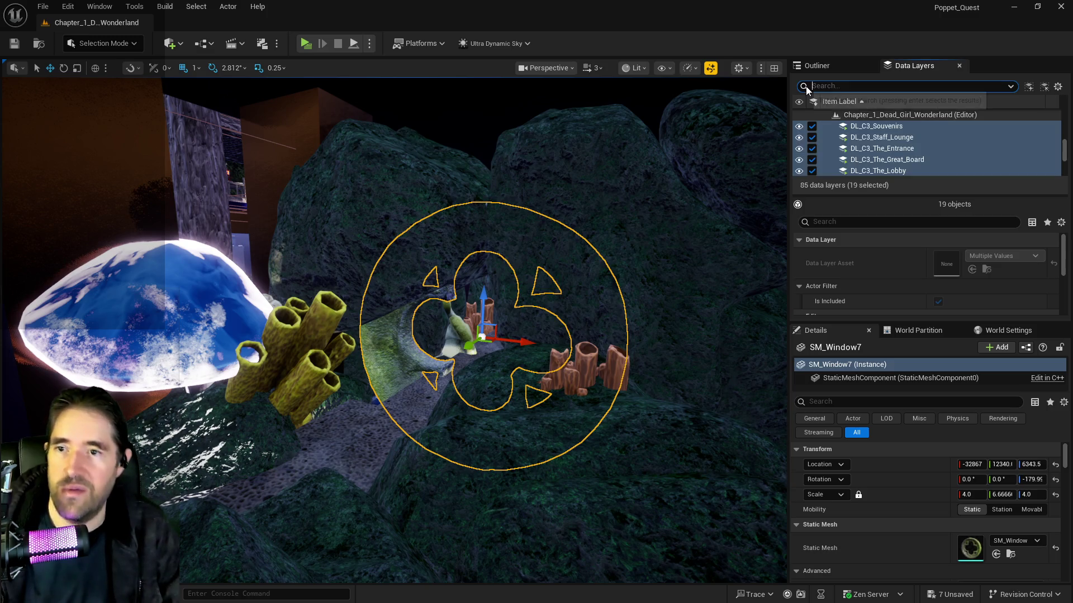
scroll(874, 149, "down", 2)
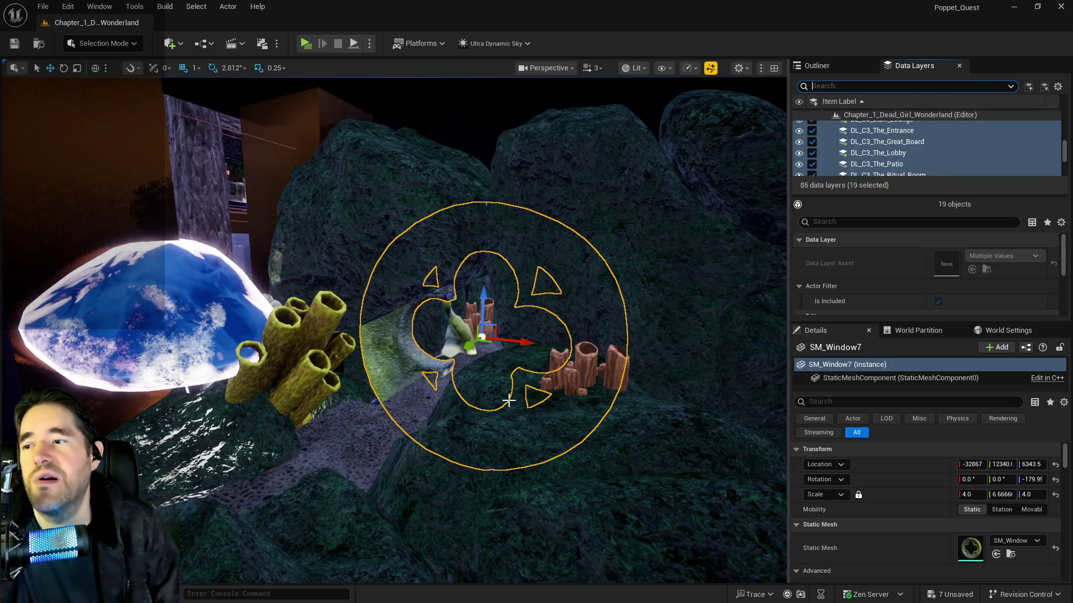
left_click_drag(503, 279, 503, 234)
scroll(394, 330, "up", 10)
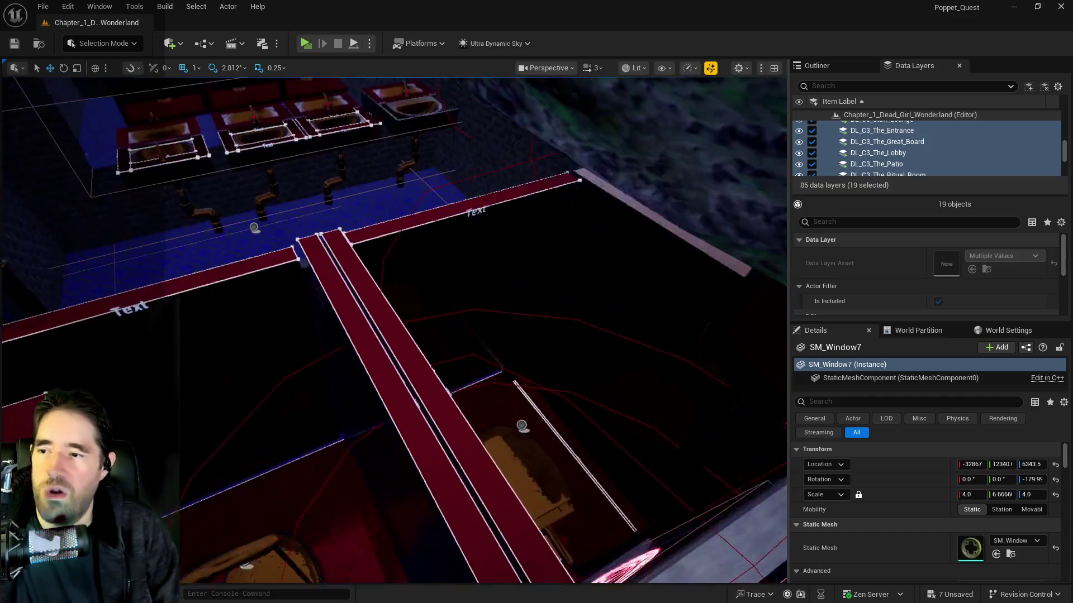
scroll(394, 329, "down", 10)
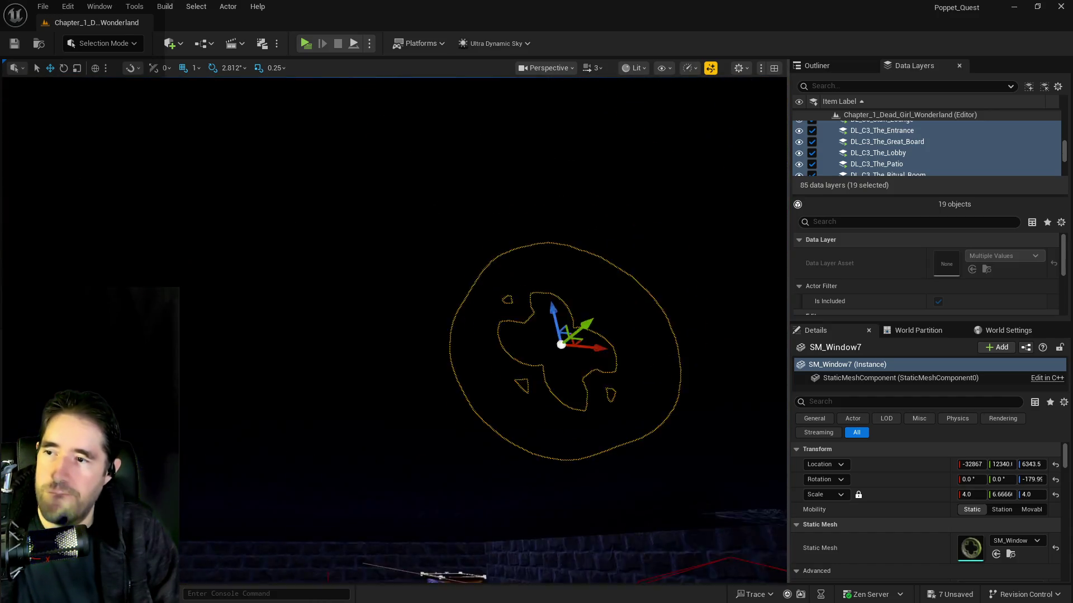
scroll(393, 330, "up", 10)
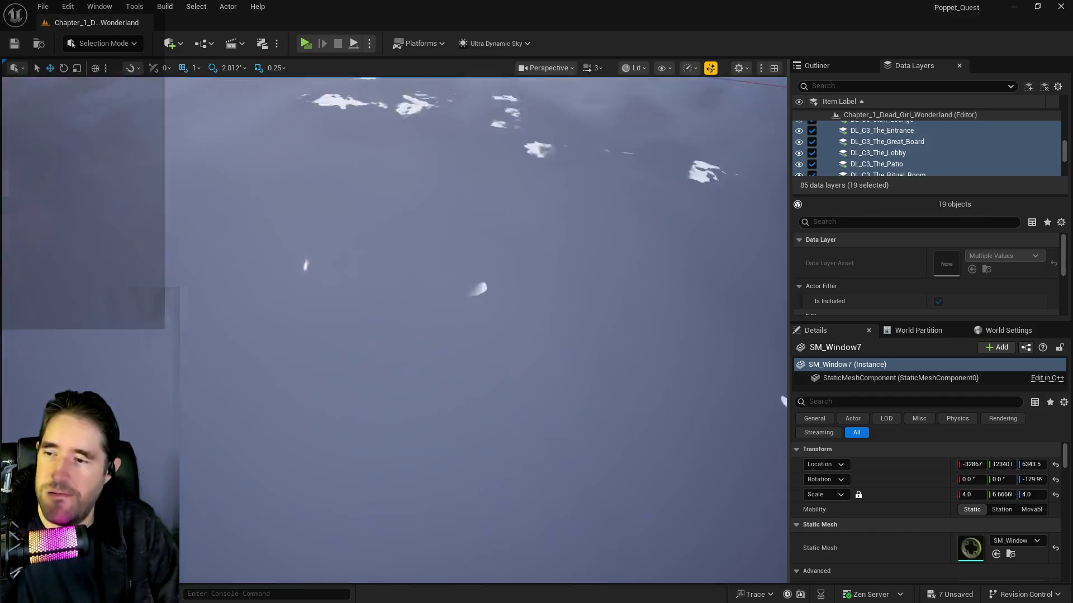
scroll(394, 330, "down", 8)
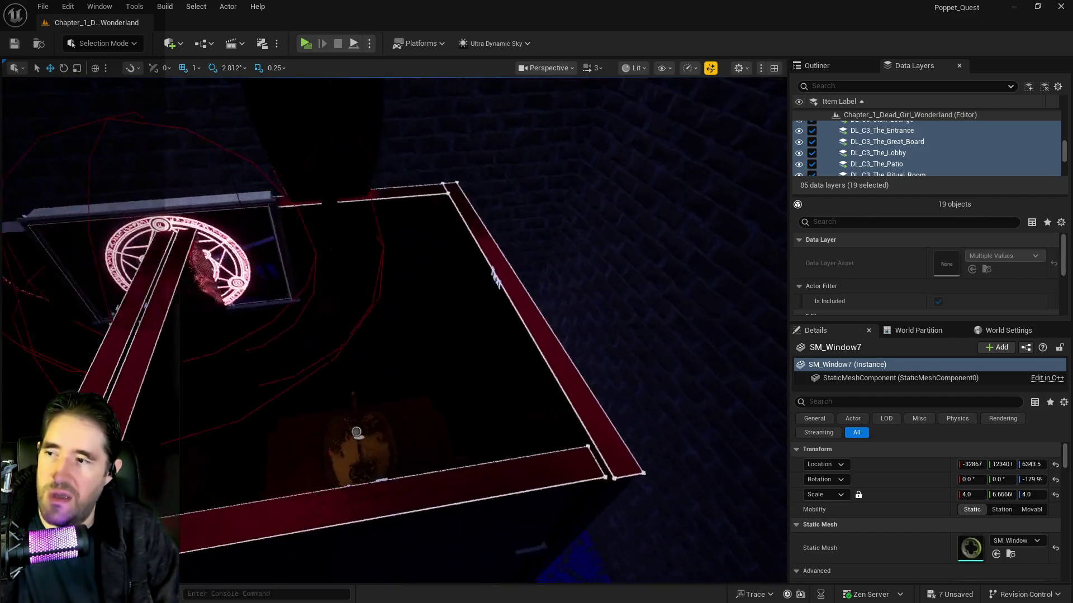
scroll(394, 329, "up", 8)
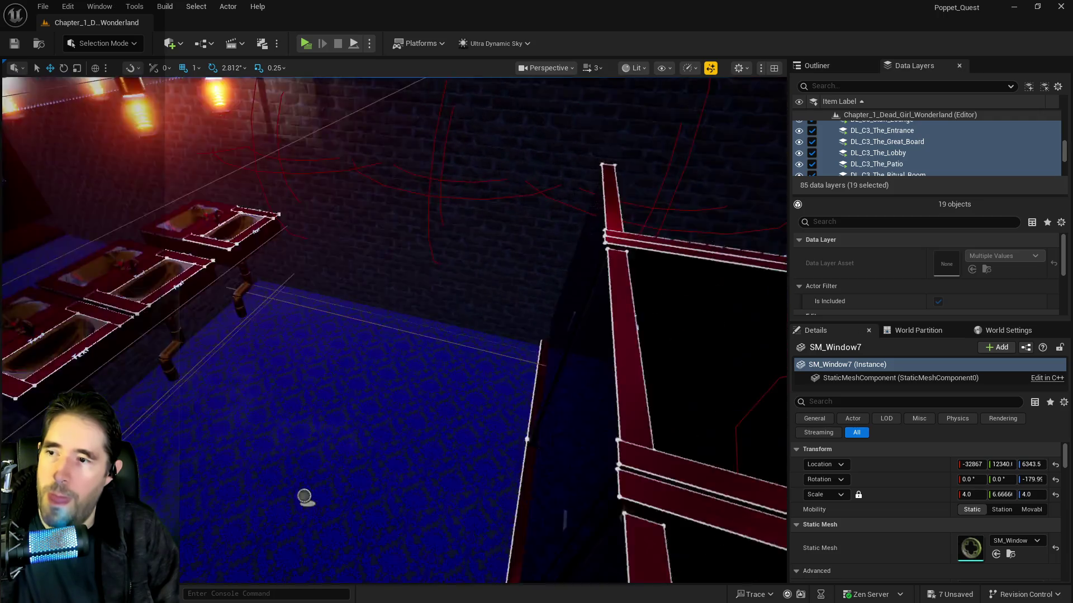
scroll(394, 330, "up", 10)
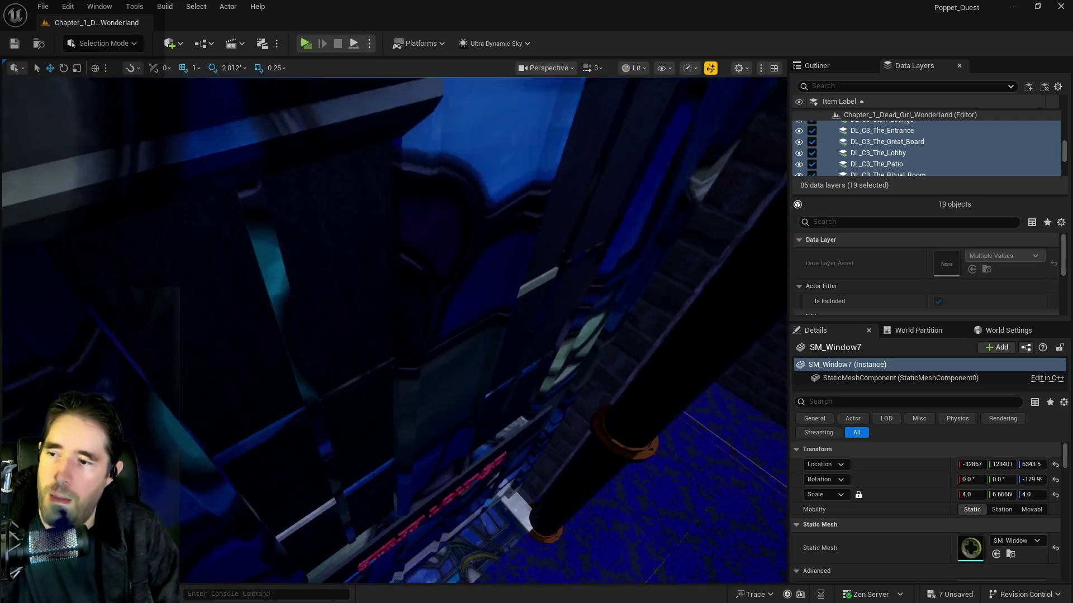
scroll(394, 330, "down", 5)
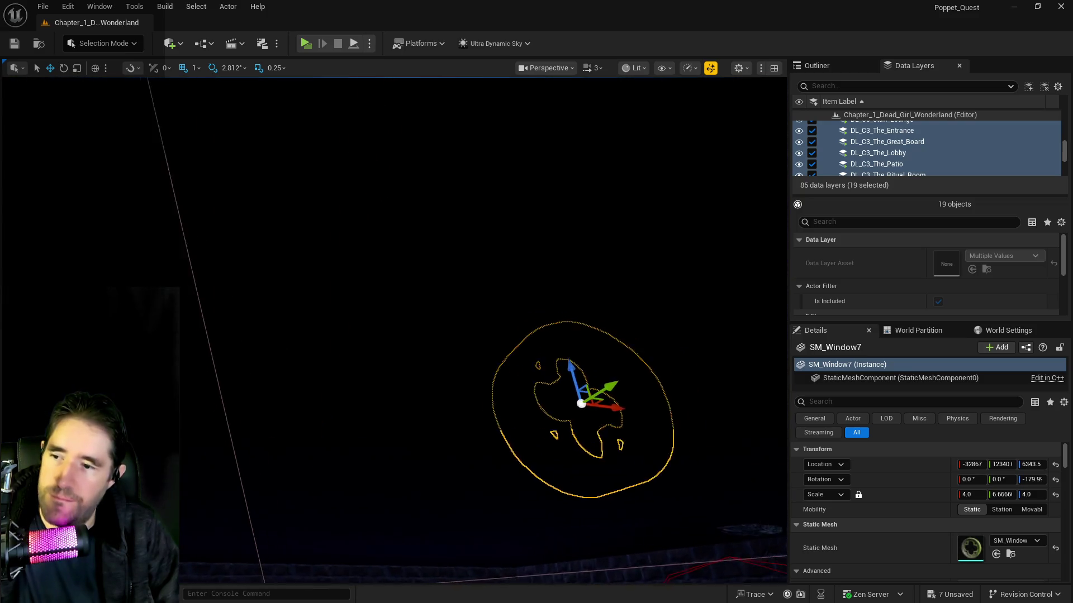
scroll(394, 329, "up", 10)
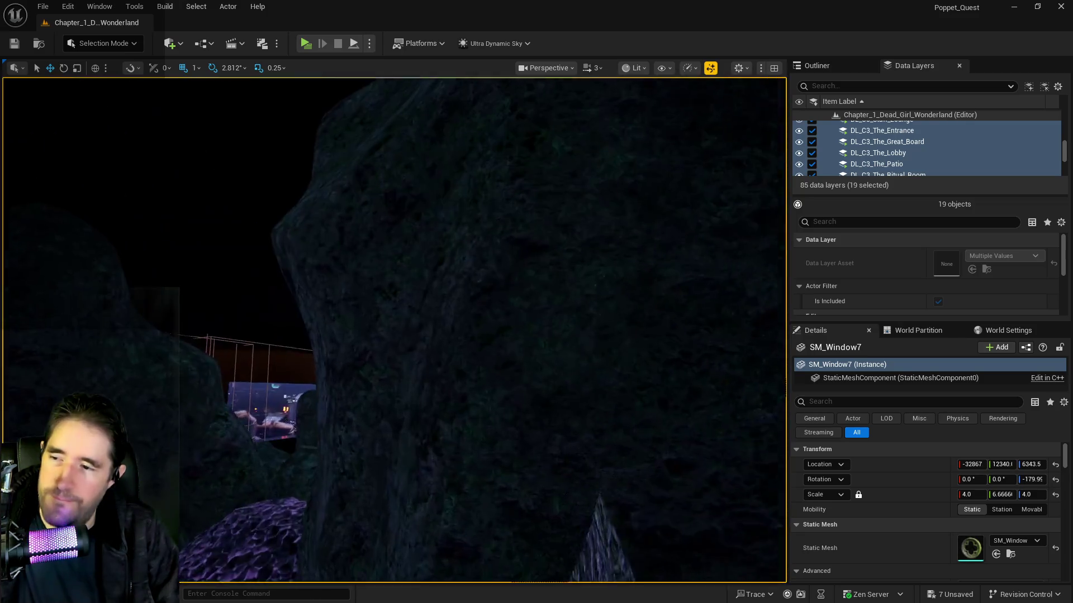
scroll(394, 330, "down", 10)
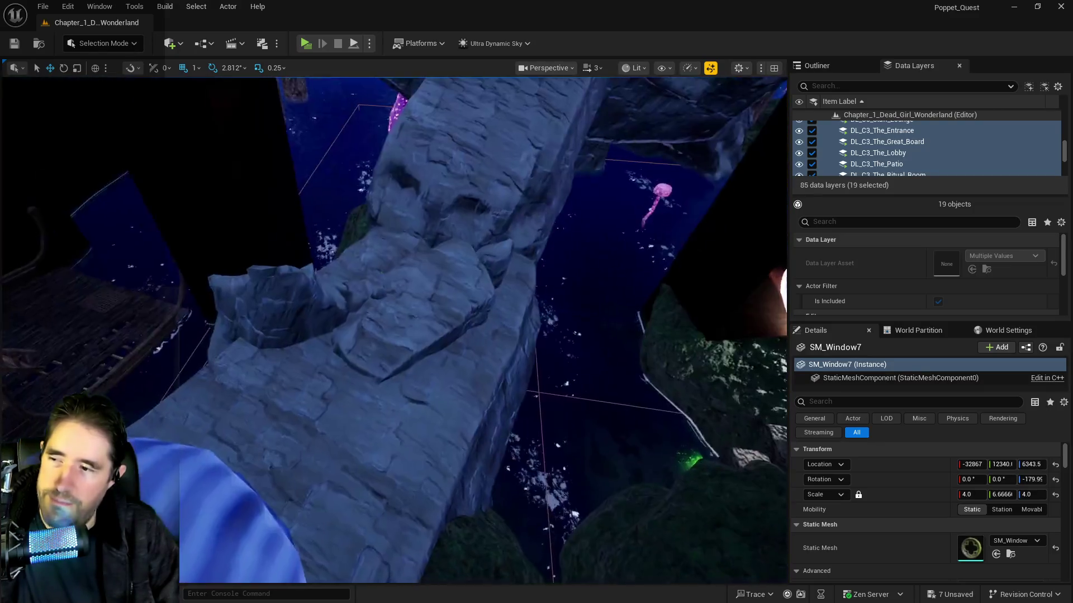
scroll(394, 329, "up", 10)
scroll(394, 330, "down", 10)
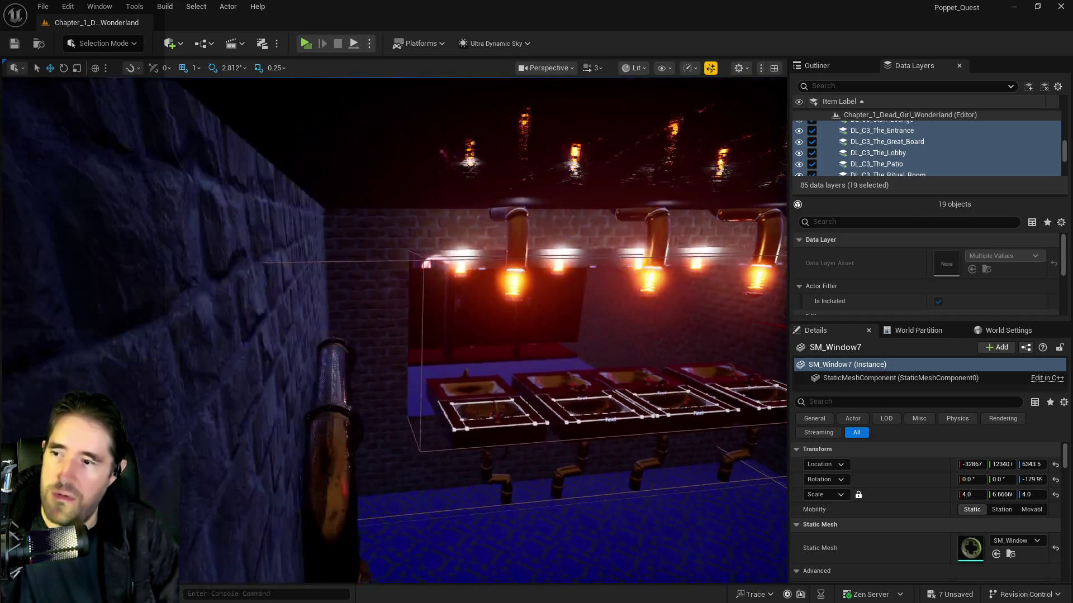
scroll(394, 329, "down", 5)
key("f")
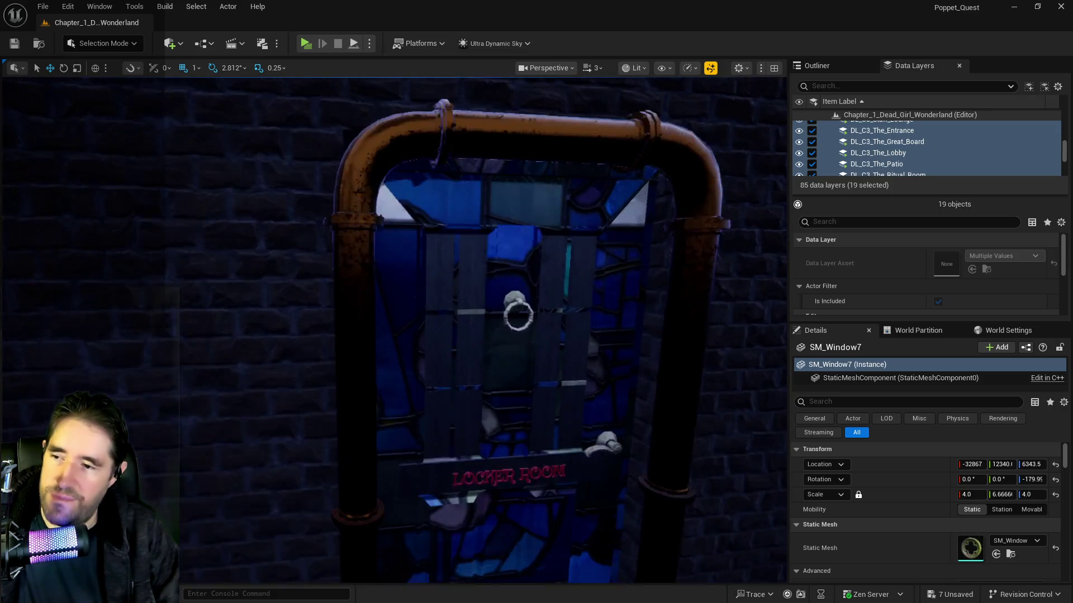
scroll(347, 335, "up", 5)
scroll(394, 330, "down", 5)
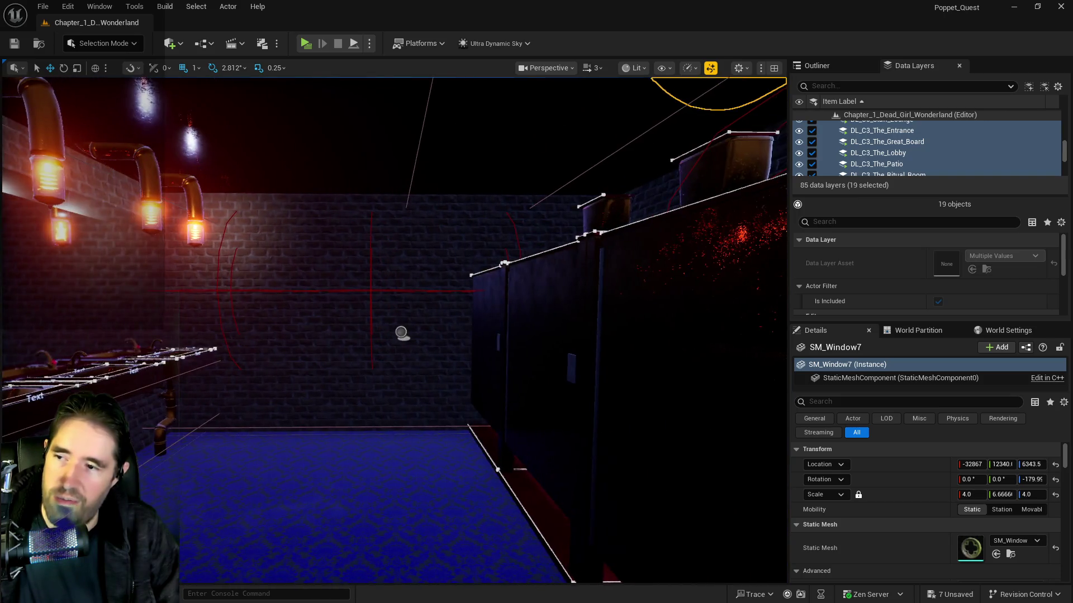
mouse_move(401, 332)
left_mouse_down()
mouse_move(223, 293)
mouse_move(269, 290)
left_mouse_up()
scroll(253, 292, "up", 8)
scroll(394, 329, "up", 10)
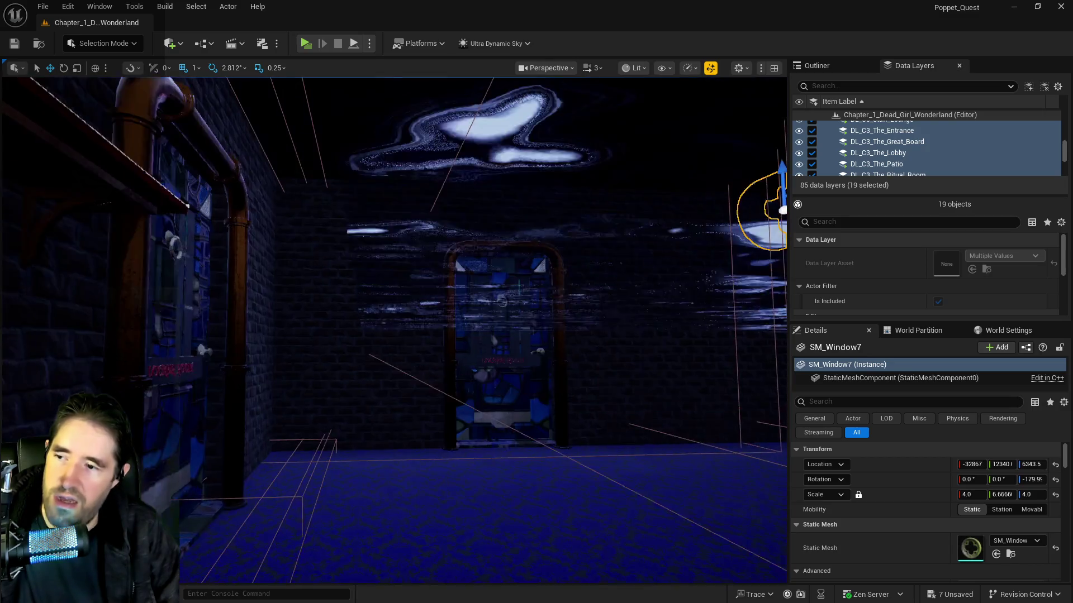
mouse_move(394, 330)
left_mouse_down()
mouse_move(371, 329)
mouse_move(391, 329)
mouse_move(380, 340)
mouse_move(391, 330)
mouse_move(99, 305)
left_mouse_up()
scroll(394, 330, "up", 8)
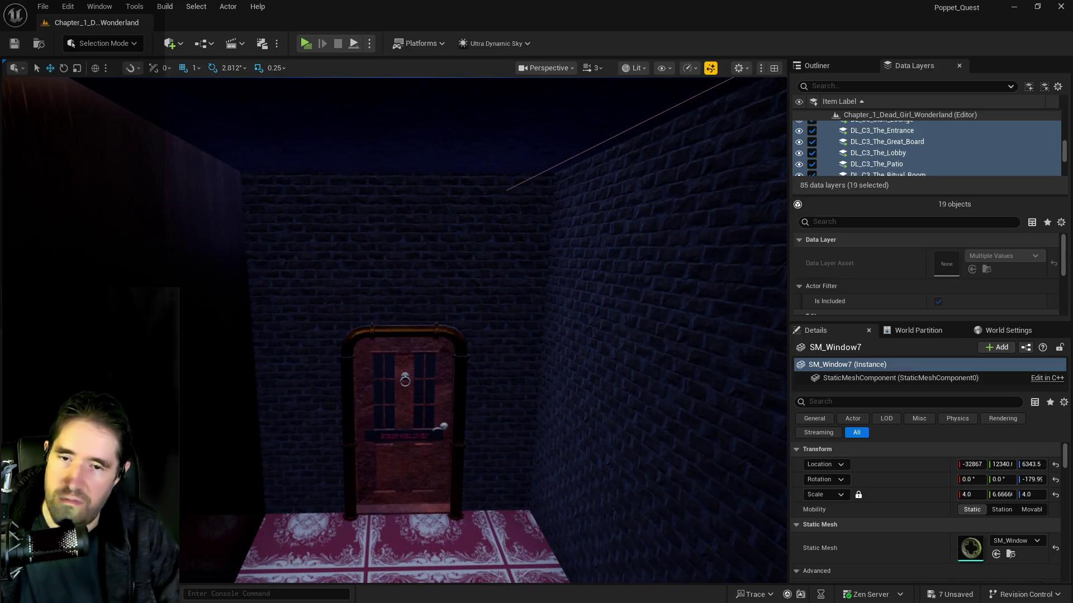
mouse_move(394, 330)
left_mouse_down()
mouse_move(363, 324)
mouse_move(346, 336)
mouse_move(358, 313)
mouse_move(391, 329)
mouse_move(296, 329)
mouse_move(391, 313)
mouse_move(507, 419)
left_mouse_up()
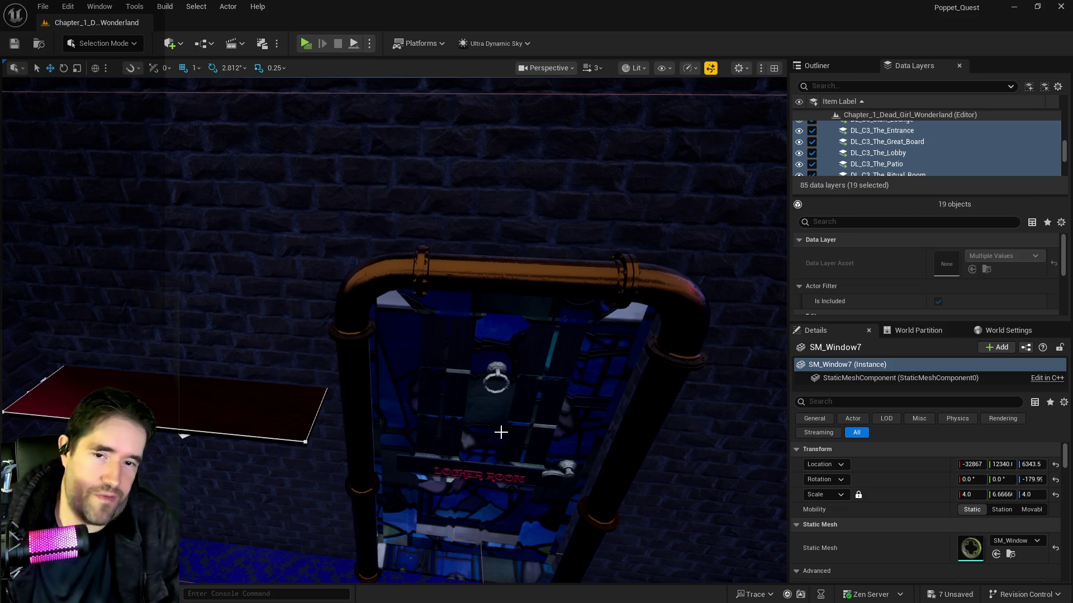
mouse_move(451, 522)
left_mouse_down()
mouse_move(450, 458)
mouse_move(441, 508)
mouse_move(408, 458)
left_mouse_up()
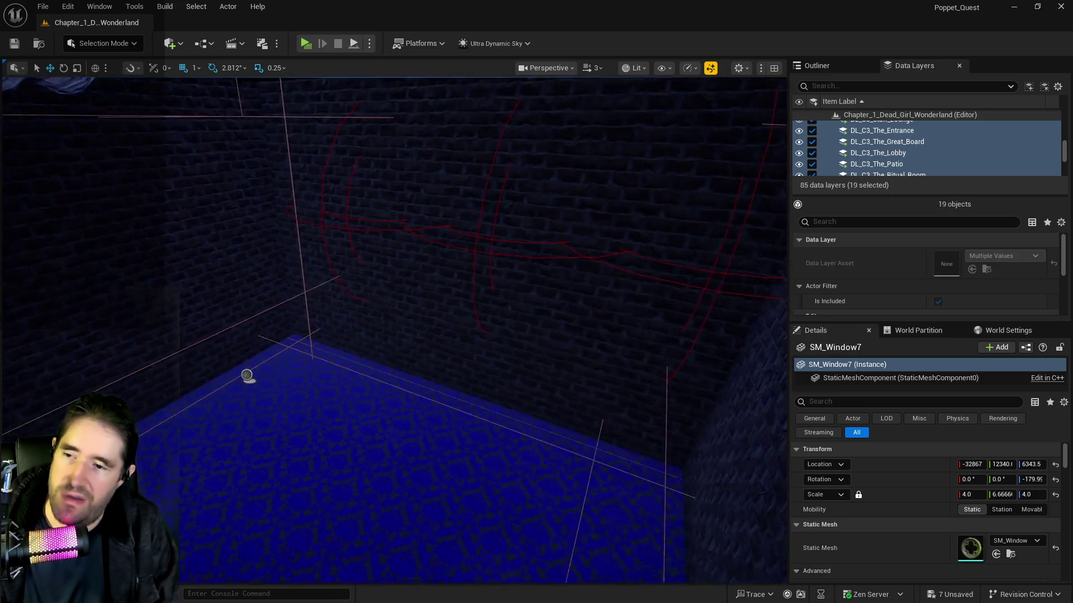
key("f")
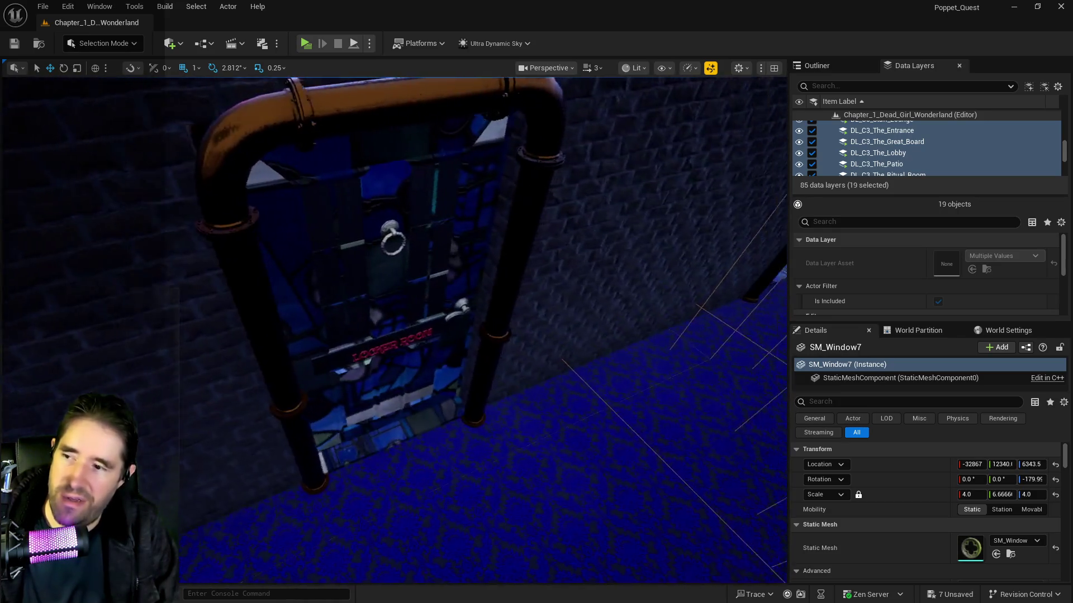
scroll(394, 330, "down", 10)
mouse_move(394, 330)
left_mouse_down()
mouse_move(371, 310)
mouse_move(292, 392)
left_mouse_up()
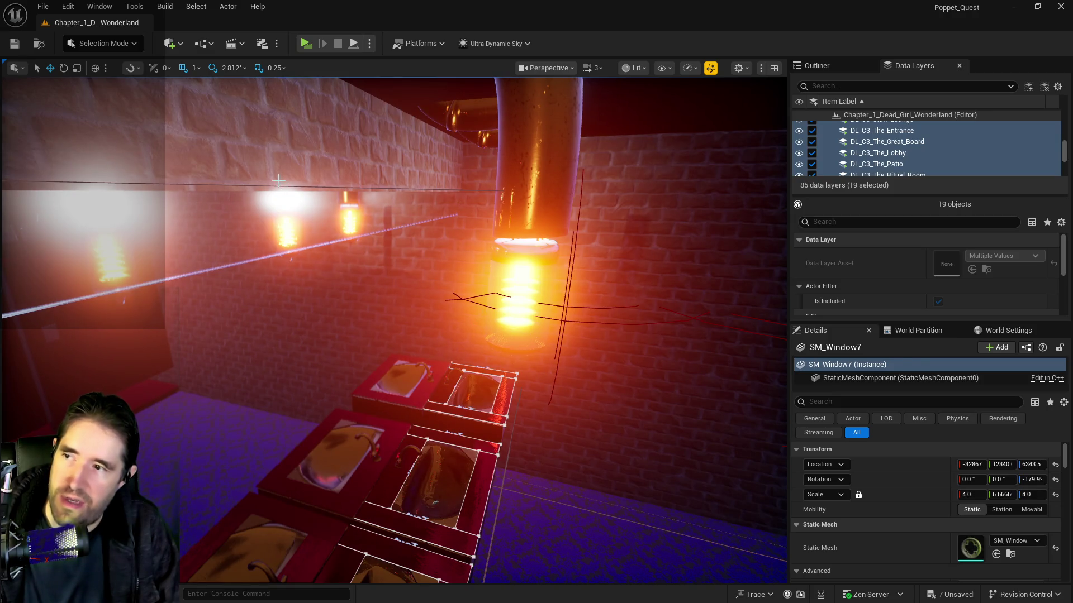
left_click(274, 218)
left_click_drag(360, 166, 406, 205)
left_click(360, 166)
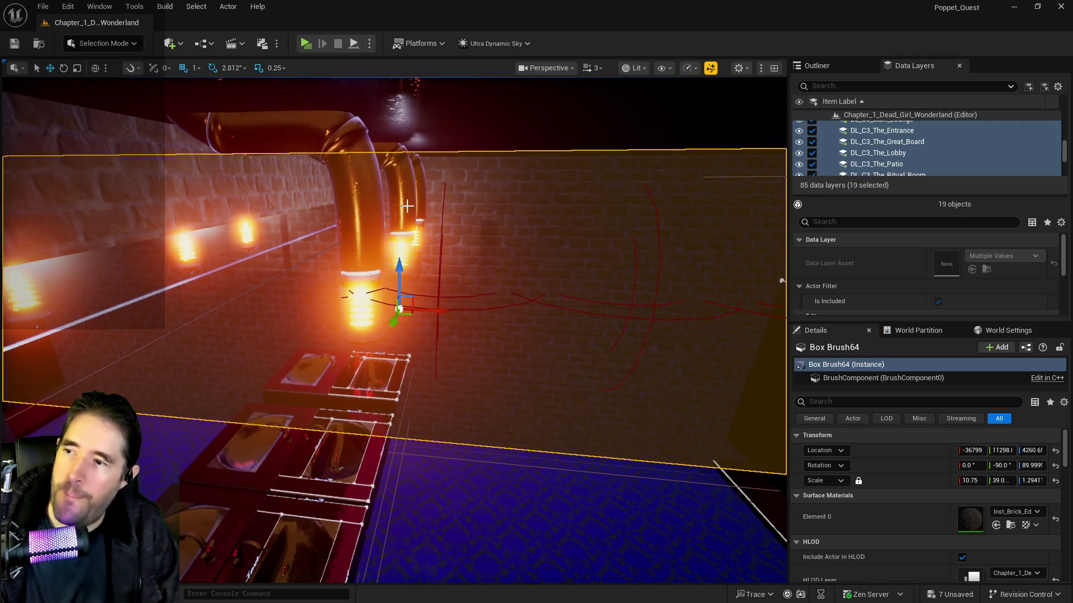
left_click_drag(399, 272, 385, 206, "alt")
left_click(468, 313)
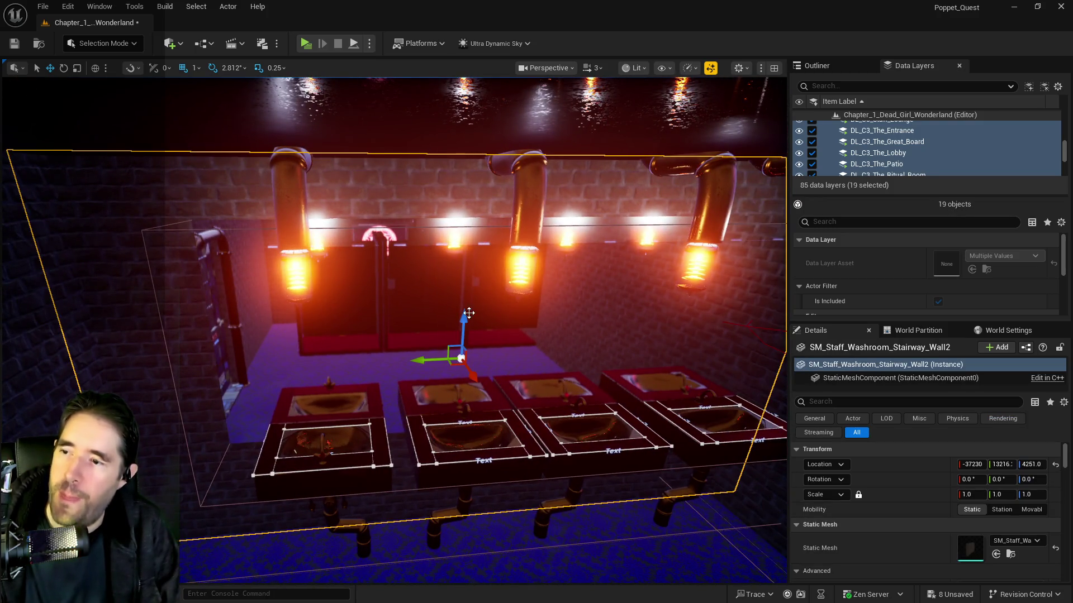
left_click_drag(464, 312, 447, 160, "alt")
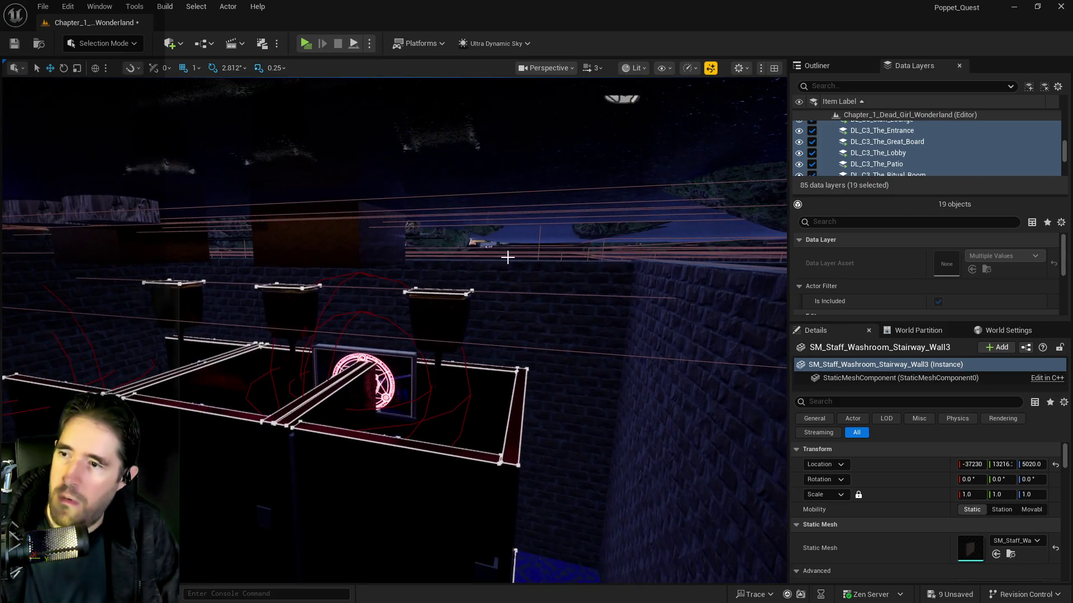
left_click(514, 278)
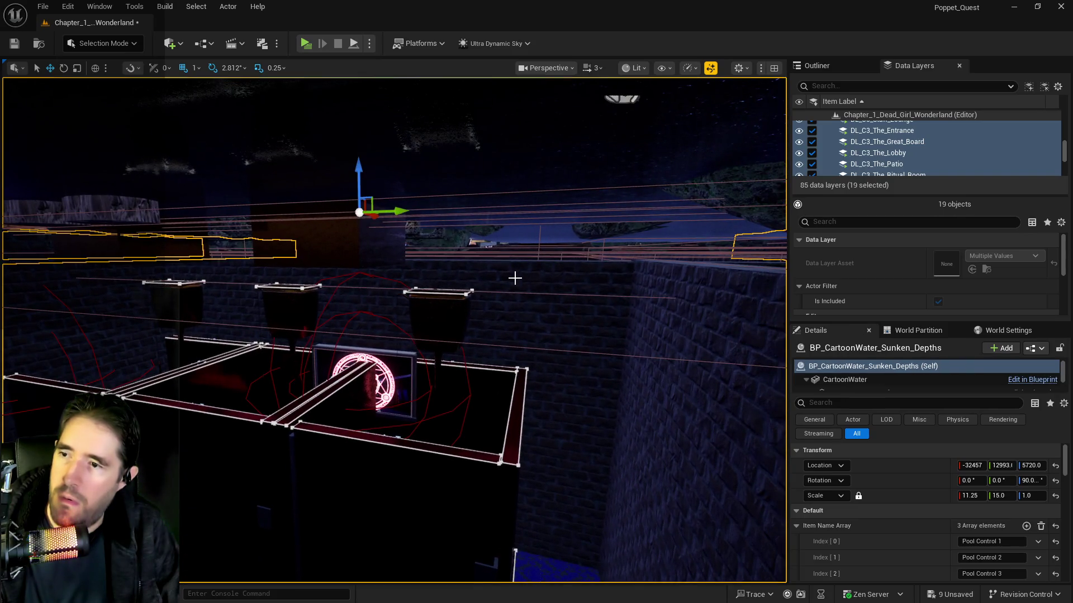
left_click_drag(507, 277, 514, 240)
mouse_move(503, 279)
left_mouse_down()
mouse_move(496, 292)
mouse_move(492, 279)
mouse_move(407, 313)
left_mouse_up()
left_click_drag(356, 256, 443, 239)
left_click(356, 256)
key("ctrl+z")
key("ctrl+z")
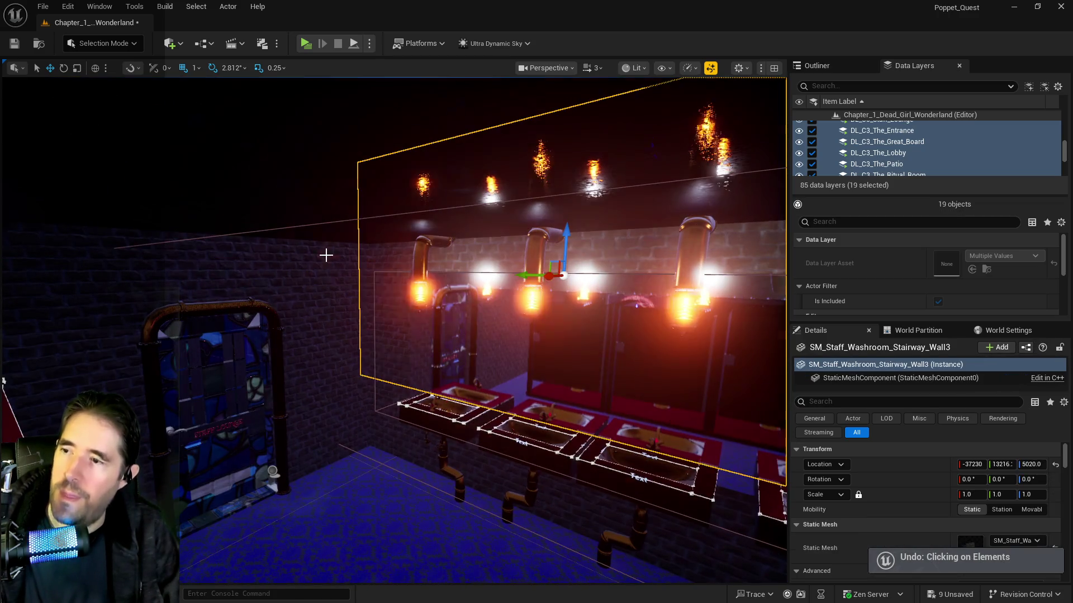
key("ctrl+z")
key("ctrl+z")
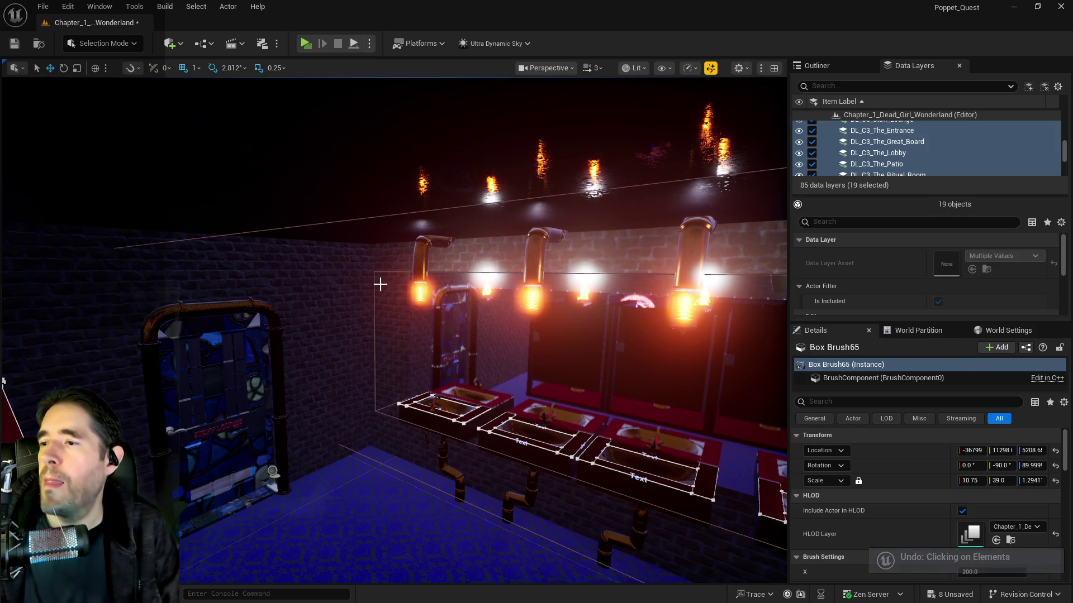
key("f")
key("ctrl+z")
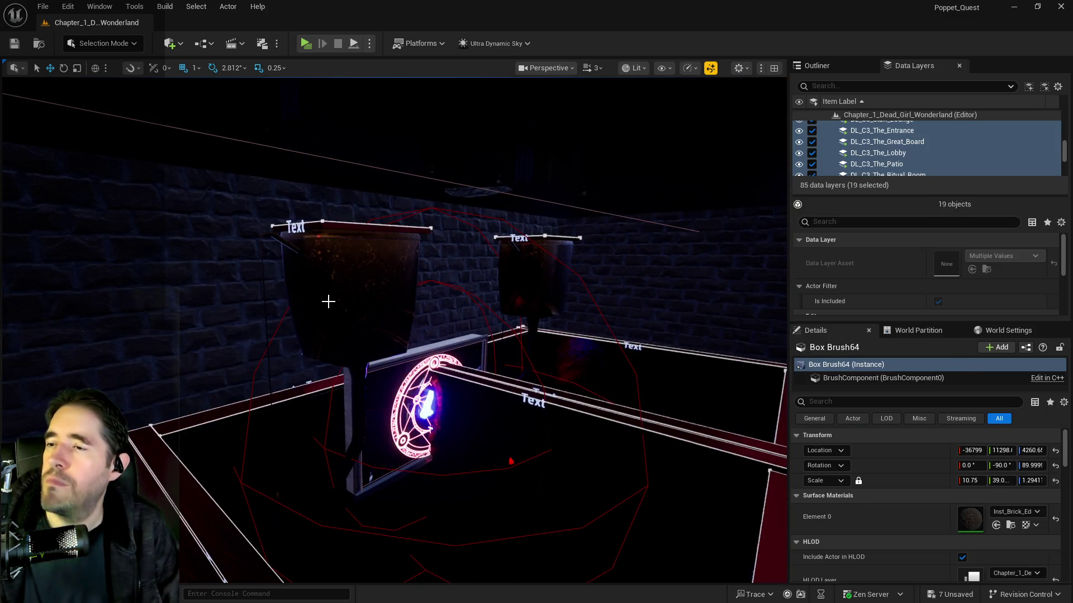
key("f")
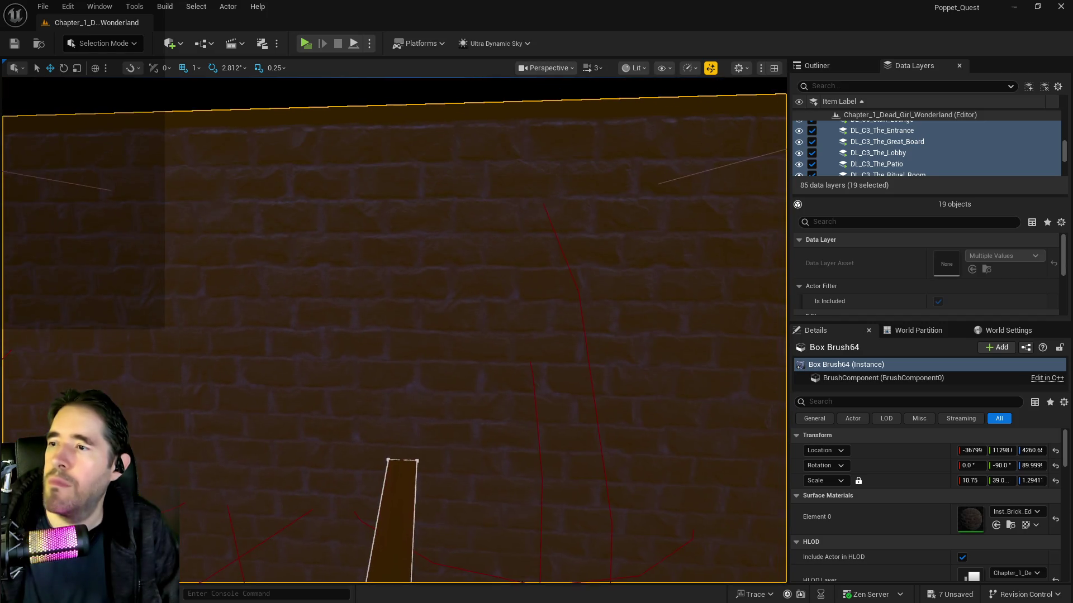
key("ctrl+z")
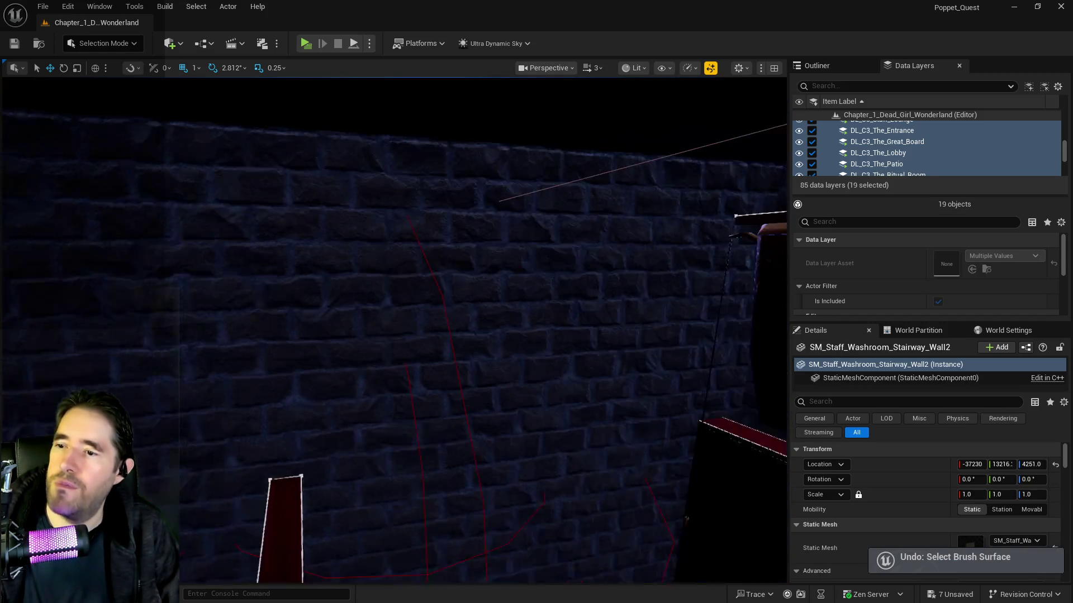
key("ctrl+z")
key("f")
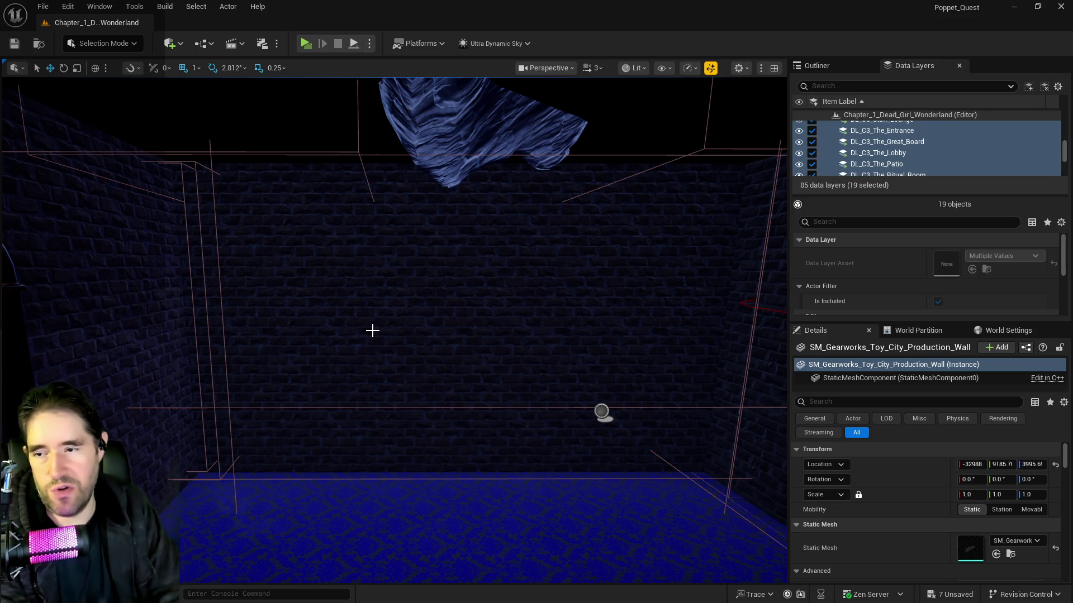
key("w")
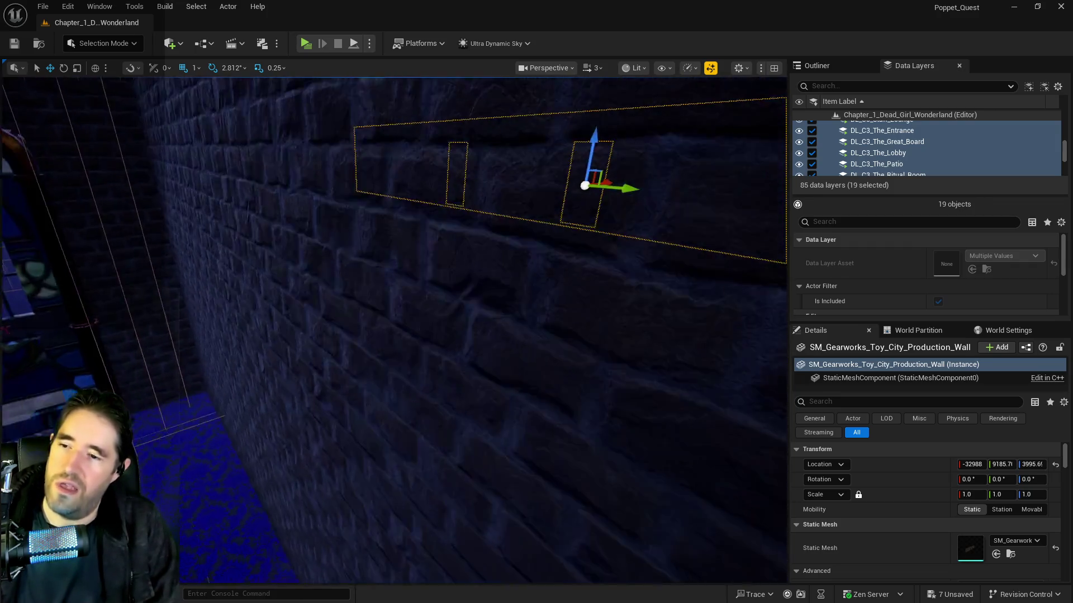
key("w")
key("w")
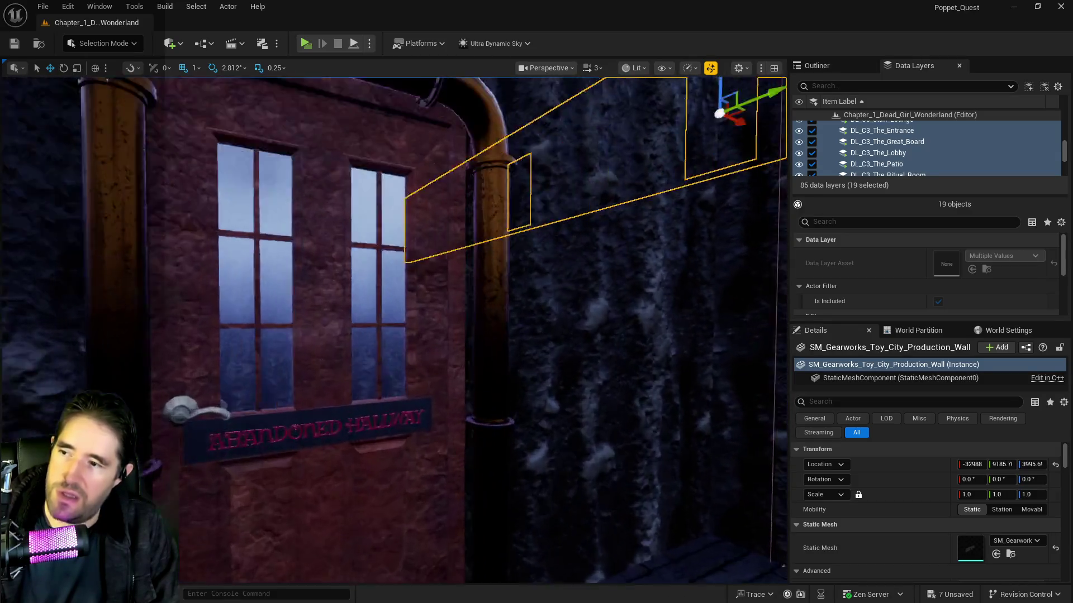
key("w")
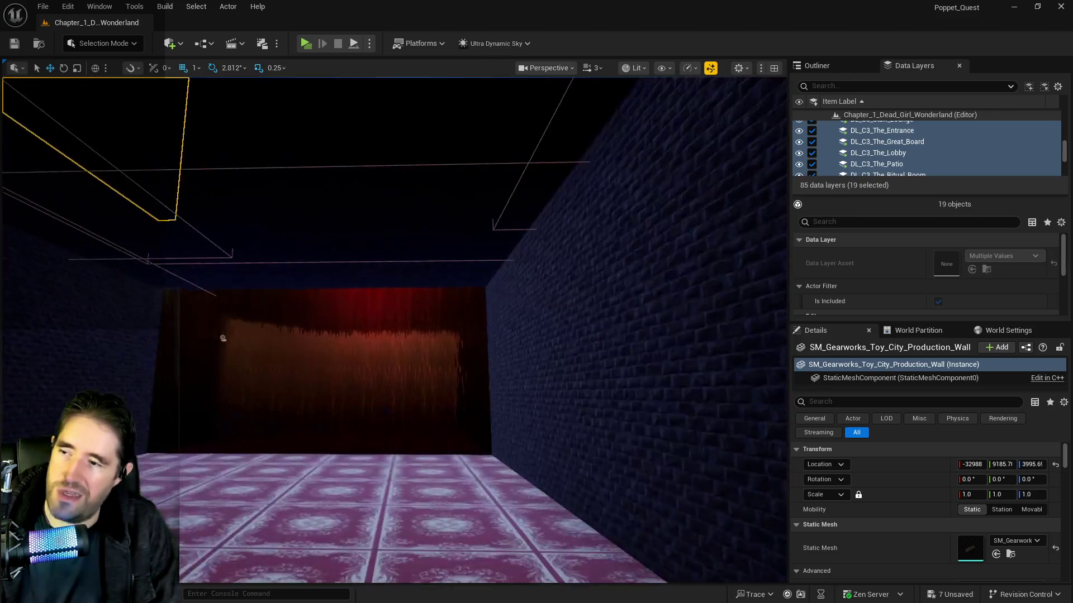
key("w")
scroll(431, 363, "down", 5)
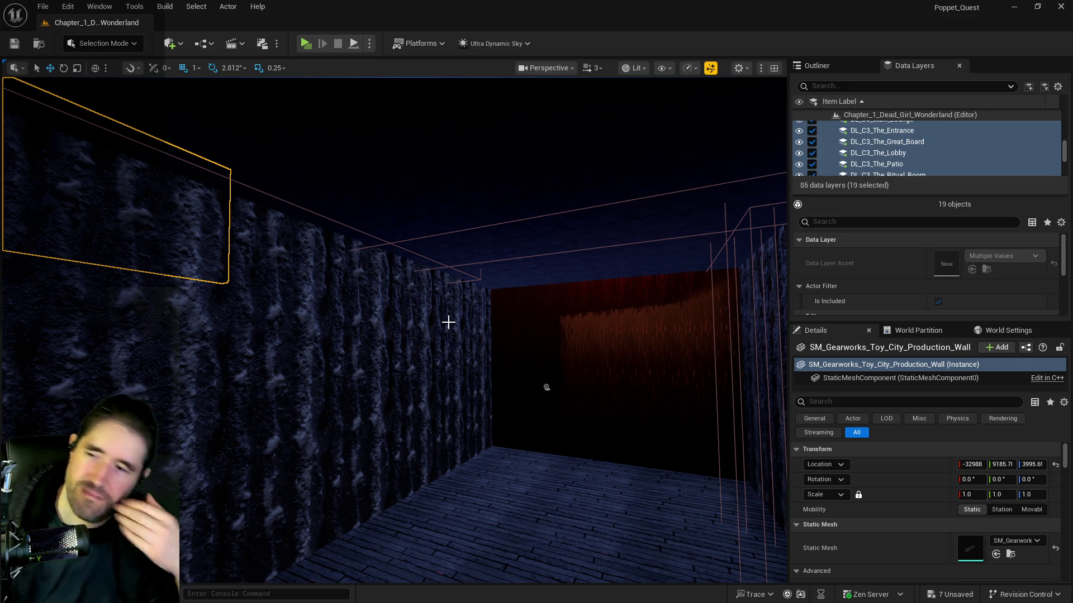
left_click_drag(400, 386, 447, 385)
key("f")
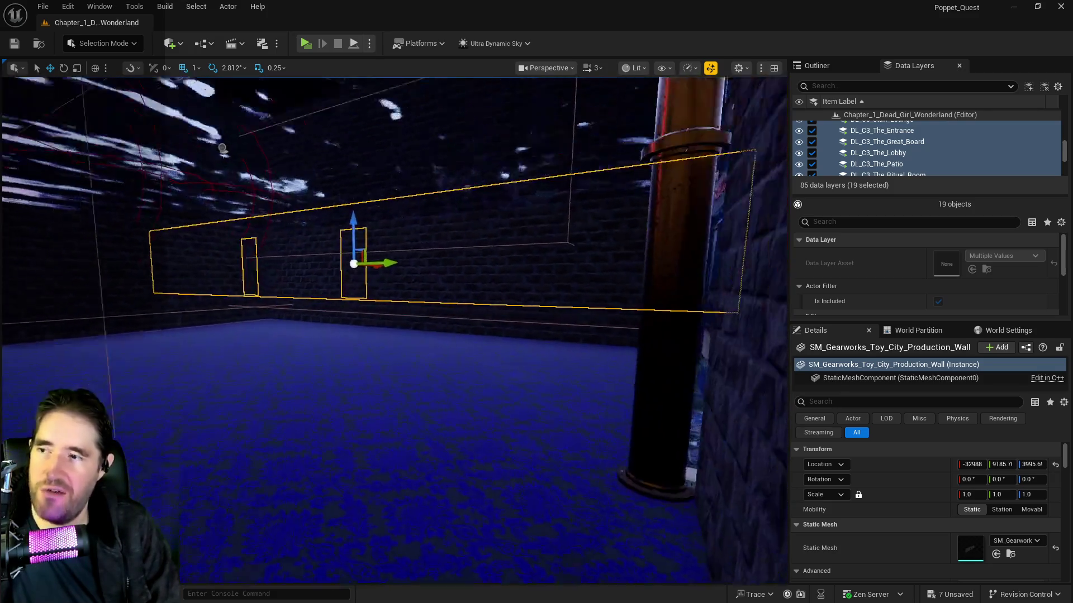
mouse_move(394, 330)
left_mouse_down()
mouse_move(394, 282)
mouse_move(360, 282)
mouse_move(361, 302)
left_mouse_up()
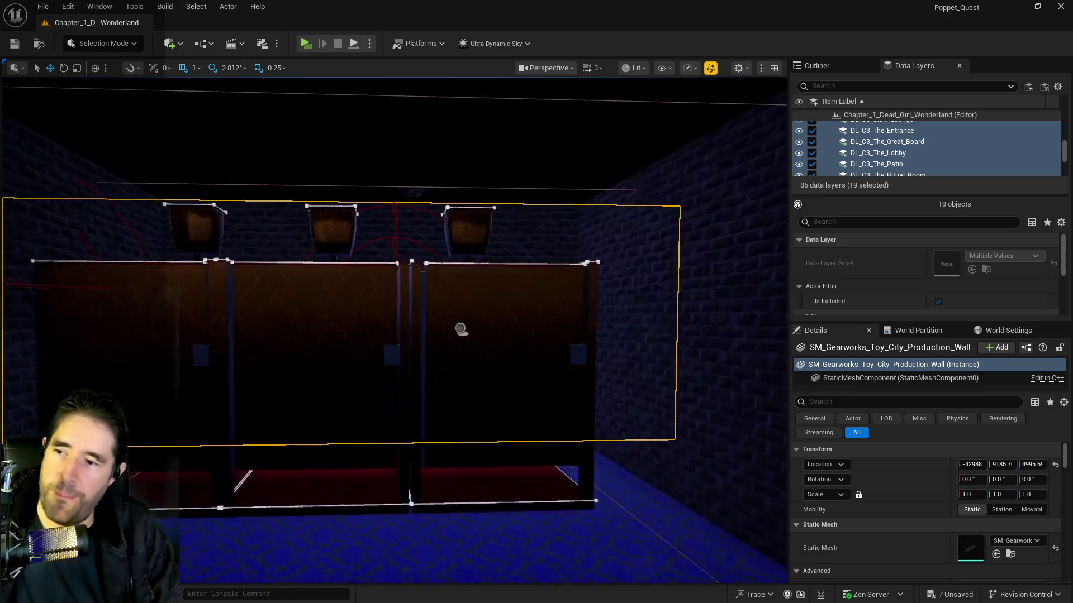
scroll(394, 301, "up", 3)
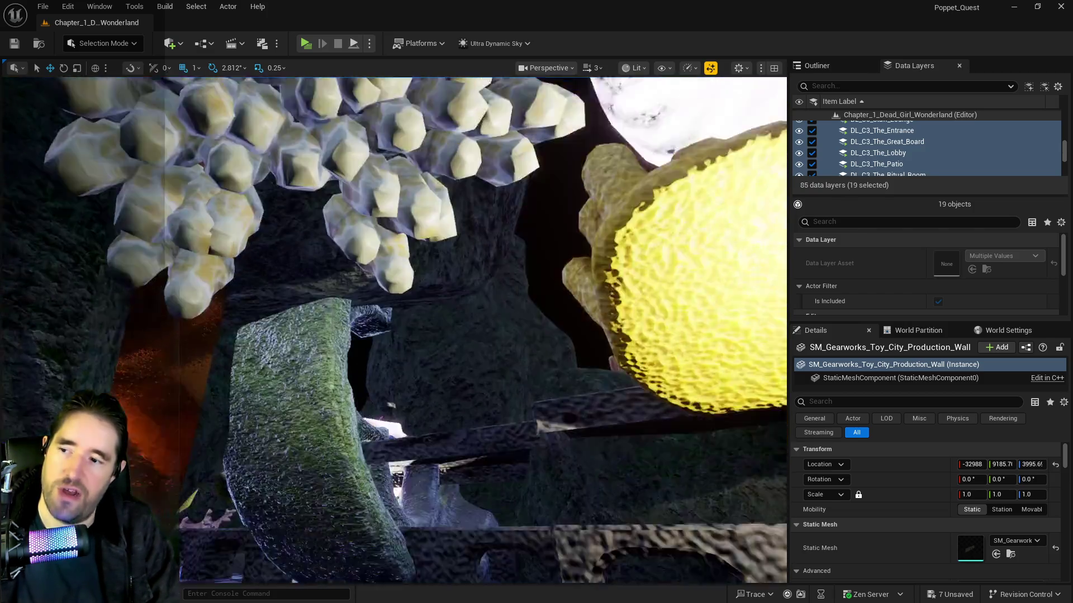
key("f")
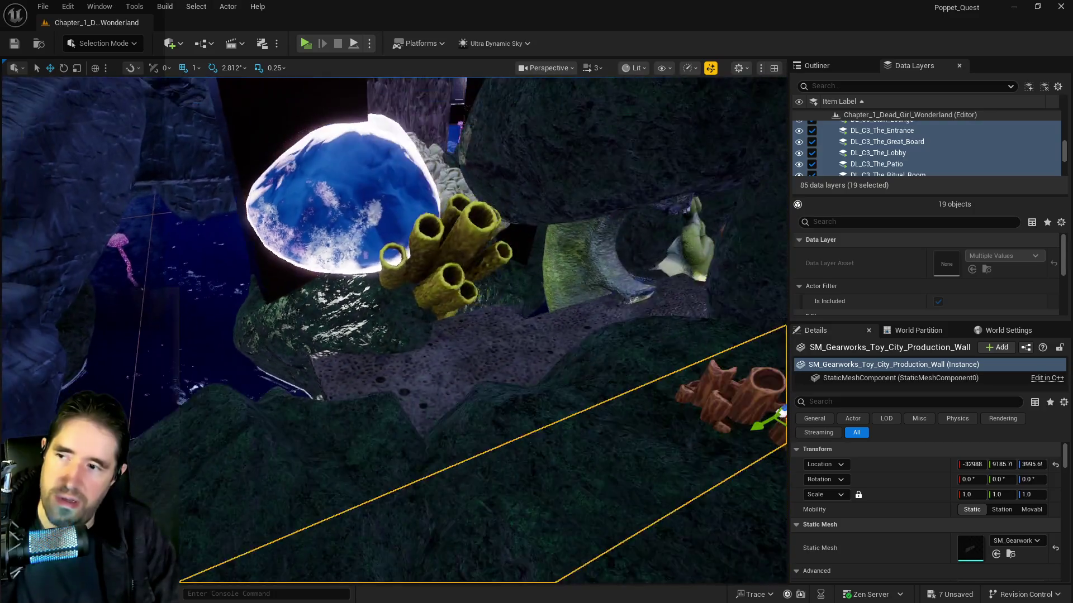
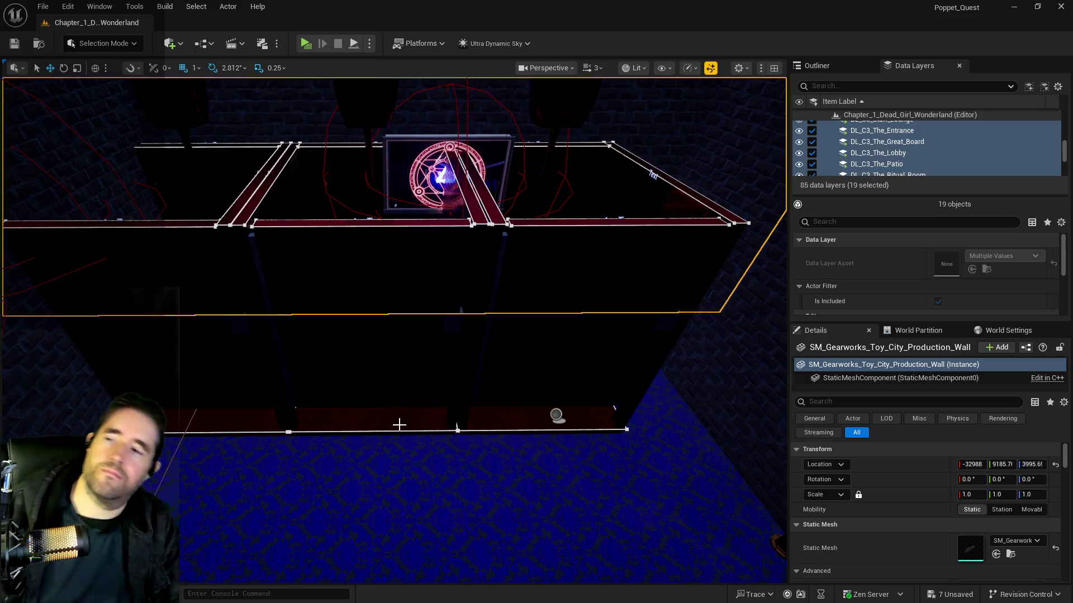
Select the magic-circle painting Tinkas_Painting_Blueprint10 and delete it from the level.
left_click(390, 200)
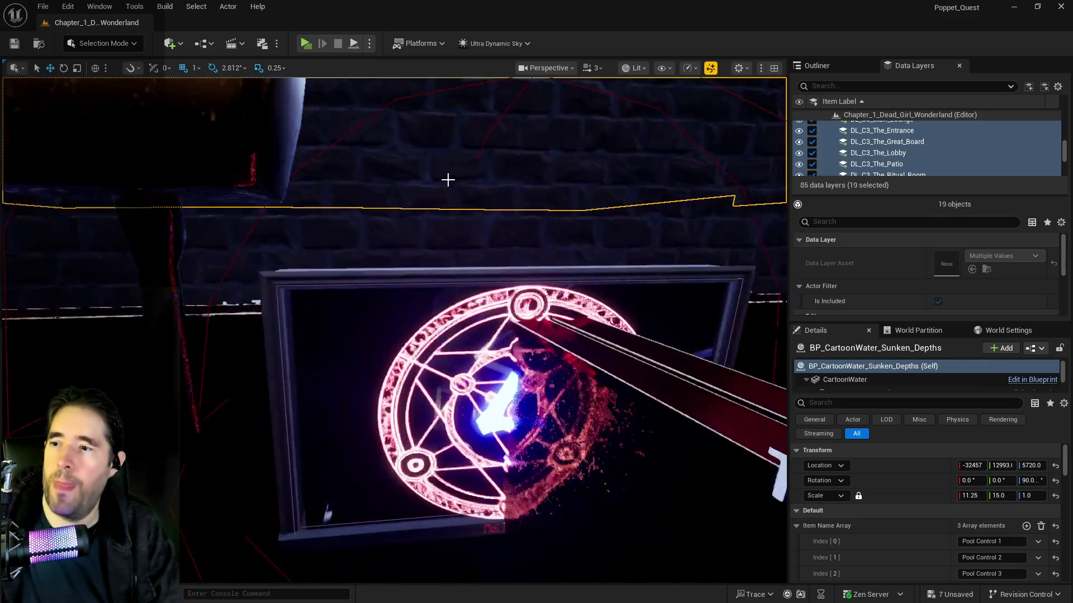
left_click(448, 177)
left_click(313, 335)
scroll(333, 299, "down", 5)
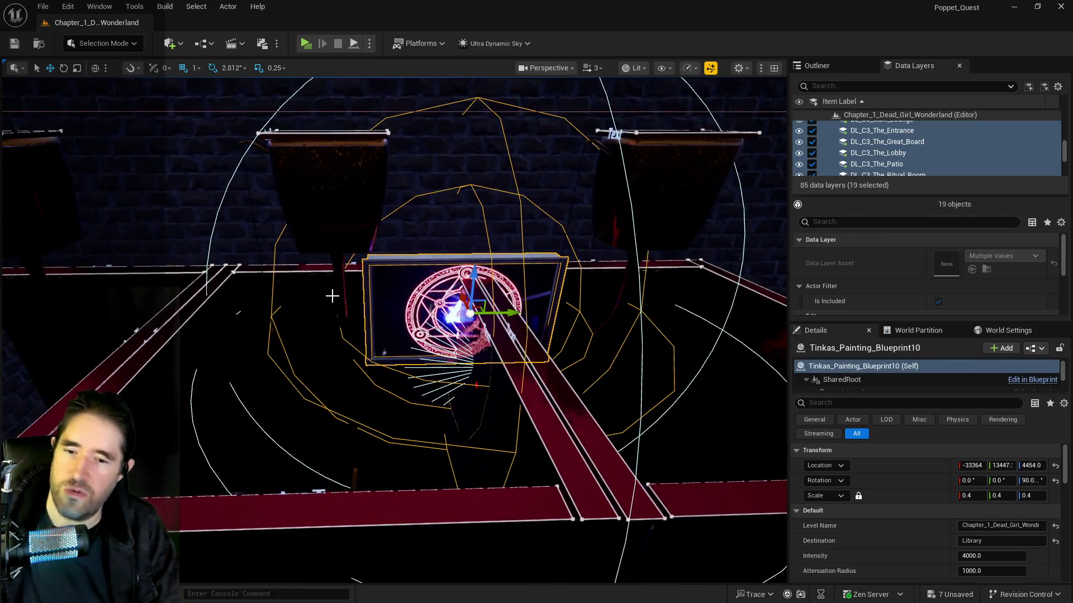
key("Delete")
scroll(331, 296, "up", 3)
Fly the camera past the water and mushrooms into the blue-floored, brick-walled room.
key("w")
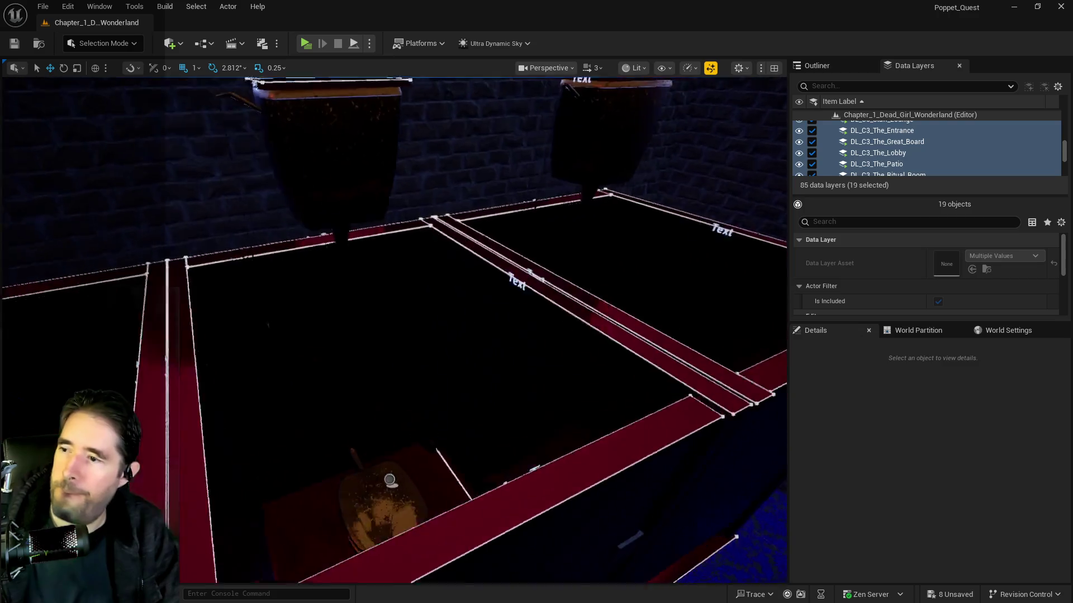
key("w")
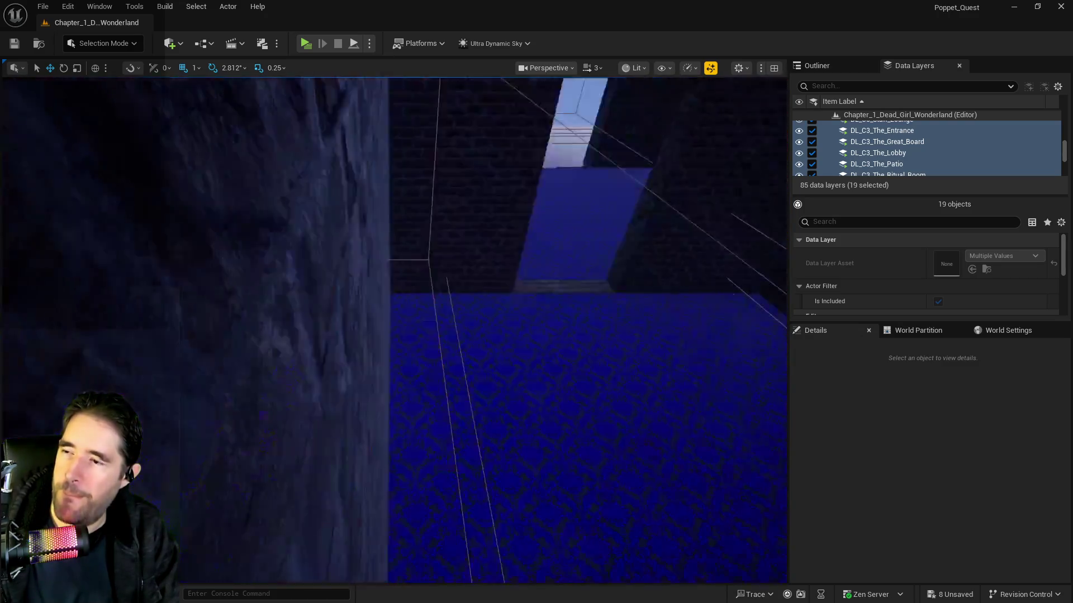
key("w")
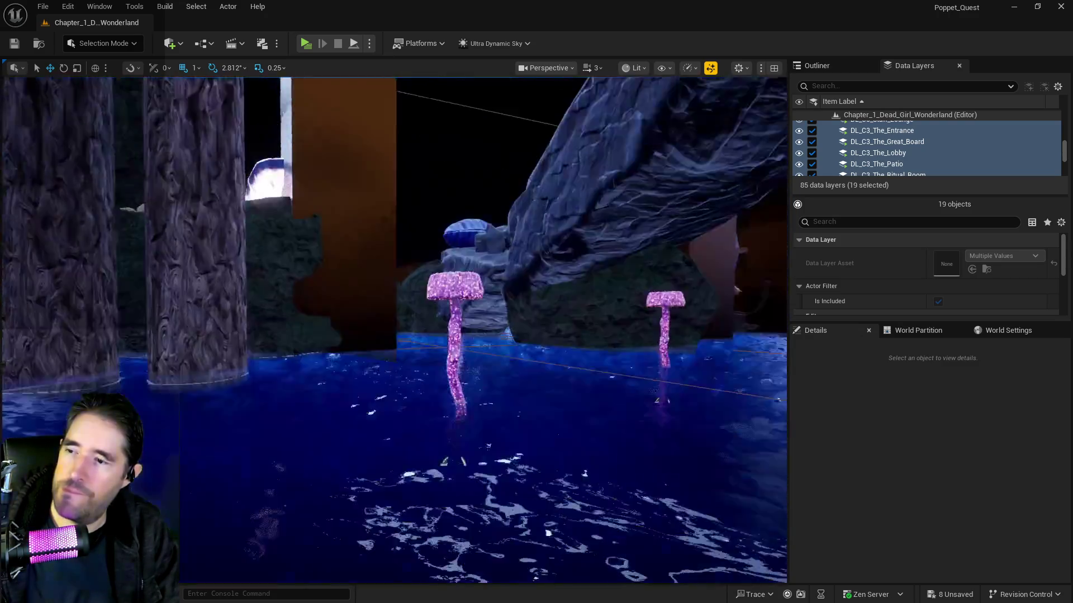
key("w")
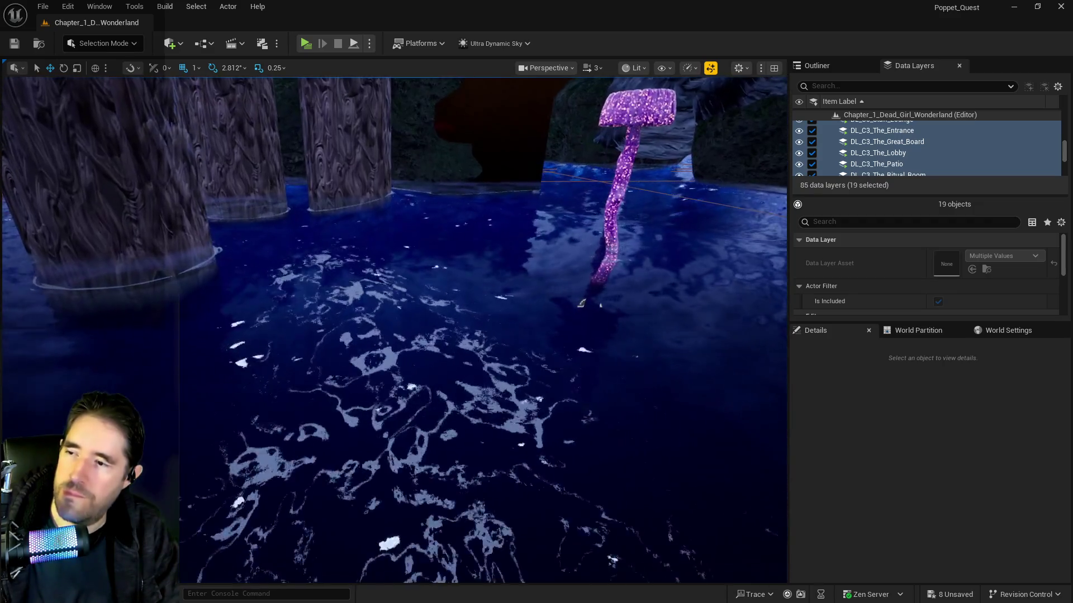
key("w")
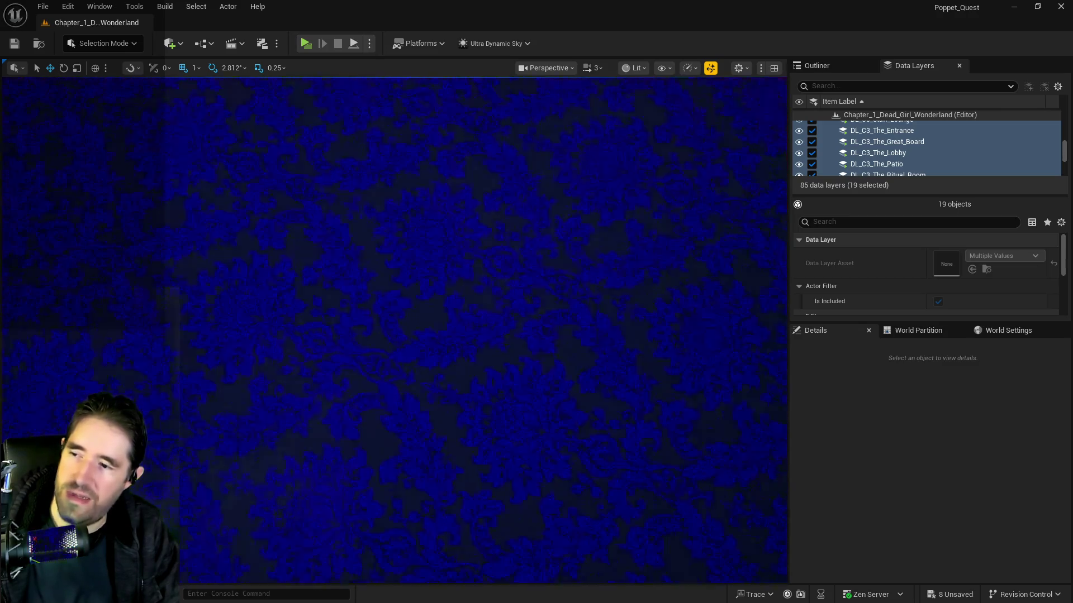
key("s")
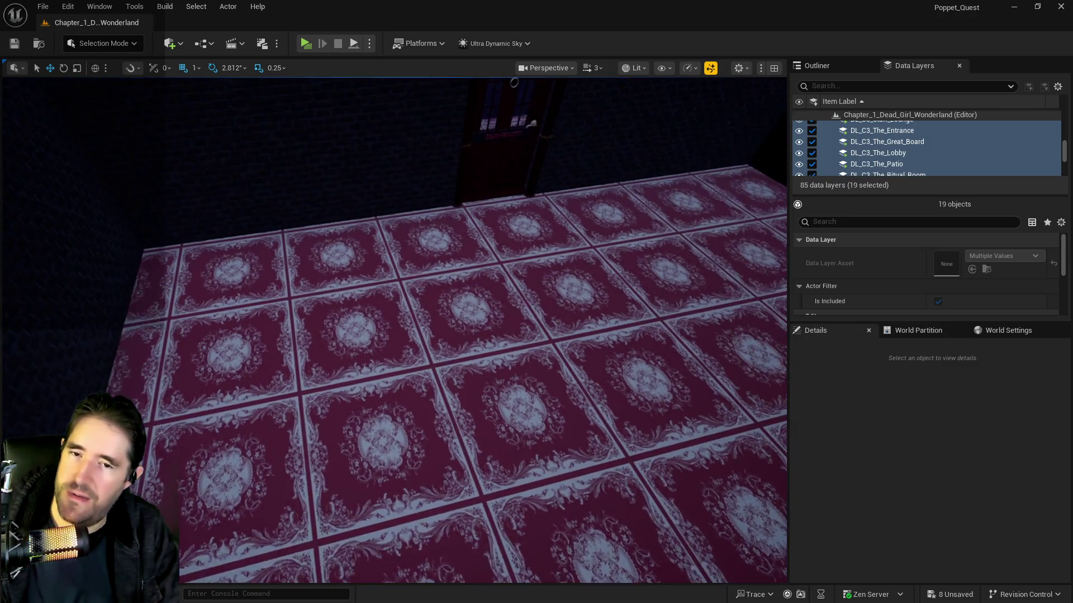
mouse_move(514, 83)
left_mouse_down()
mouse_move(484, 277)
mouse_move(423, 273)
mouse_move(439, 251)
mouse_move(446, 163)
mouse_move(434, 156)
left_mouse_up()
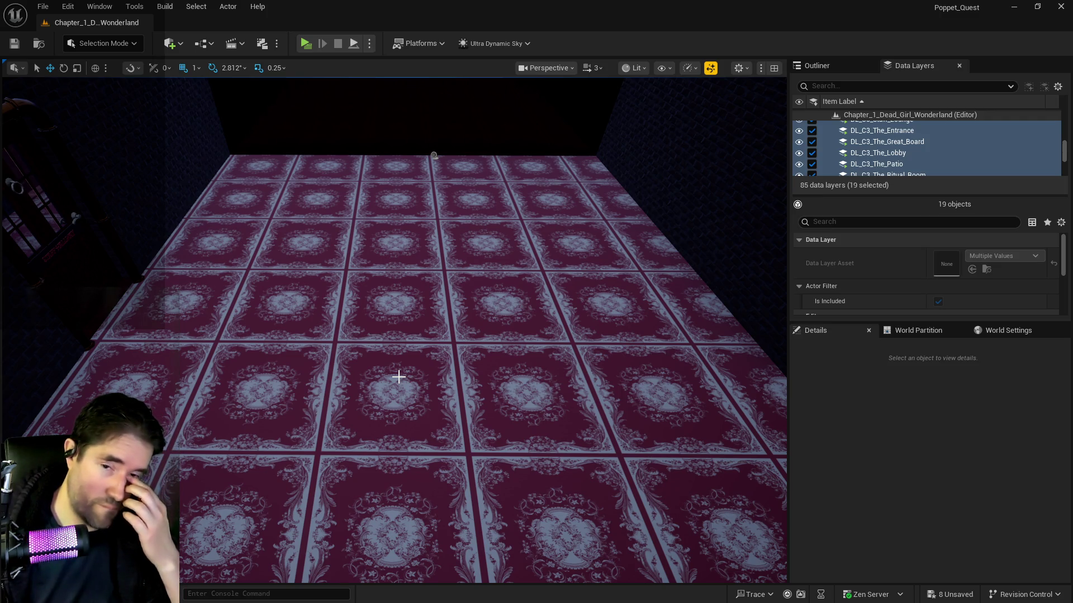
mouse_move(438, 443)
left_mouse_down()
mouse_move(436, 335)
mouse_move(436, 380)
mouse_move(436, 363)
mouse_move(435, 379)
mouse_move(392, 403)
mouse_move(413, 385)
mouse_move(459, 400)
left_mouse_up()
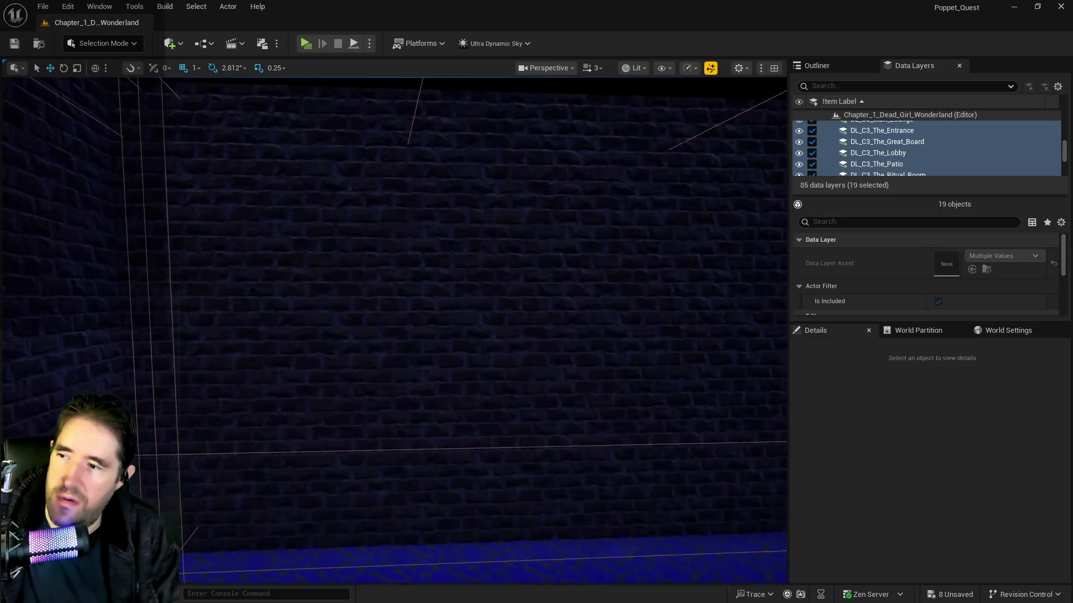
Duplicate the stairway brick wall and raise the copy above it.
left_click(422, 456)
key("f")
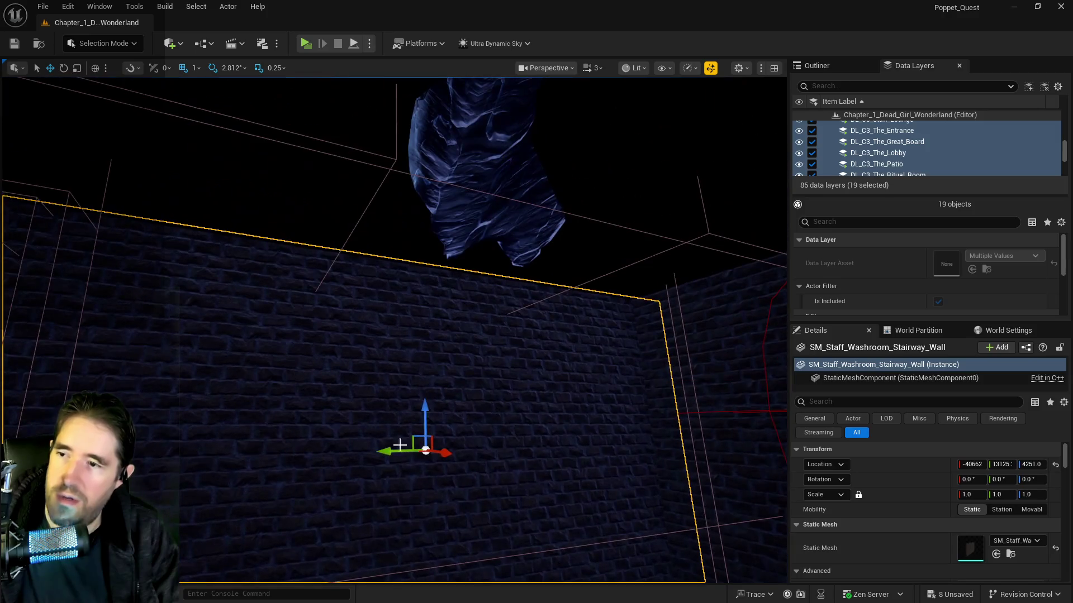
left_click_drag(423, 407, 393, 190)
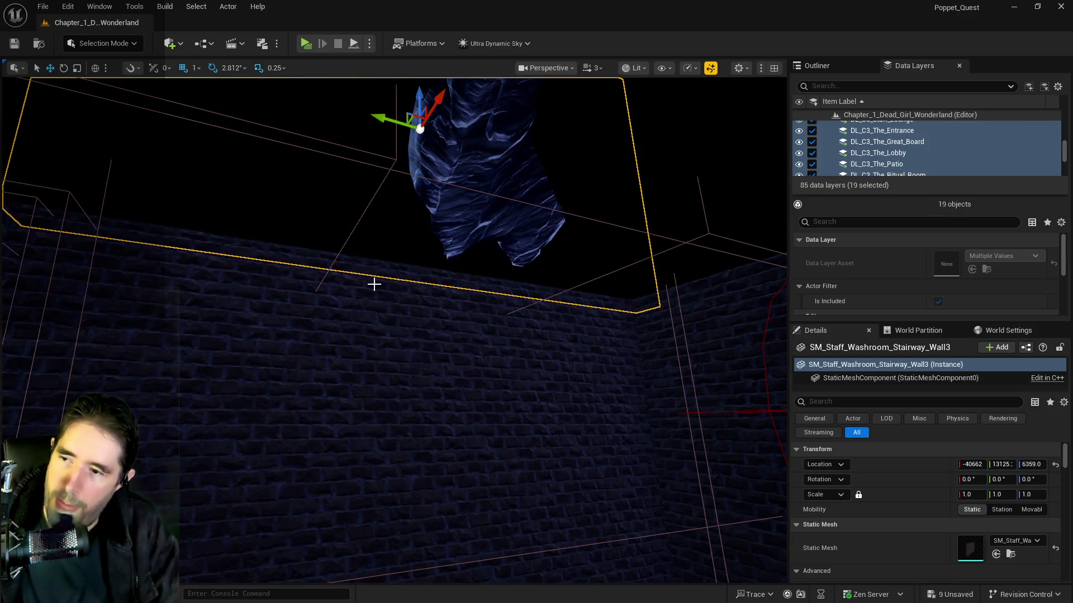
scroll(375, 271, "up", 10)
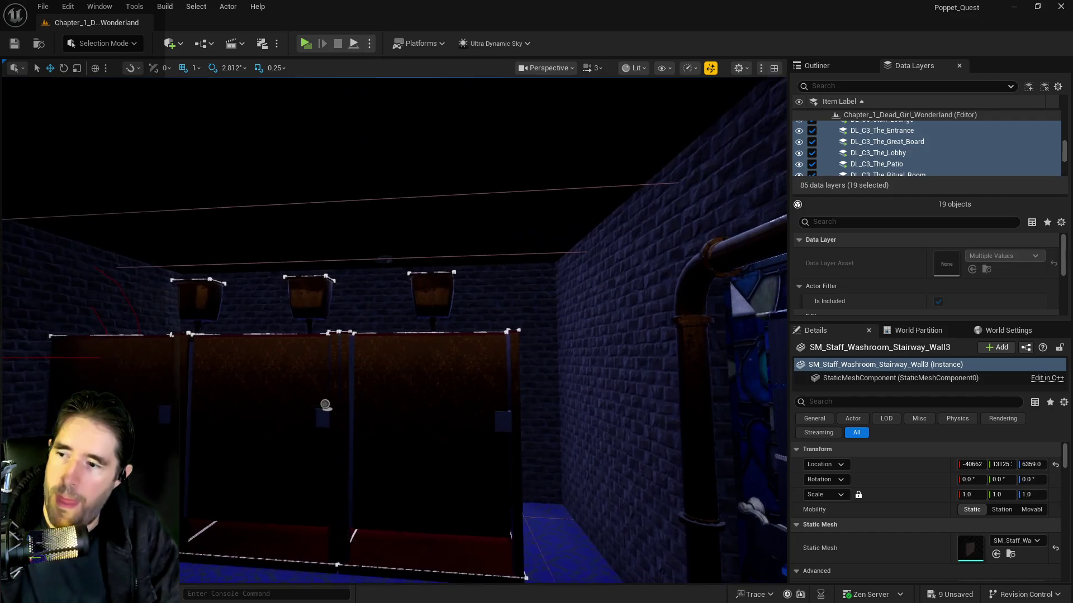
scroll(460, 290, "up", 3)
Duplicate the Gearworks production wall and lift the copy higher.
left_click(431, 360)
scroll(431, 359, "up", 3)
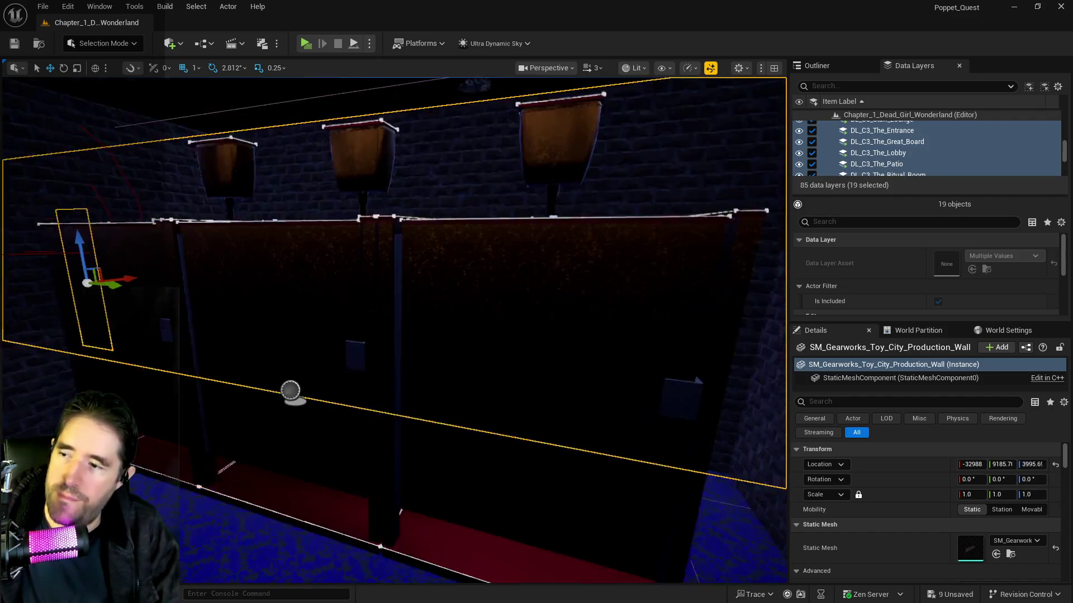
left_click_drag(182, 285, 182, 335)
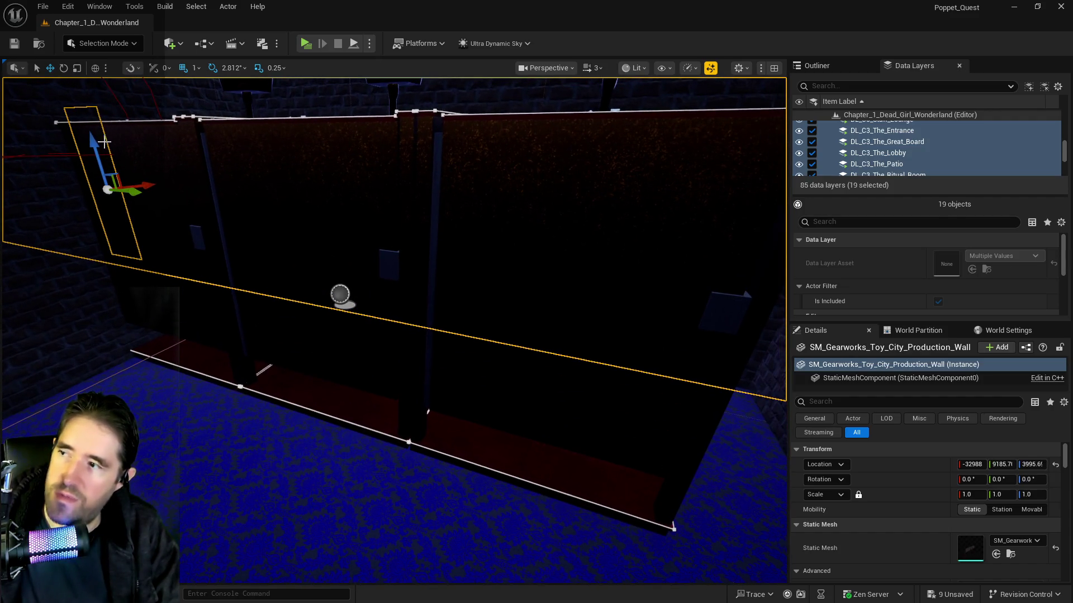
left_click_drag(99, 146, 84, 101)
scroll(392, 329, "down", 5)
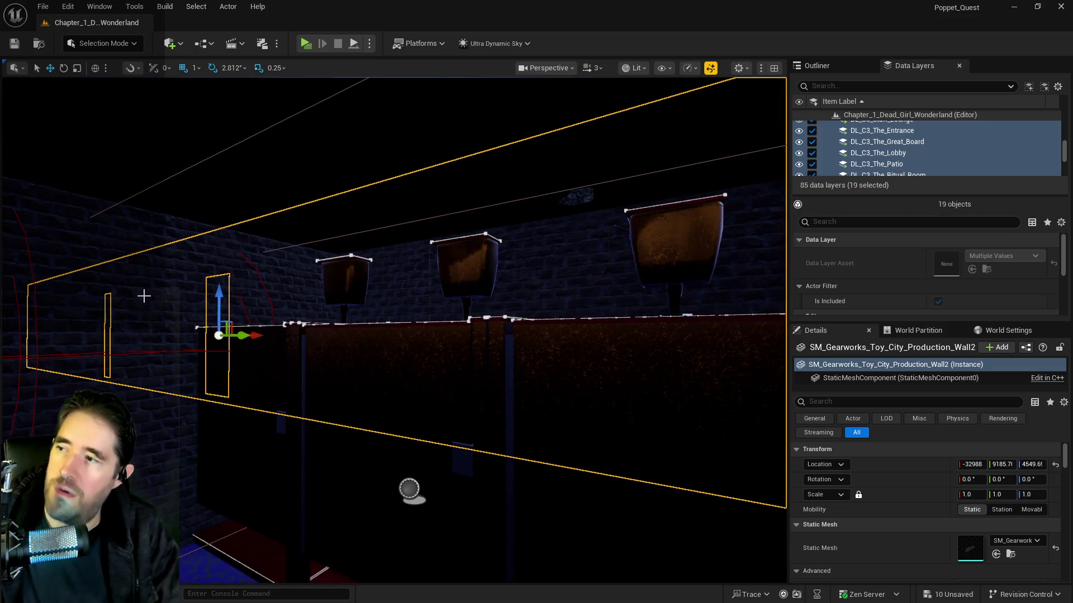
left_click_drag(219, 304, 220, 151)
left_click_drag(391, 335, 435, 291)
Stack a copy of the Fortune Teller portal wall, lower it to fit, then select Box Brush64.
left_click(542, 277)
key("f")
scroll(485, 324, "down", 3)
left_click_drag(406, 246, 386, 84)
scroll(391, 279, "up", 2)
left_click_drag(394, 174, 387, 237)
left_click_drag(416, 211, 416, 211)
left_click(423, 221)
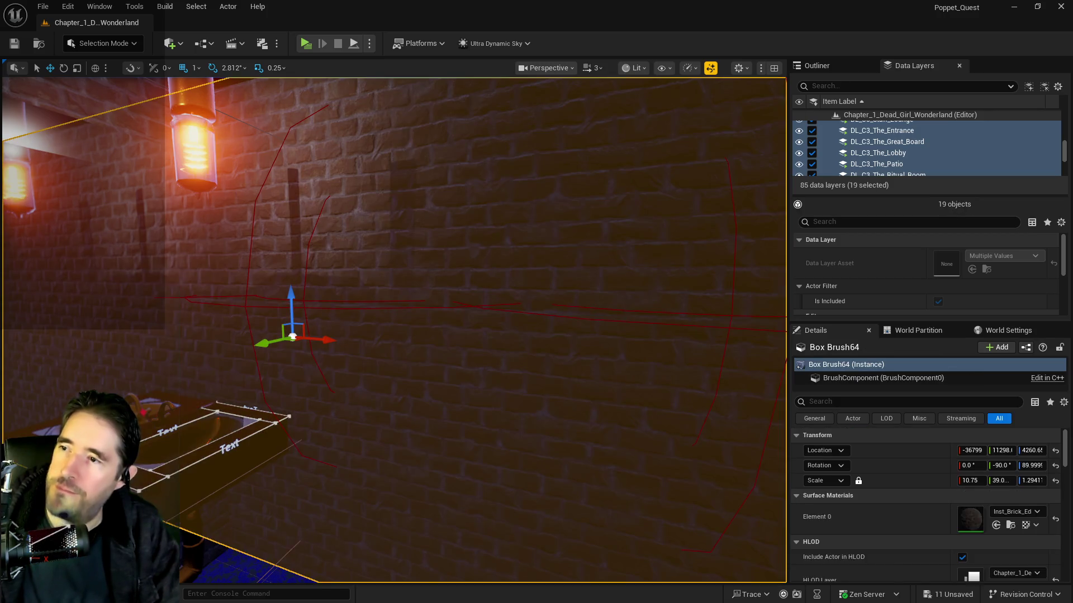
mouse_move(303, 279)
left_mouse_down()
mouse_move(330, 263)
mouse_move(327, 193)
mouse_move(301, 162)
mouse_move(323, 256)
left_mouse_up()
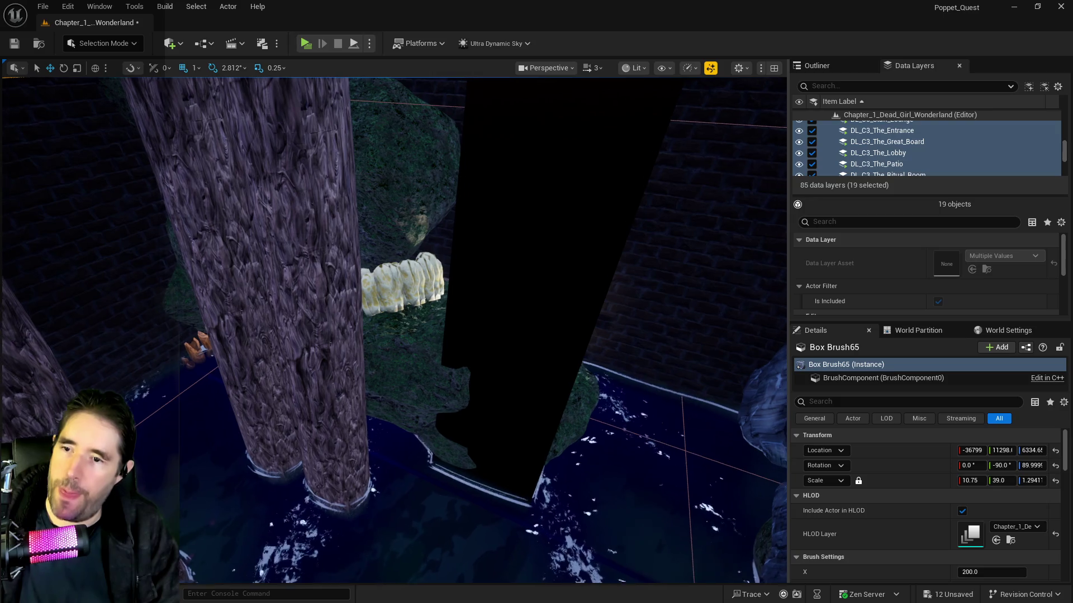
Widen the viewport, frame Box Brush65 over the grotto pool, and select SM_3rd_Floor.
left_click_drag(787, 281, 872, 281)
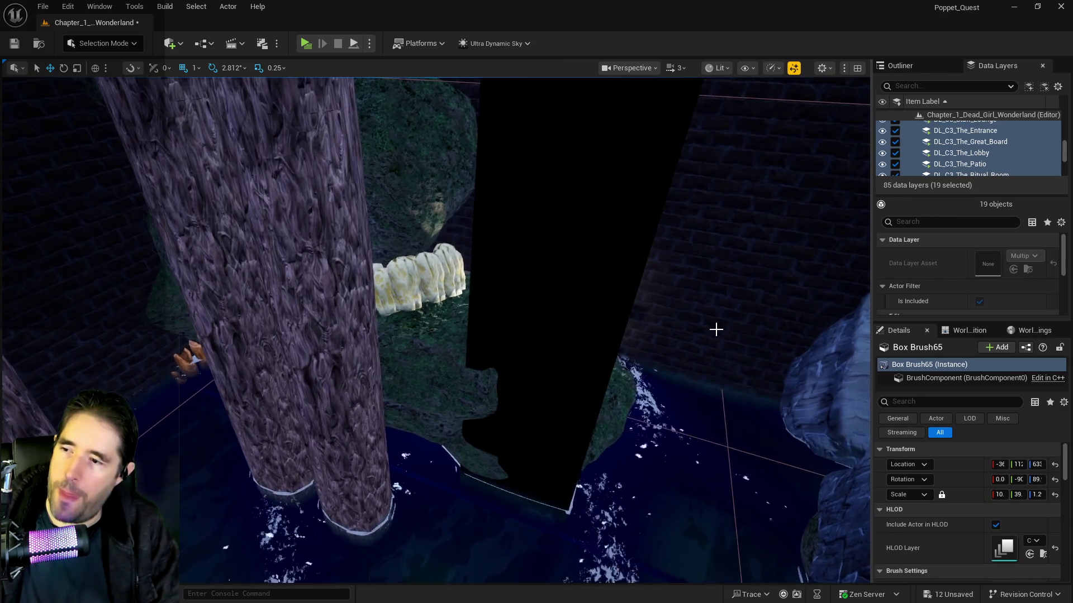
key("f")
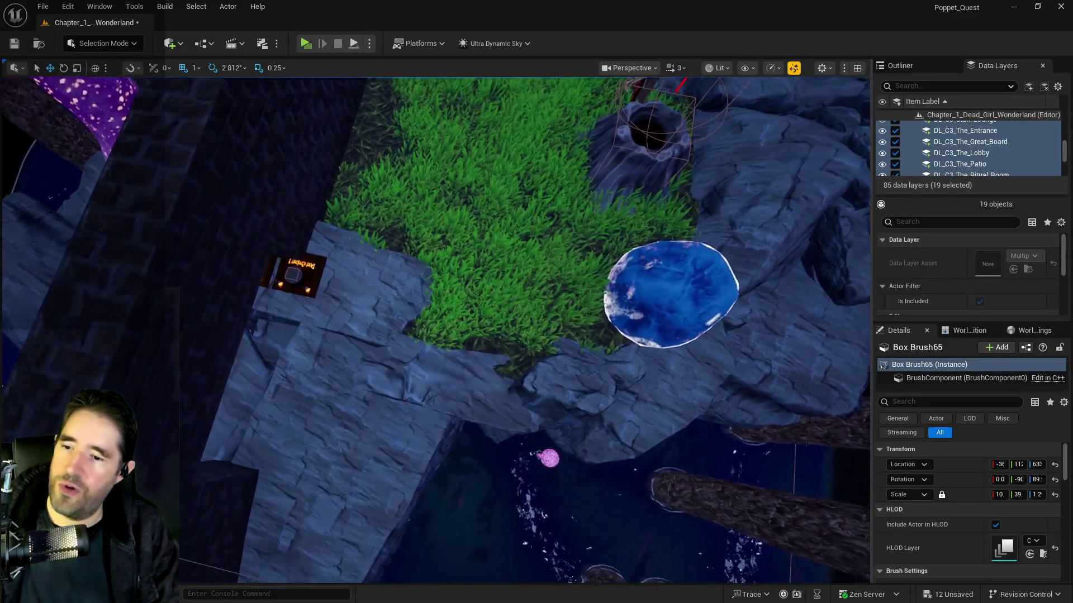
key("f")
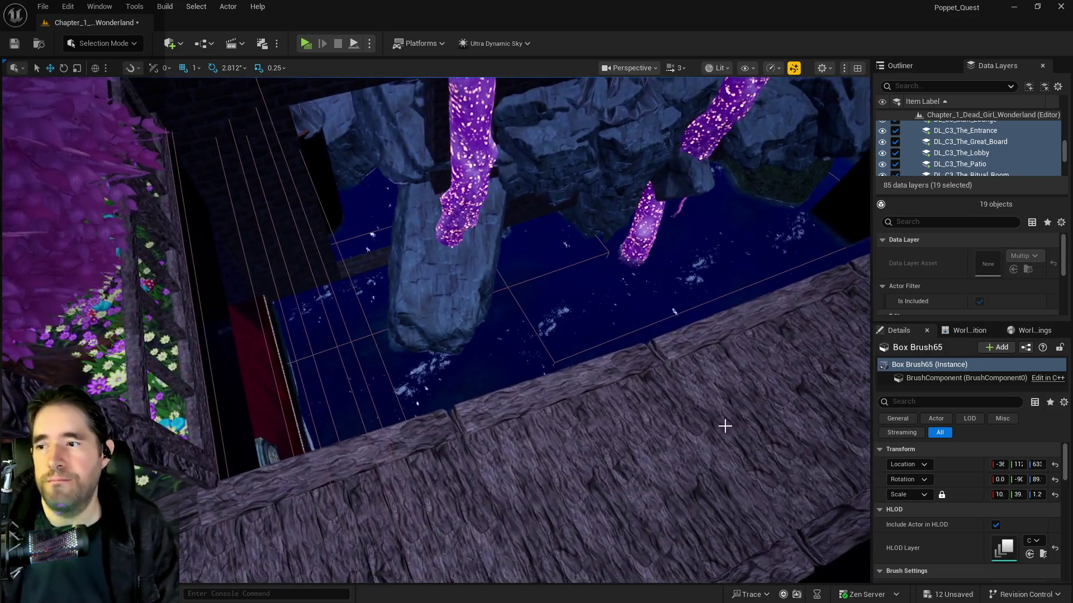
left_click_drag(723, 420, 723, 391)
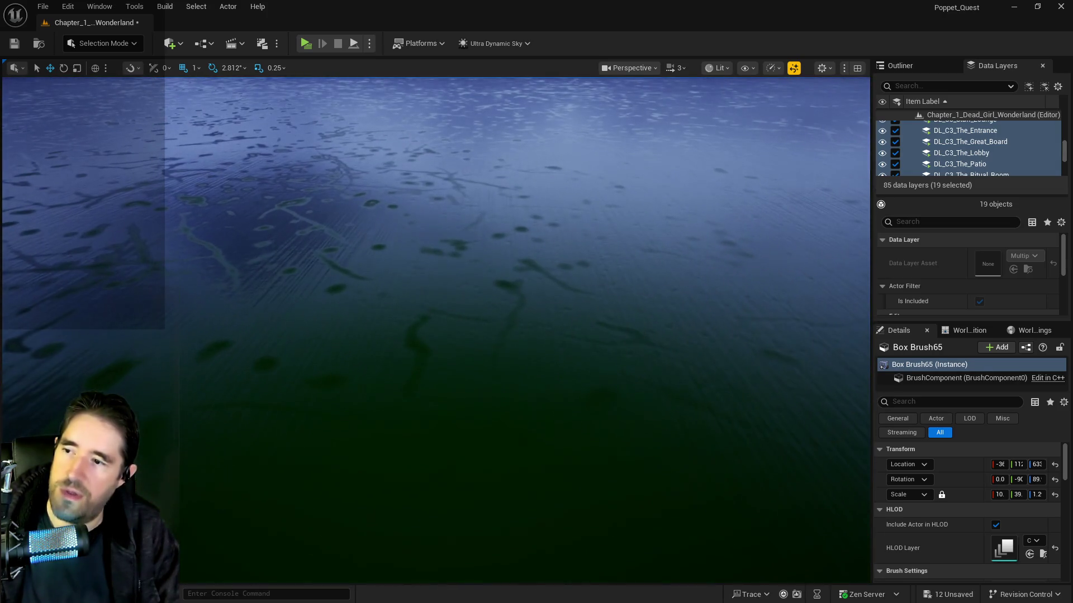
left_click(503, 339)
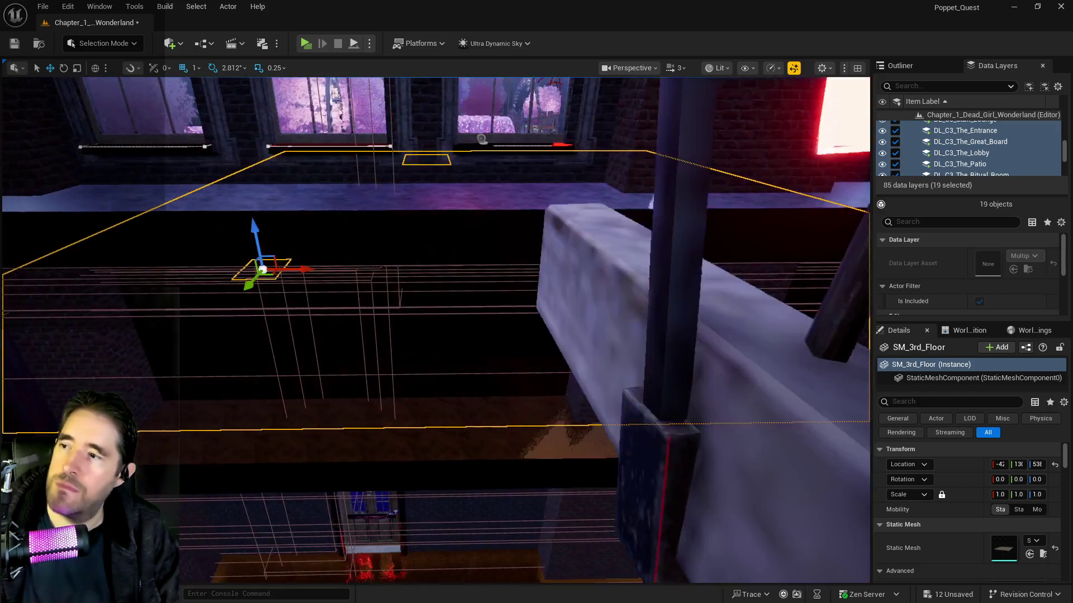
Fly through the water cavern to the lower room and back, then save the level.
key("w")
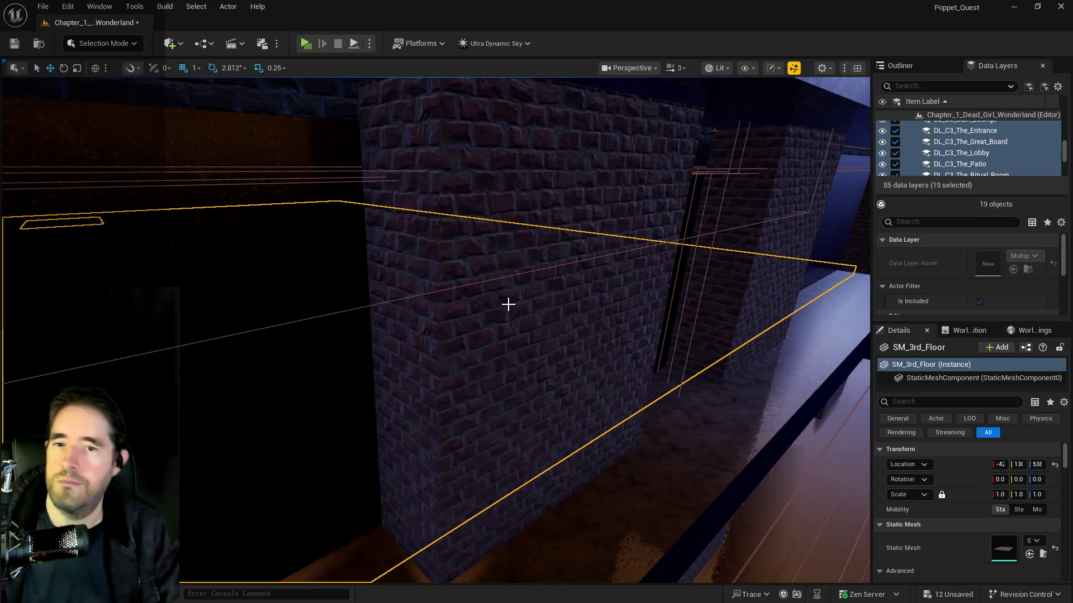
key("a")
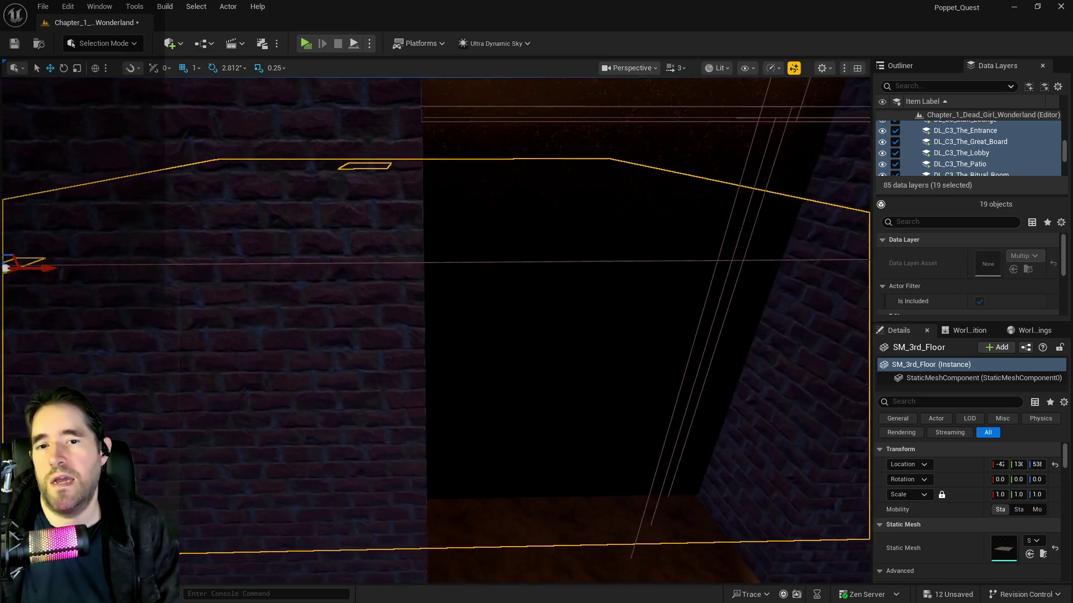
key("w")
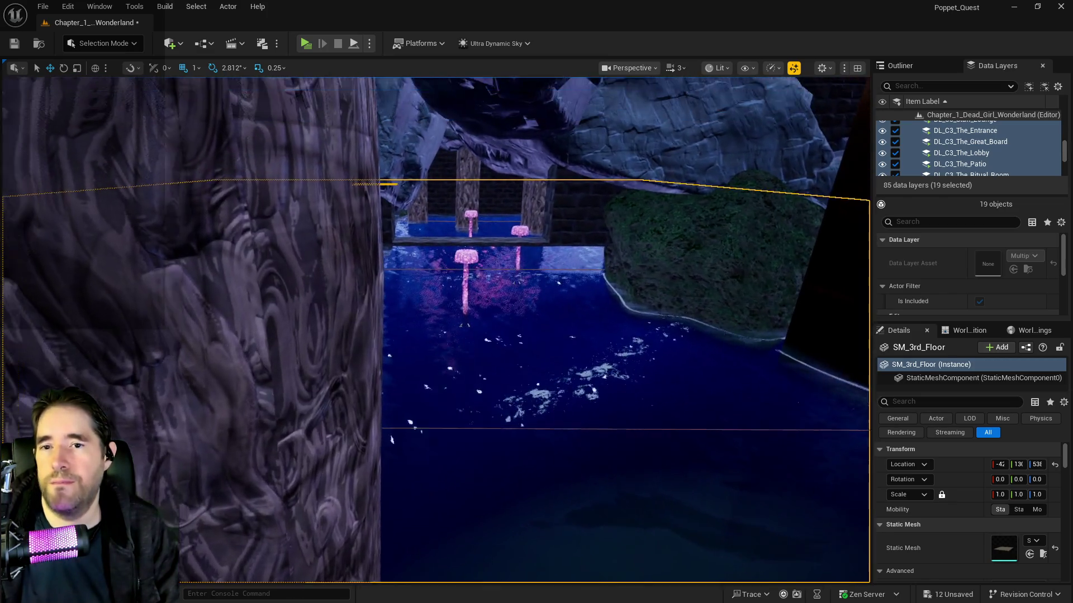
key("w")
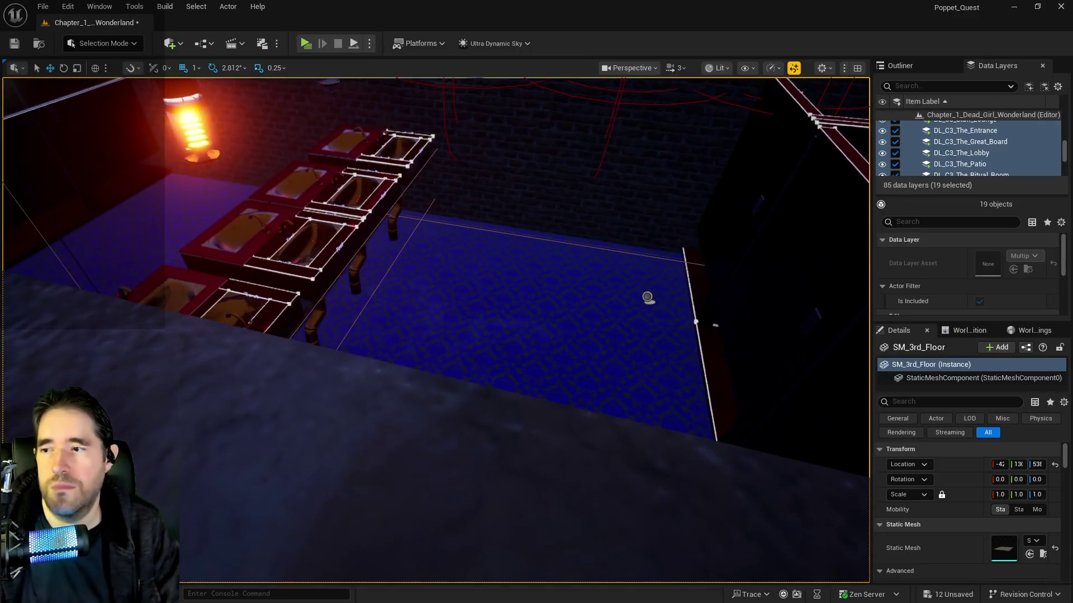
key("s")
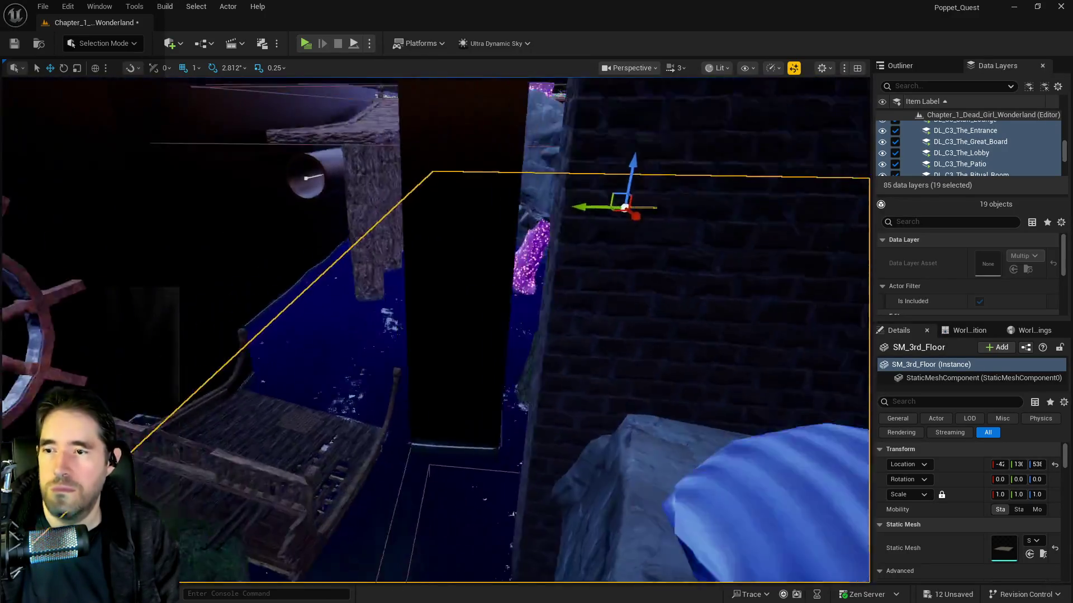
key("ctrl+s")
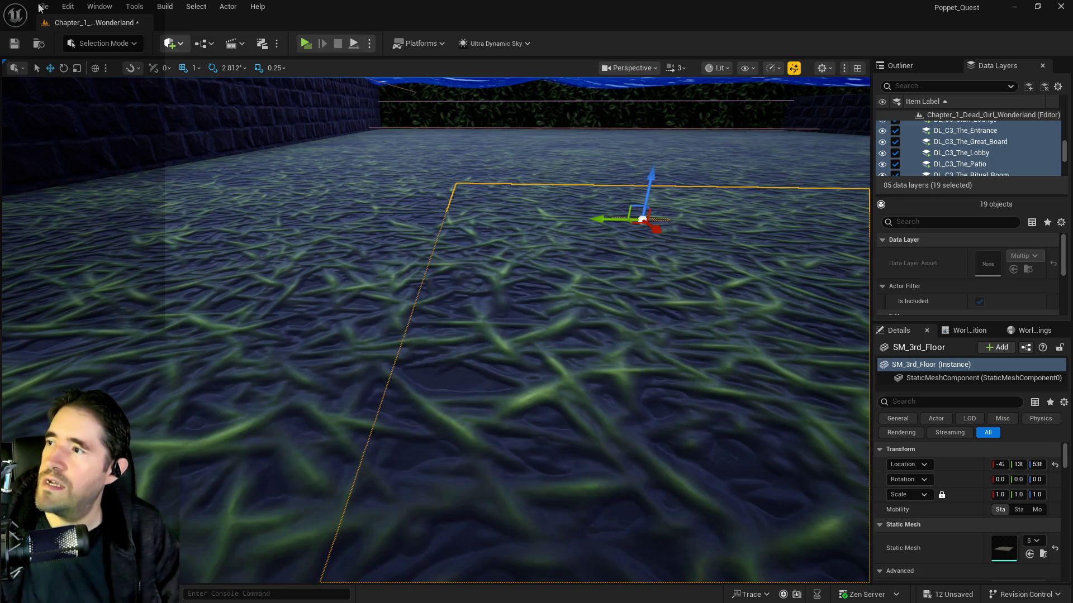
Reload Chapter_1_Dead_Girl_Wonderland via File > Open Level and fly toward the water area.
left_click(40, 8)
mouse_move(87, 82)
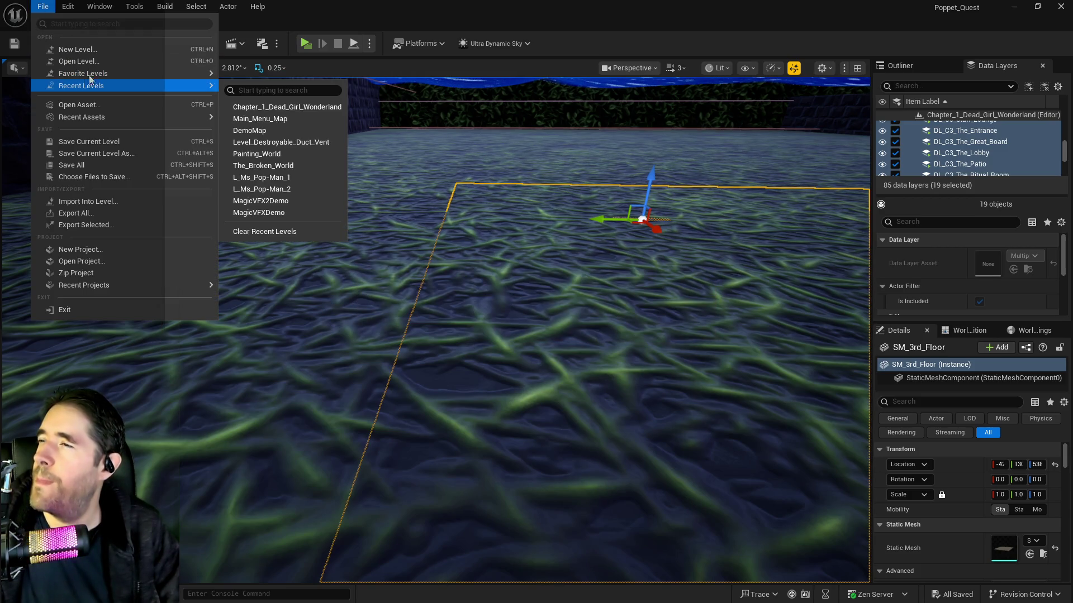
left_click(79, 61)
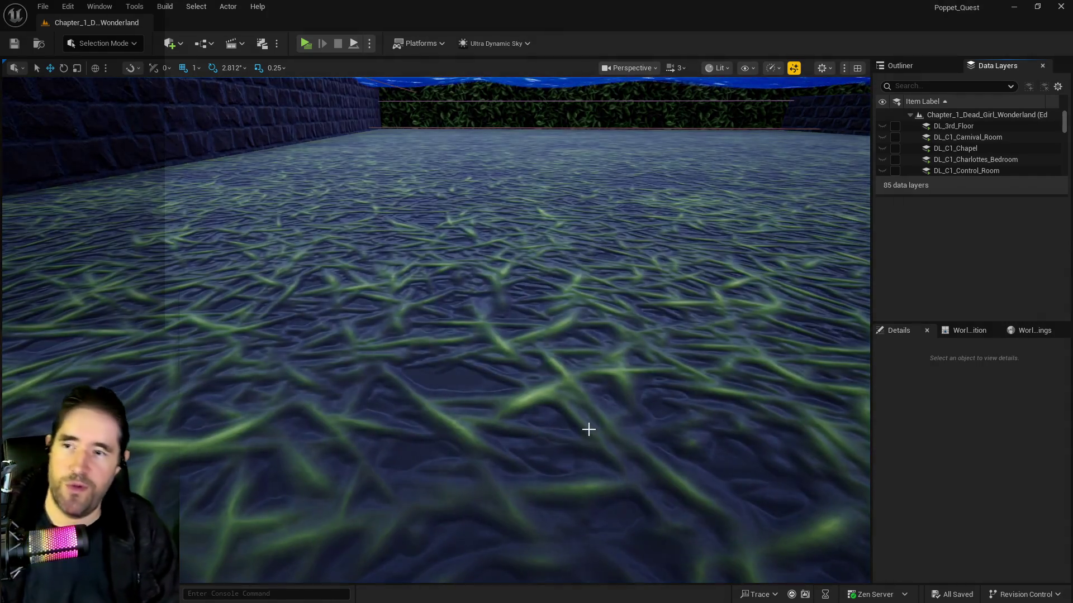
left_click_drag(586, 417, 586, 417)
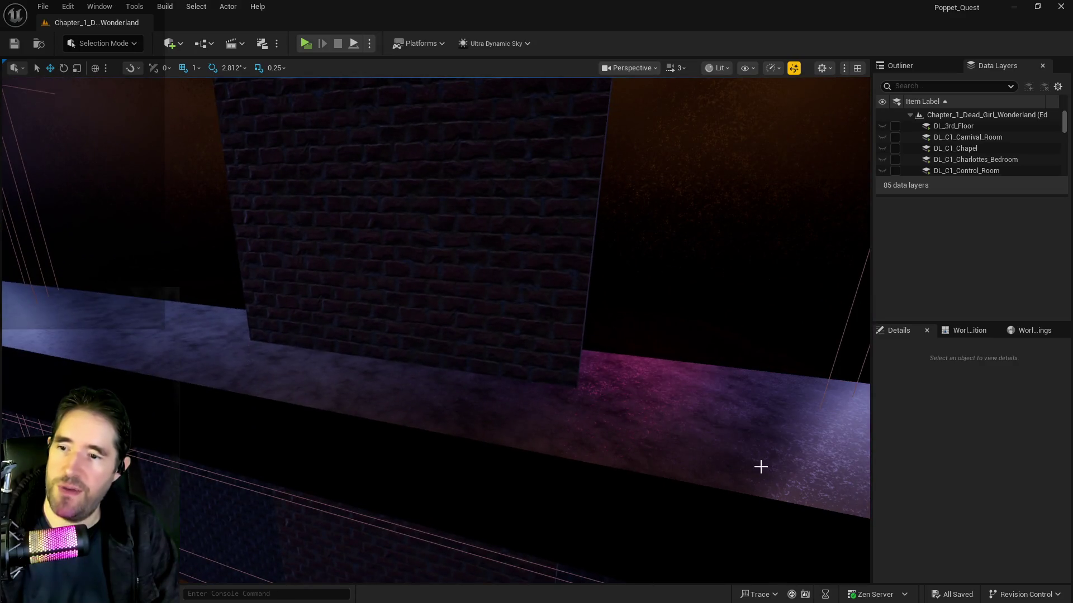
Paste the copied box brush beside the brick building using Paste Here.
right_click(683, 441)
mouse_move(769, 259)
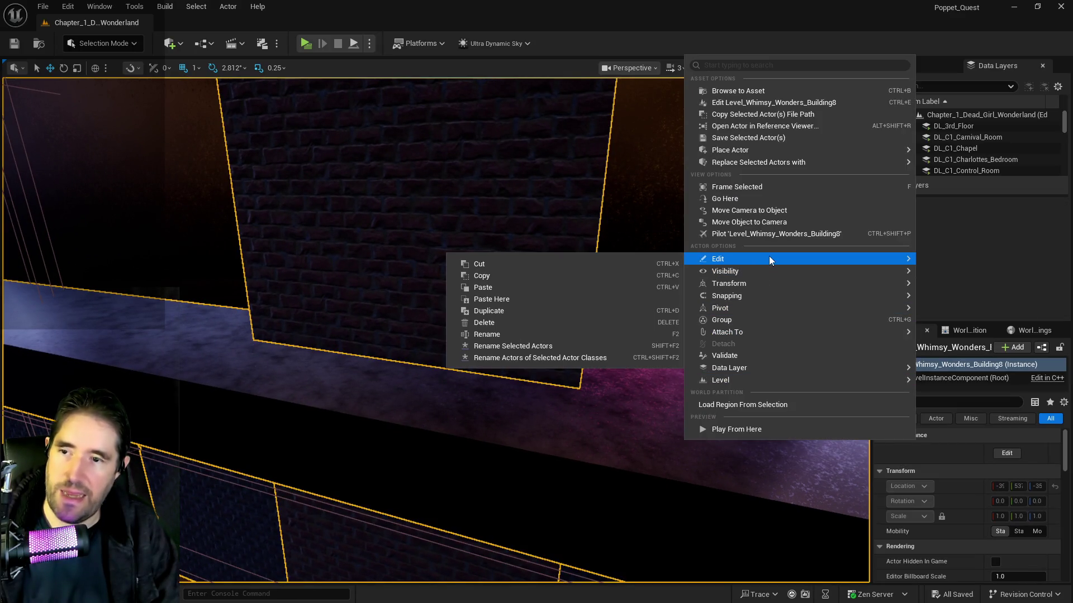
left_click(527, 296)
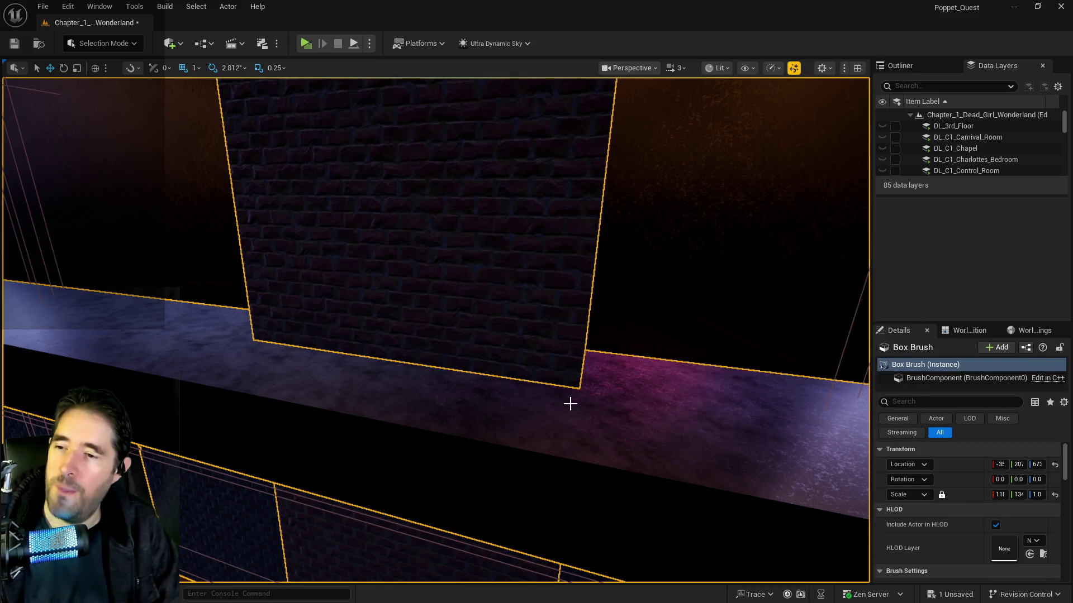
scroll(568, 403, "down", 5)
left_click_drag(582, 404, 582, 405)
left_click_drag(443, 290, 409, 309)
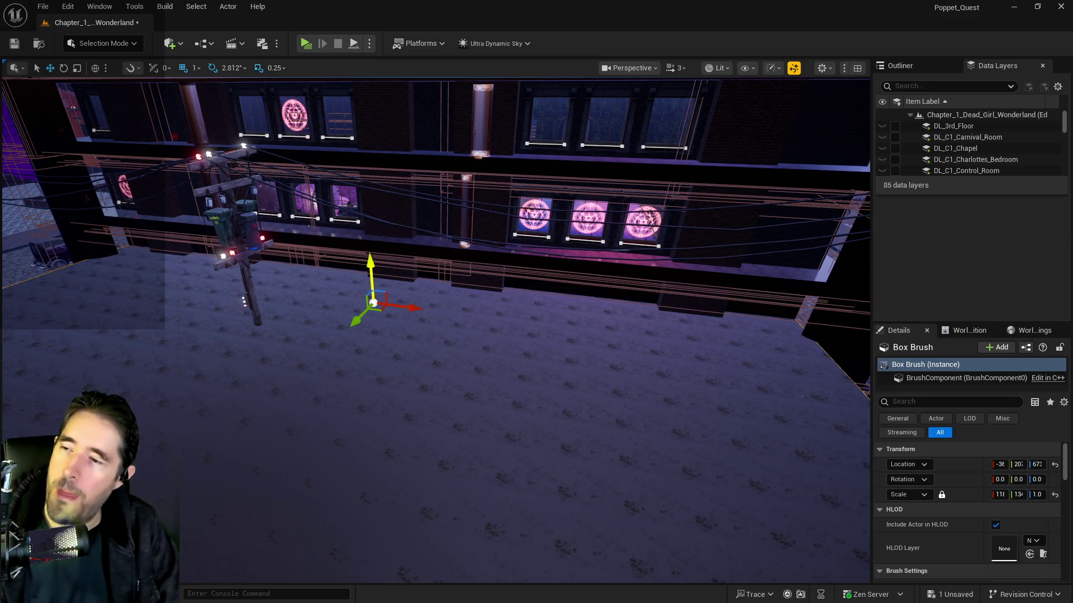
key("d")
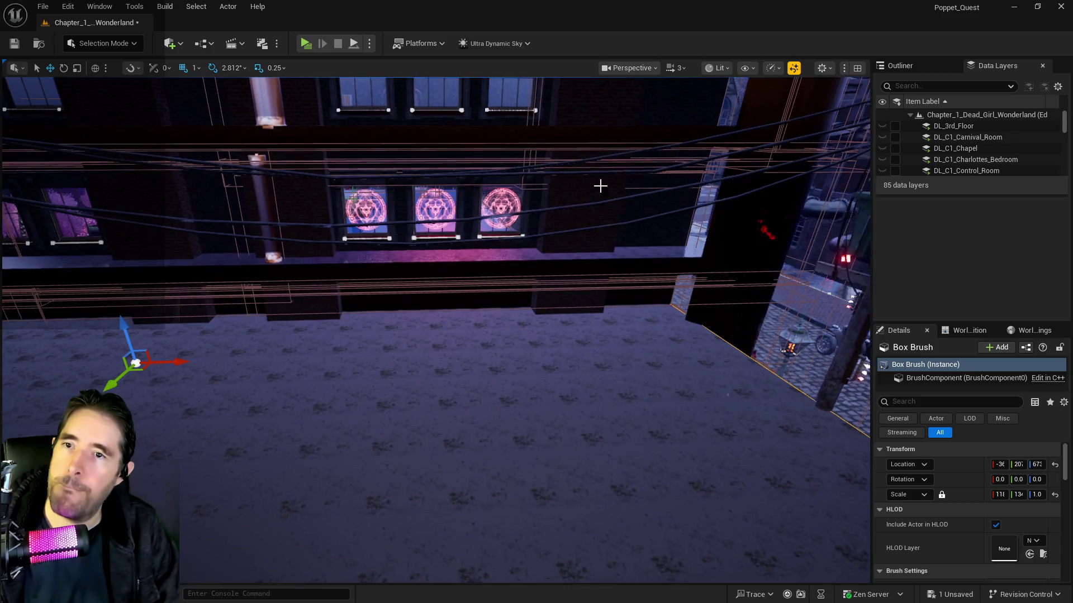
Show the Outliner and raise the viewport camera speed from 3 to 8.
left_click(917, 62)
left_click_drag(593, 249, 542, 222)
left_click(679, 70)
left_click_drag(661, 106, 678, 106)
mouse_move(609, 214)
left_mouse_down()
mouse_move(609, 198)
mouse_move(548, 204)
mouse_move(531, 194)
mouse_move(563, 266)
left_mouse_up()
Unlock SM_Hidden_Grotto_Pool_Floor's movement and copy its Location.
left_click(563, 266)
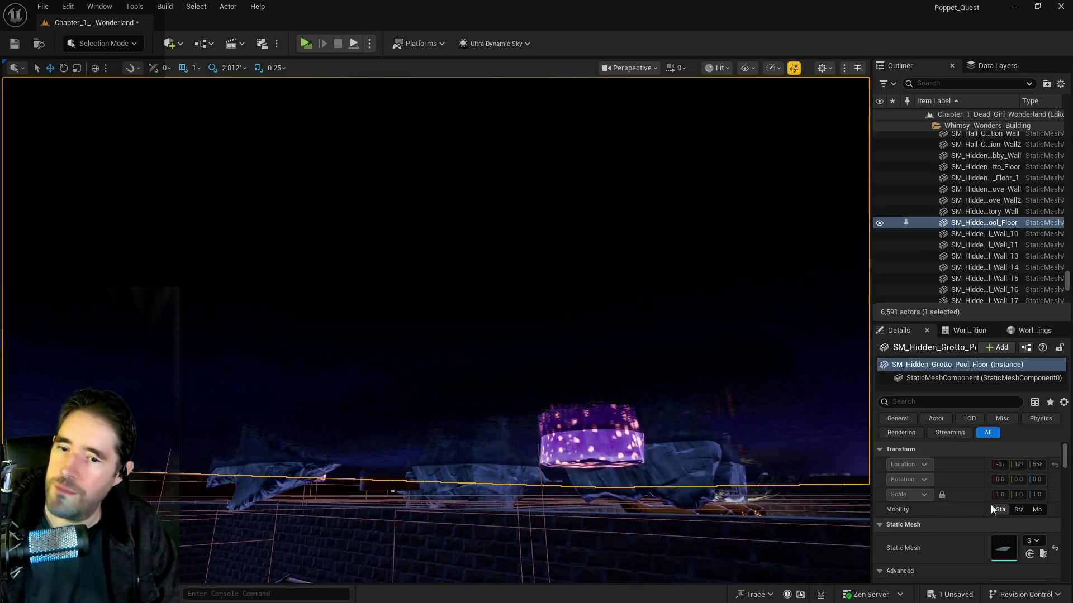
right_click(958, 224)
mouse_move(796, 380)
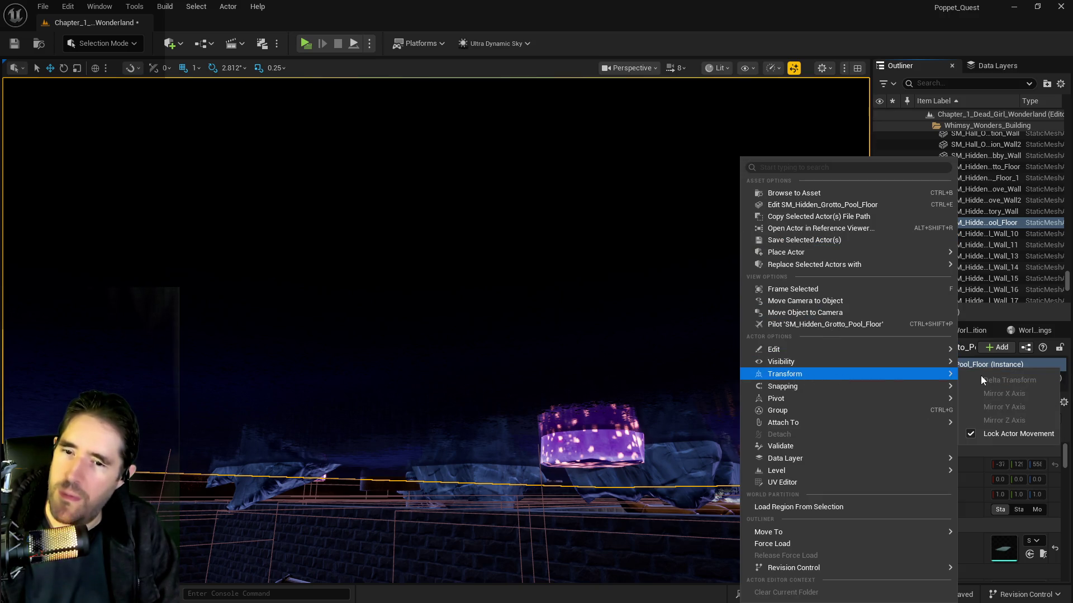
left_click(968, 434)
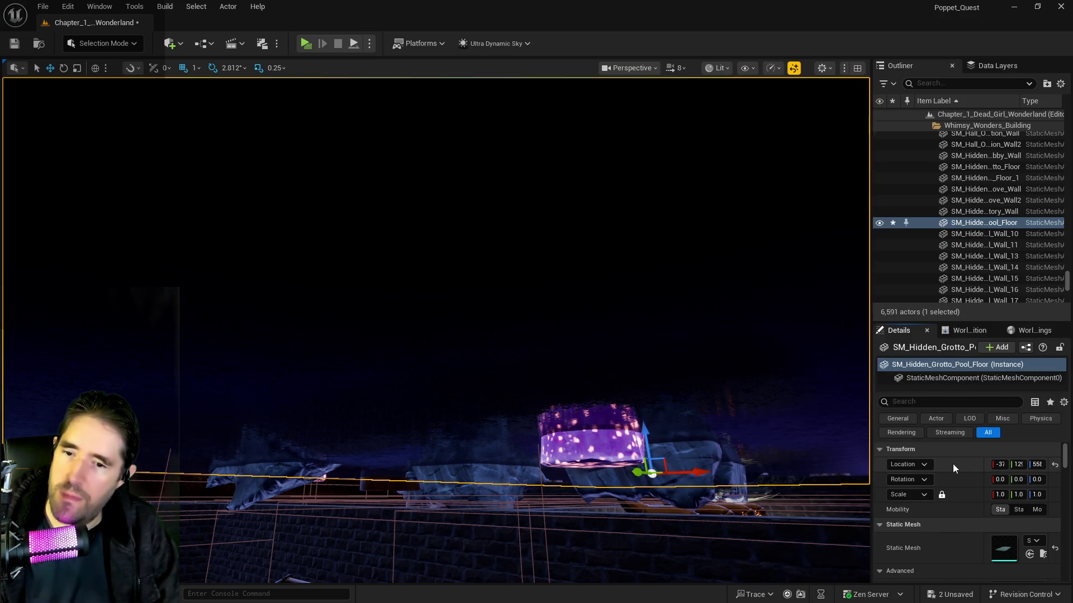
right_click(954, 469)
left_click(970, 488)
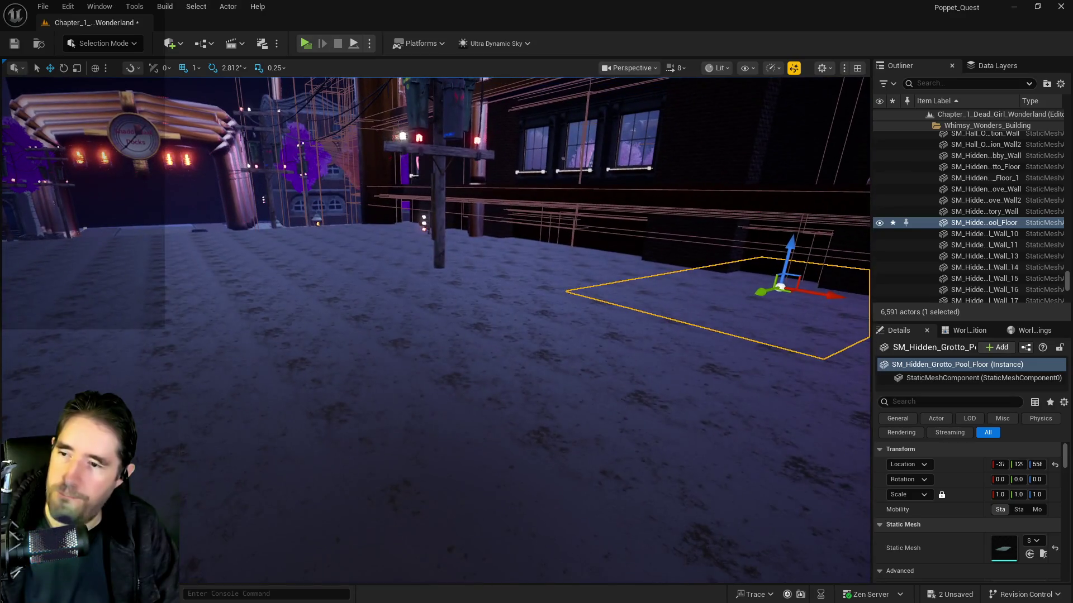
Paste the pool floor's Location onto the box brush and fly to its new spot.
left_click(620, 407)
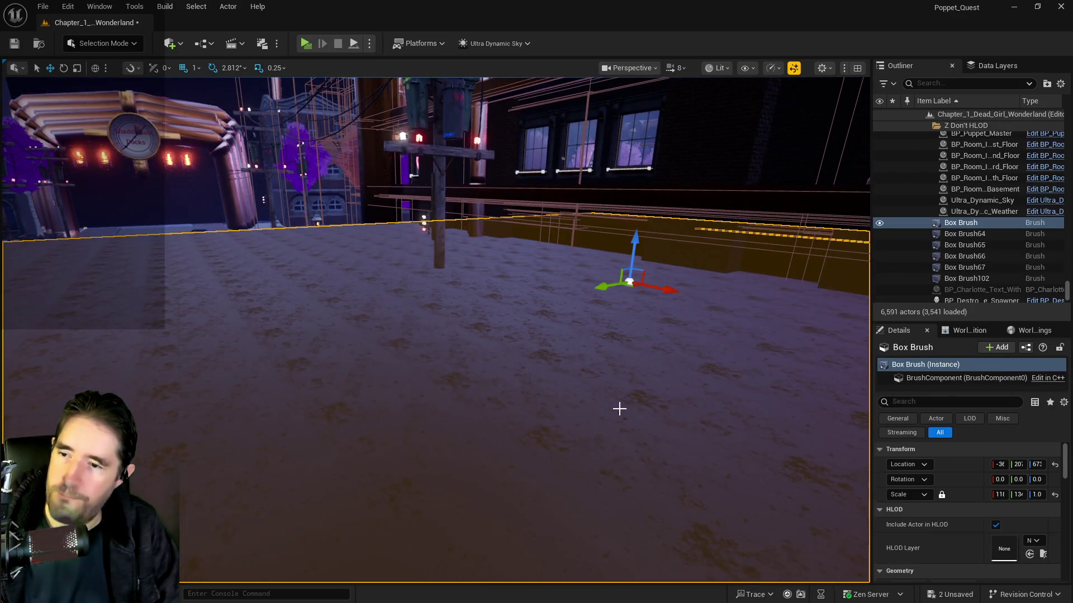
right_click(621, 408)
right_click(955, 464)
left_click(955, 497)
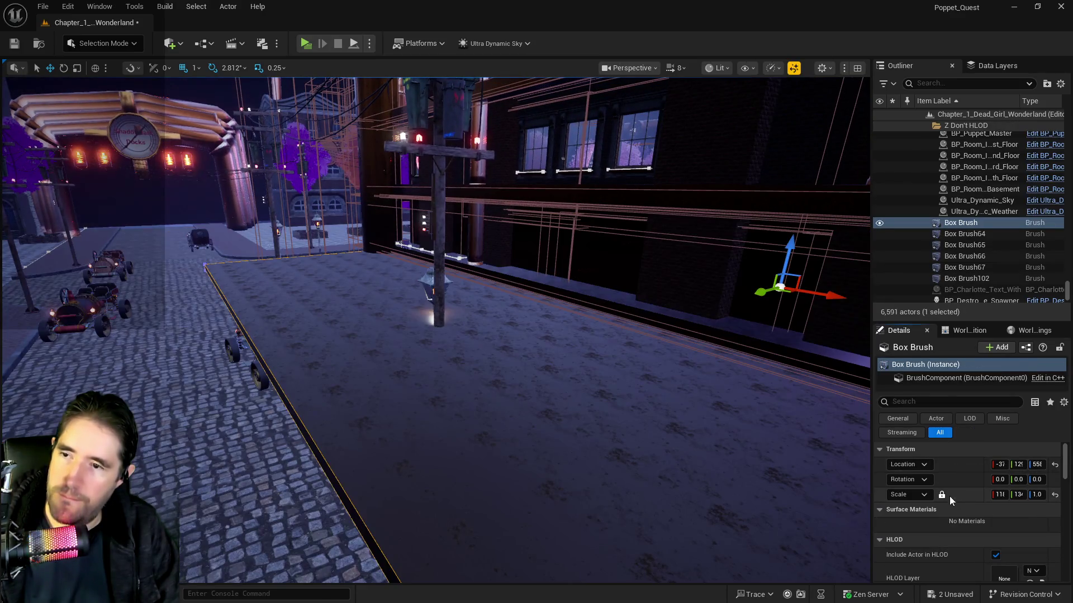
key("f")
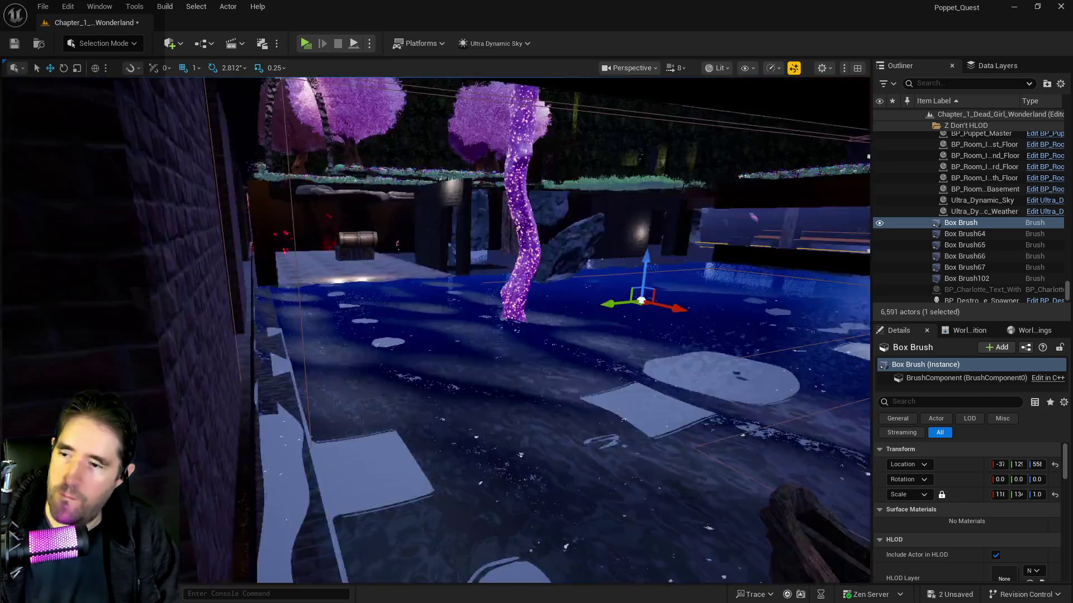
key("s")
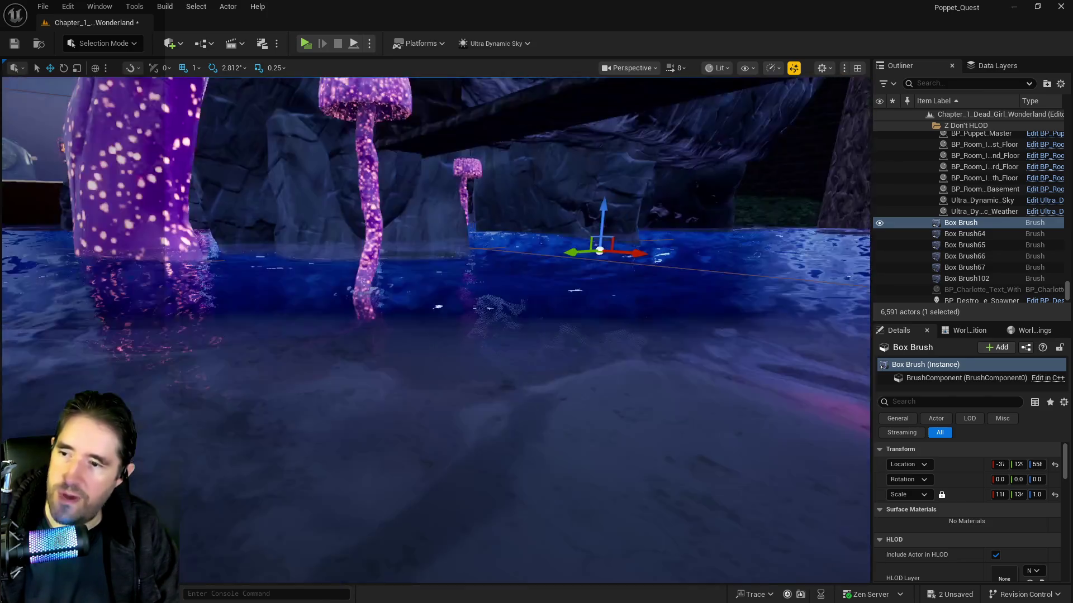
key("f")
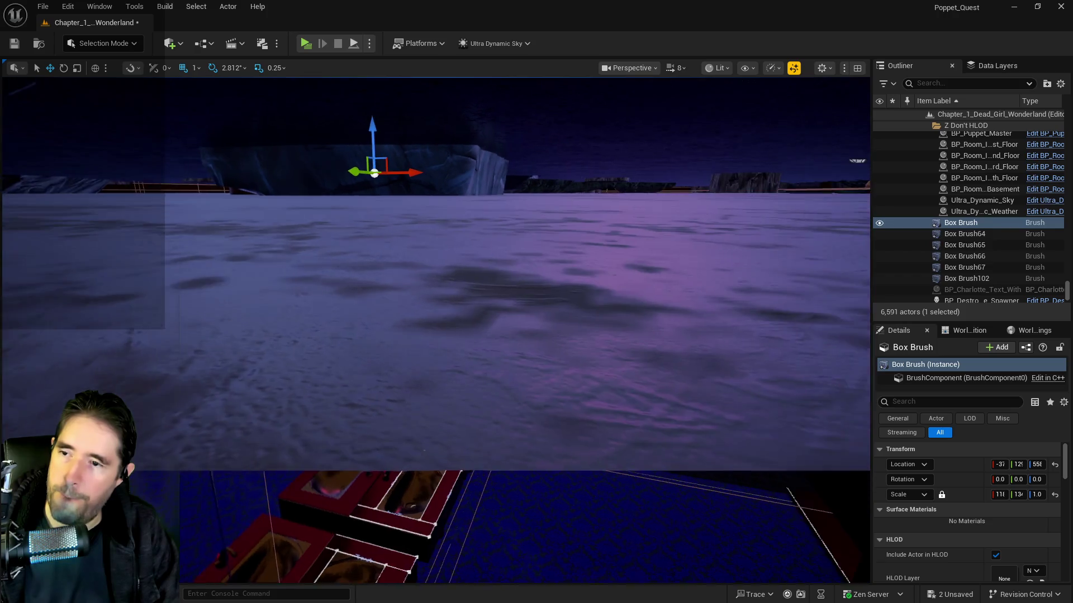
key("f")
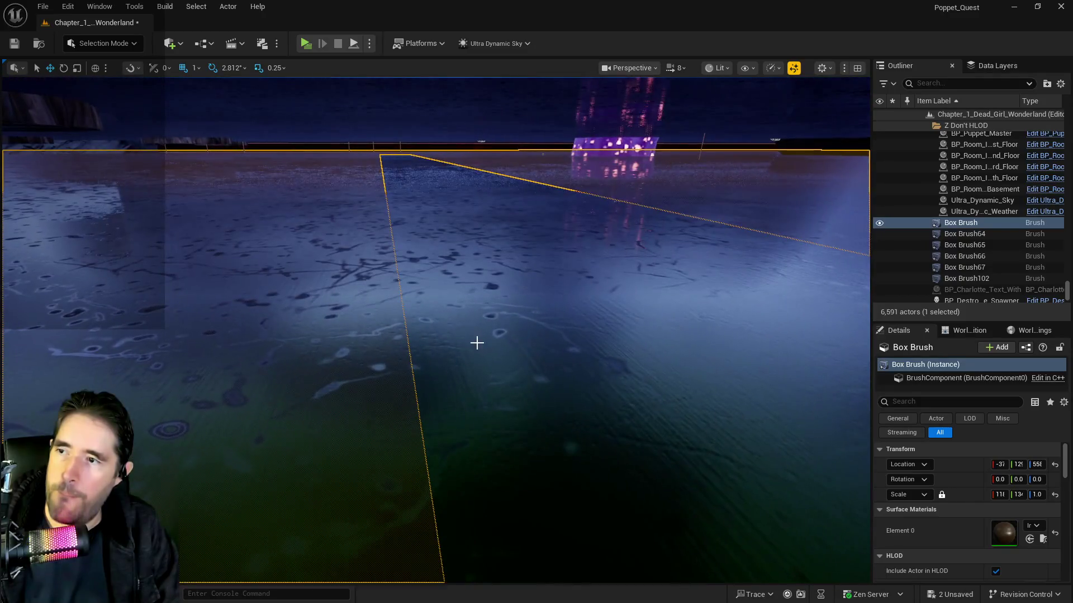
Slide SM_3rd_Floor aside along Y and fine-tune the box brush height to Z 541.
left_click(477, 343)
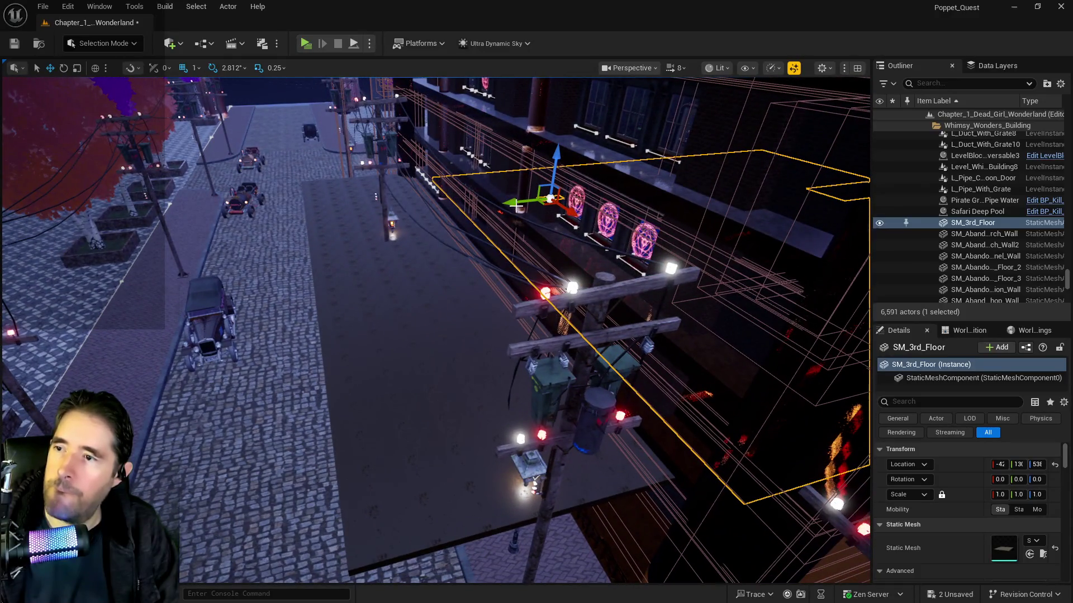
left_click_drag(516, 206, 32, 269)
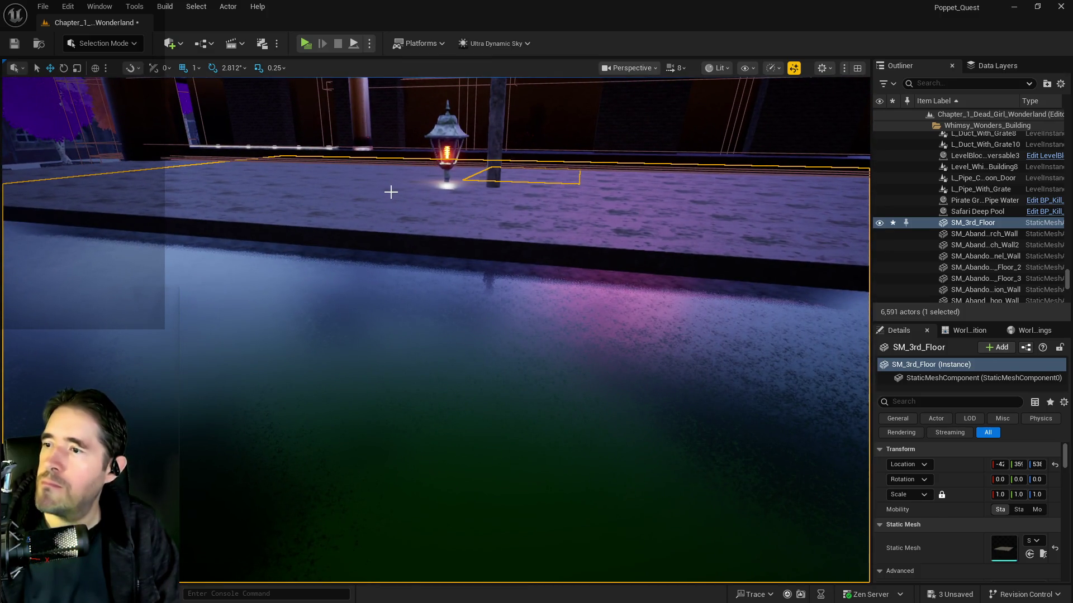
left_click(386, 192)
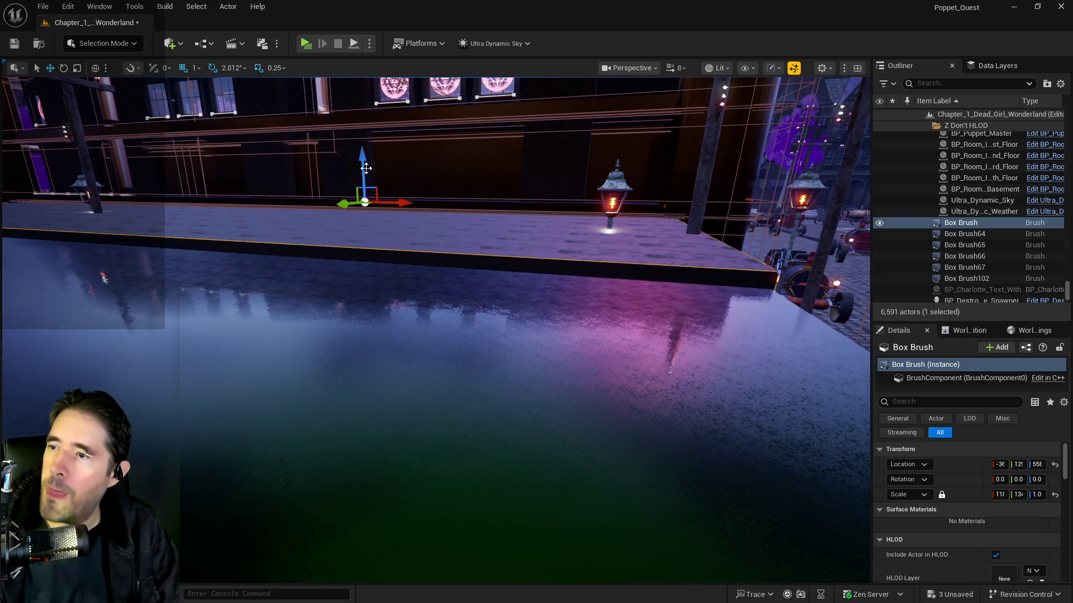
left_click_drag(364, 168, 367, 174)
left_click_drag(476, 284, 477, 249)
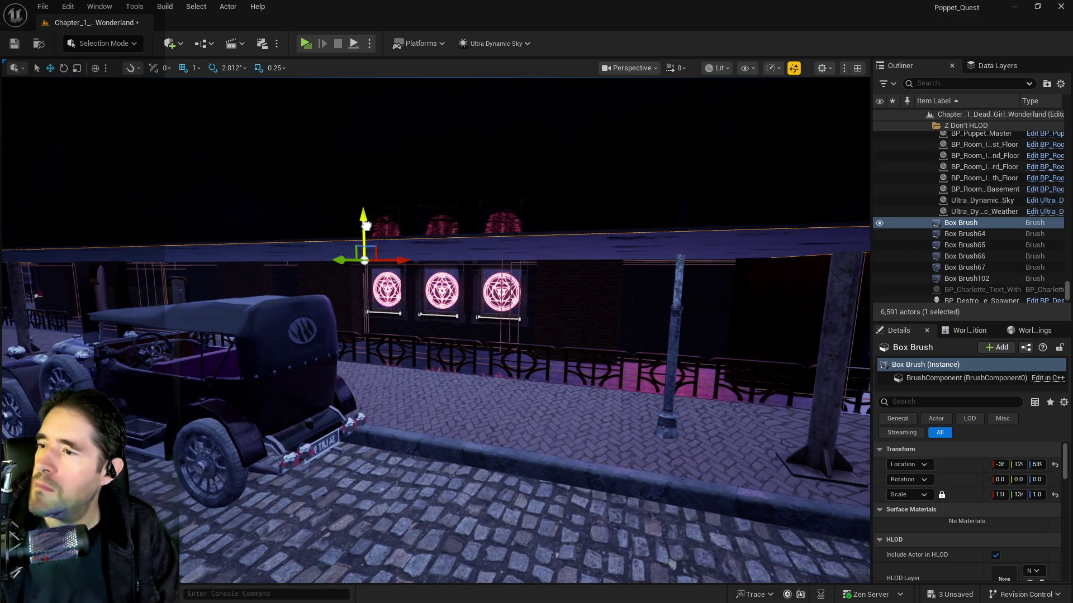
left_click_drag(366, 225, 366, 221)
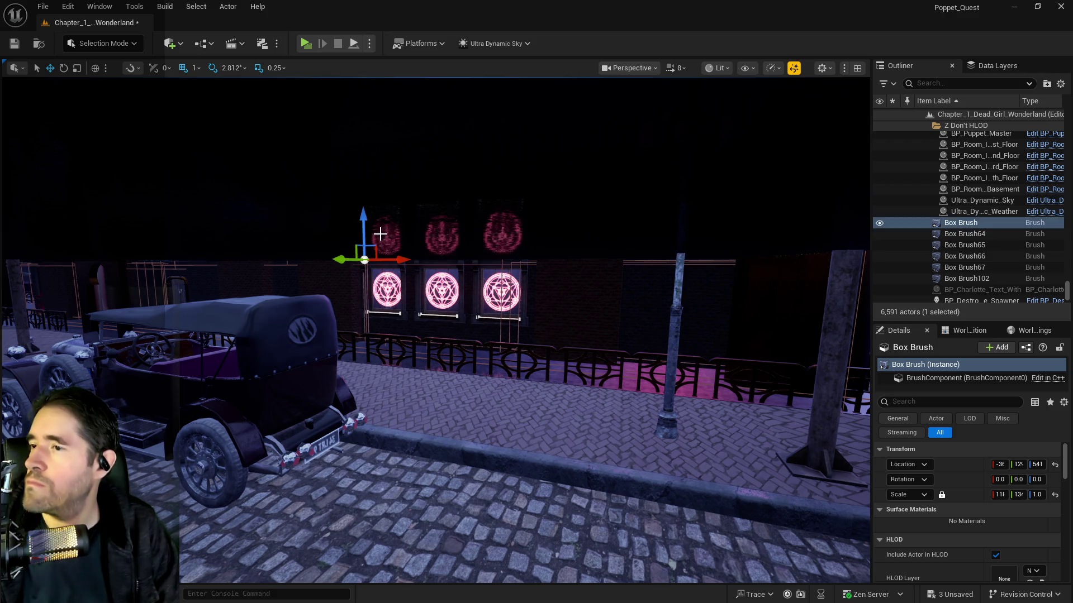
Frame the SM_3rd_Floor slab and delete it.
left_click(408, 224)
key("f")
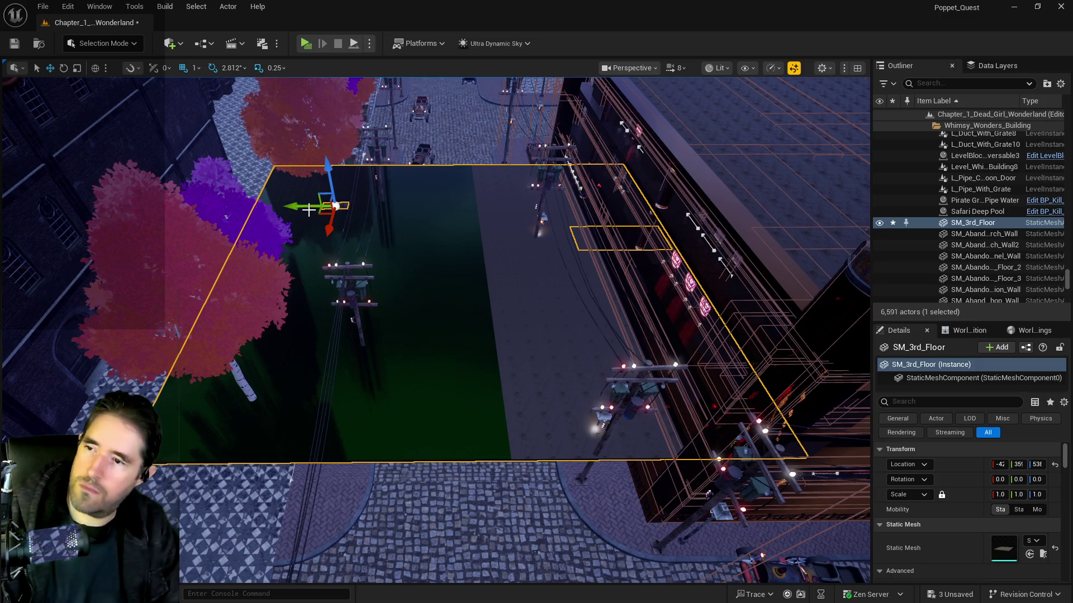
key("Delete")
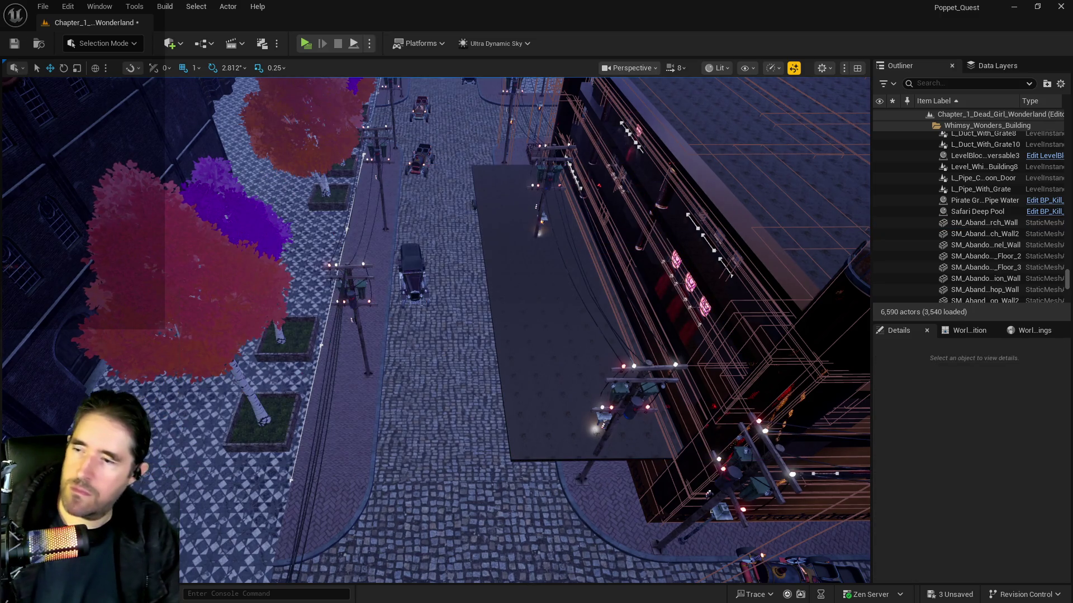
left_click(532, 292)
key("f")
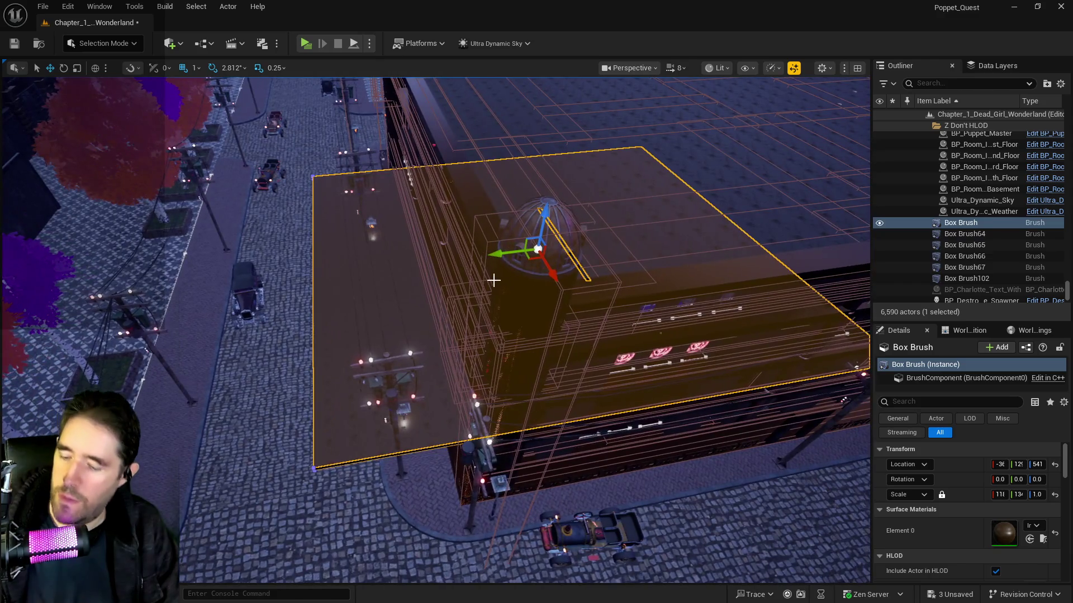
key("ctrl+z")
key("ctrl+z")
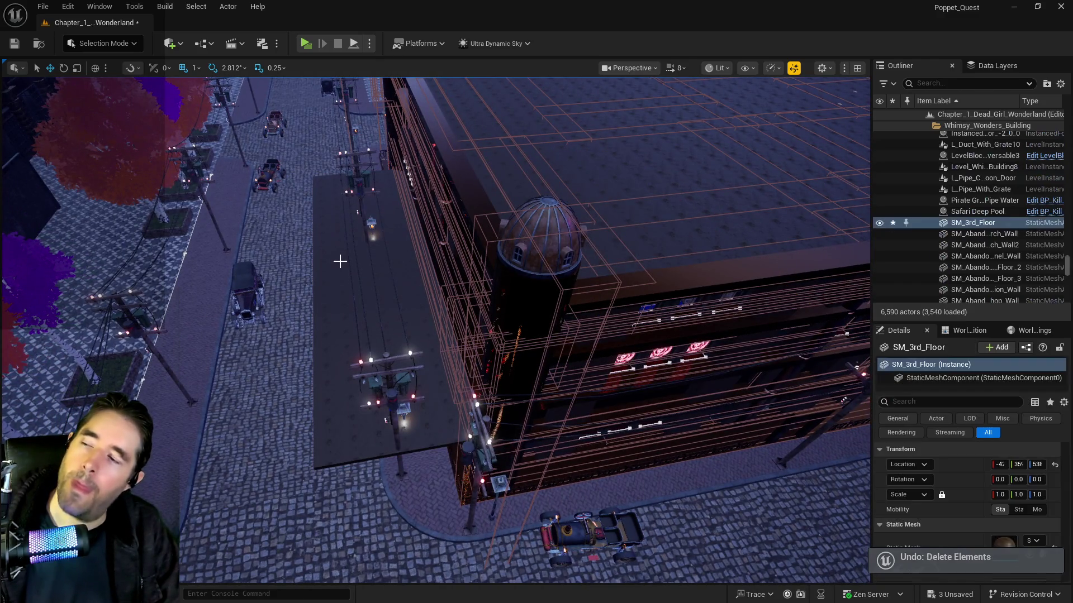
scroll(1025, 552, "down", 5)
scroll(1025, 552, "down", 1)
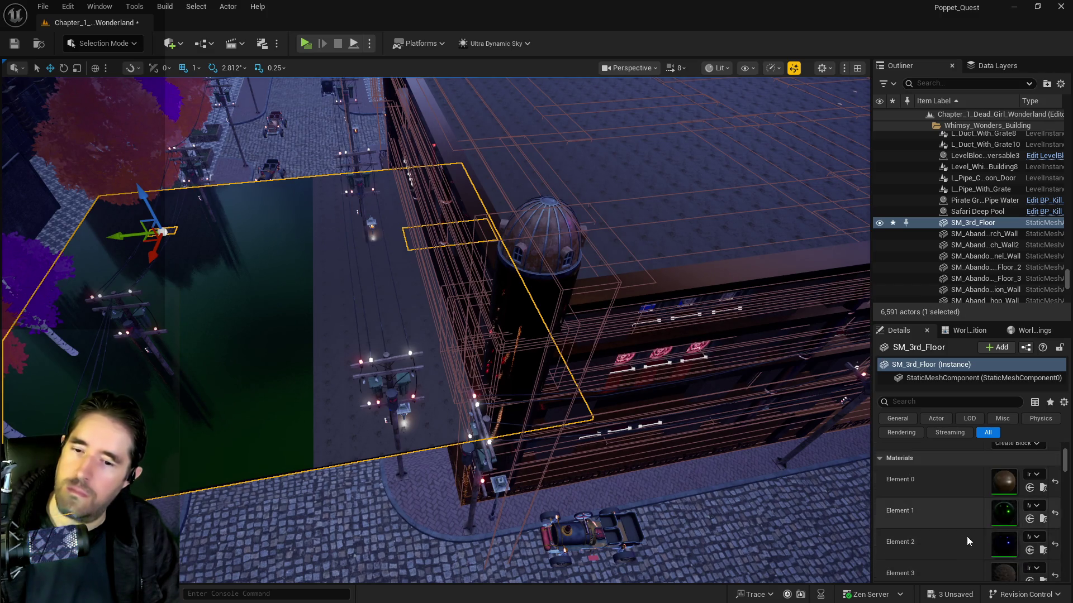
left_click_drag(564, 472, 564, 307)
scroll(985, 560, "down", 1)
mouse_move(718, 503)
left_mouse_down()
mouse_move(693, 436)
mouse_move(692, 506)
left_mouse_up()
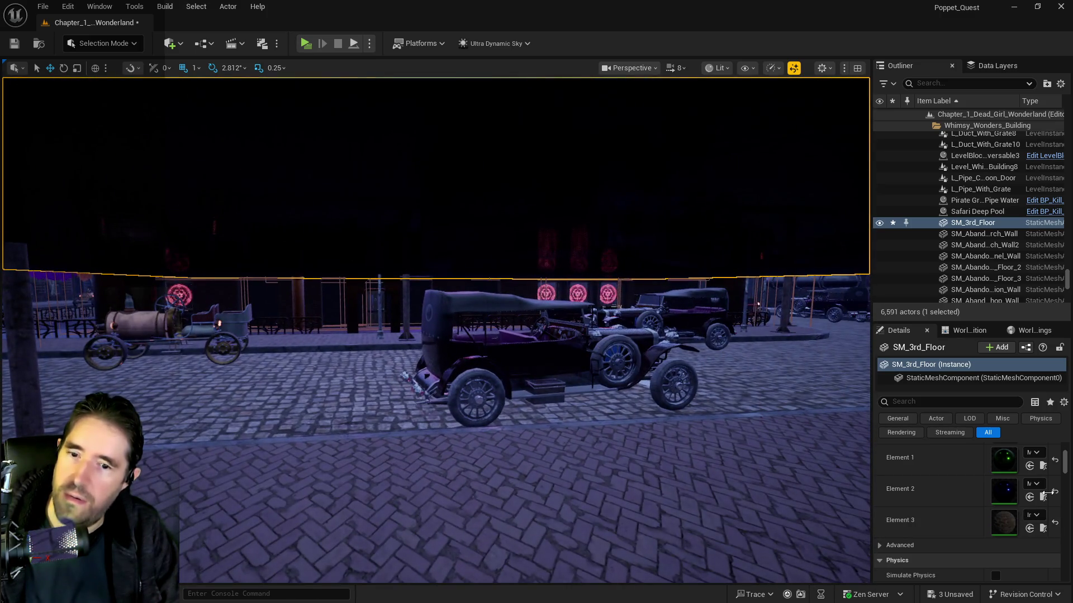
left_click_drag(635, 570, 556, 410)
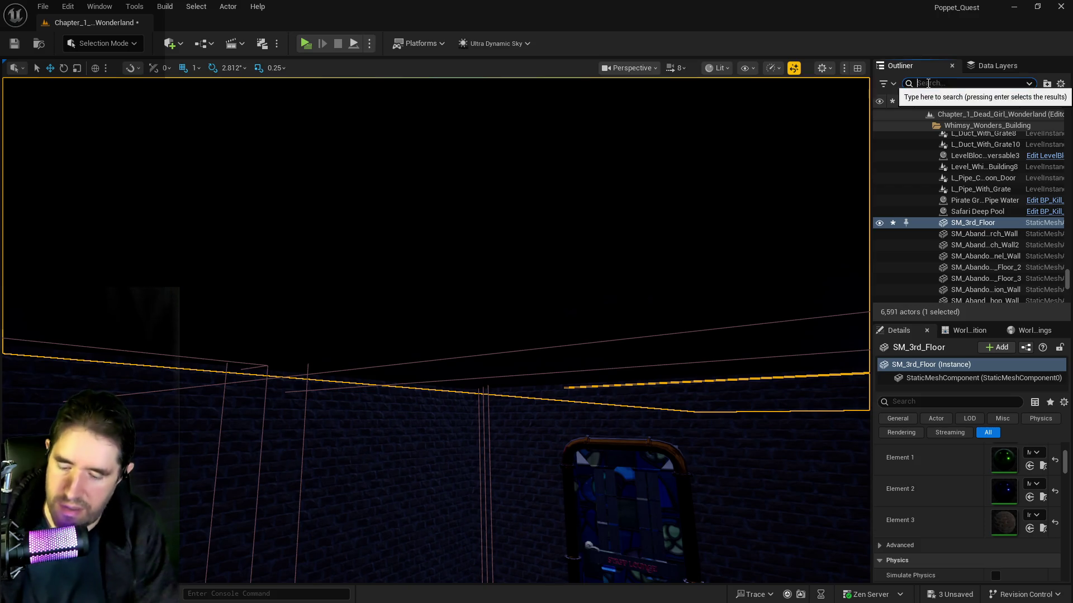
Find Ultra_Dynamic_Sky by searching 'ultra' and change its Time Of Day from 2400 to 960.
left_click(928, 83)
type("ultra")
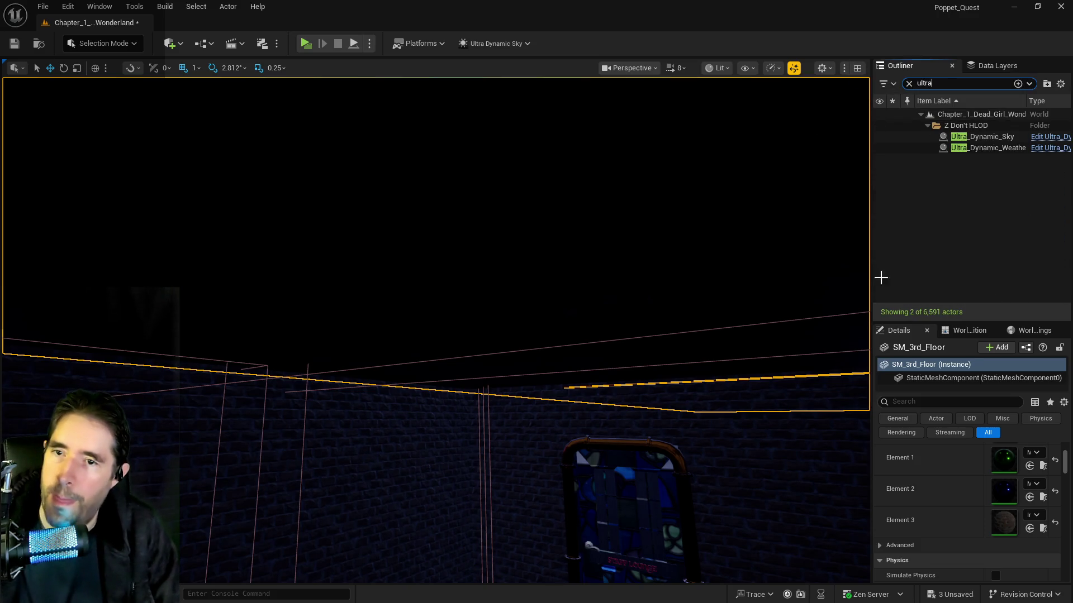
left_click(855, 295)
left_click(977, 140)
scroll(1050, 496, "up", 5)
mouse_move(1050, 496)
left_mouse_down()
mouse_move(584, 402)
mouse_move(584, 415)
mouse_move(654, 441)
mouse_move(631, 452)
mouse_move(598, 441)
mouse_move(581, 486)
left_mouse_up()
Assign a dark green material to Element 0 of the box brush over the street.
key("f")
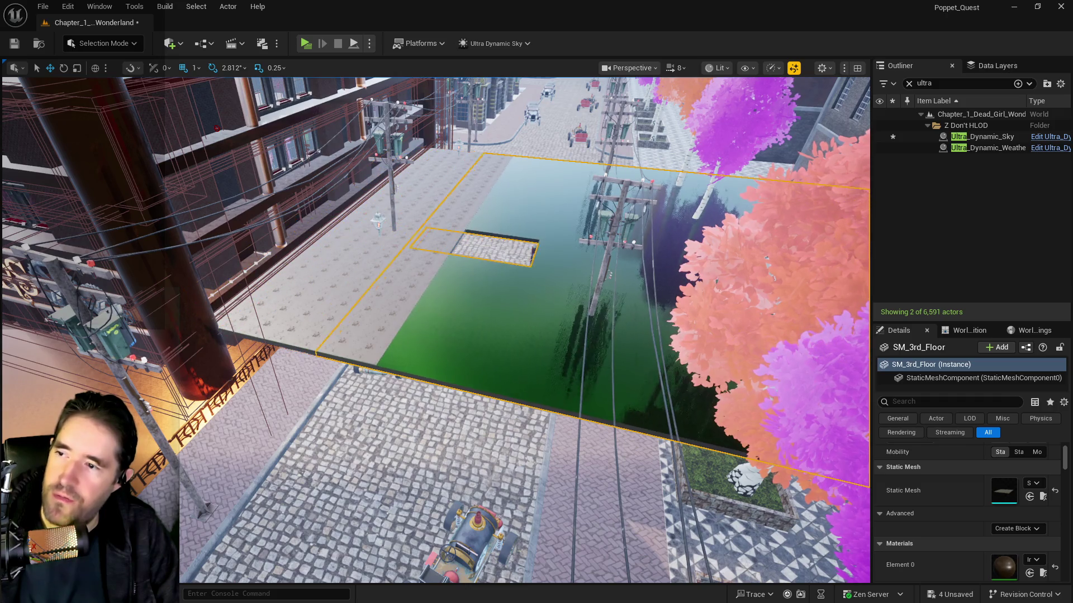
mouse_move(836, 347)
left_mouse_down()
mouse_move(793, 342)
mouse_move(782, 374)
mouse_move(777, 336)
left_mouse_up()
left_click(559, 537)
left_click_drag(558, 536, 592, 331)
scroll(1004, 510, "up", 2)
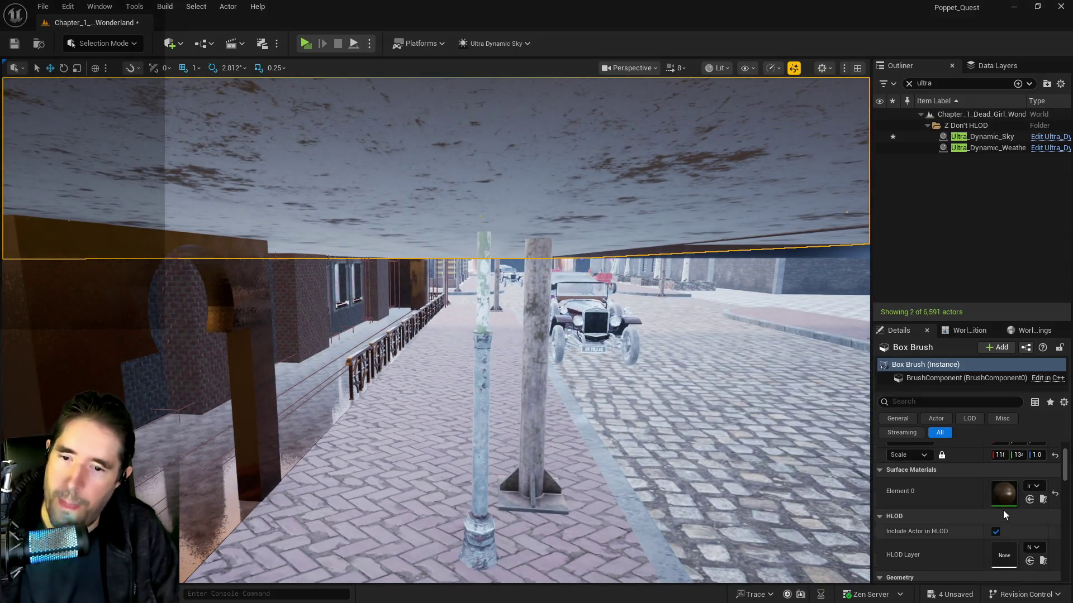
left_click(1029, 517)
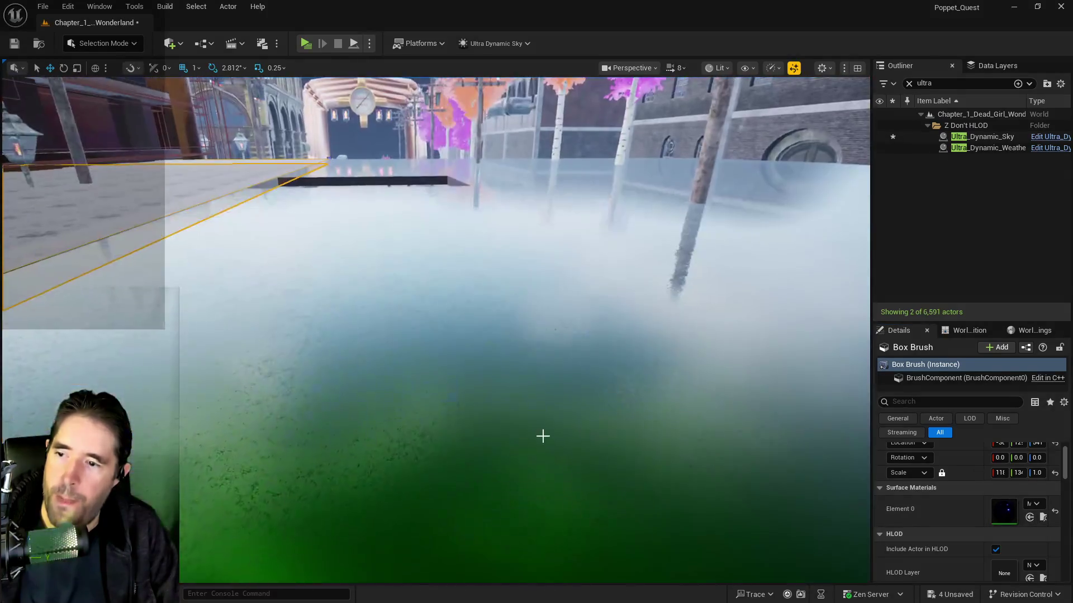
left_click(541, 436)
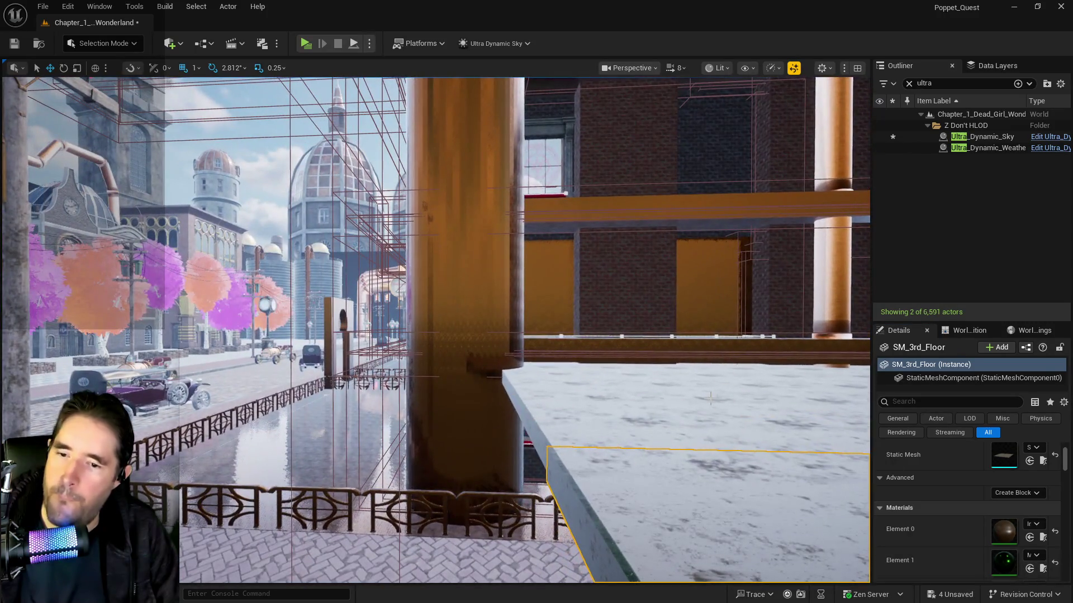
left_click(711, 398)
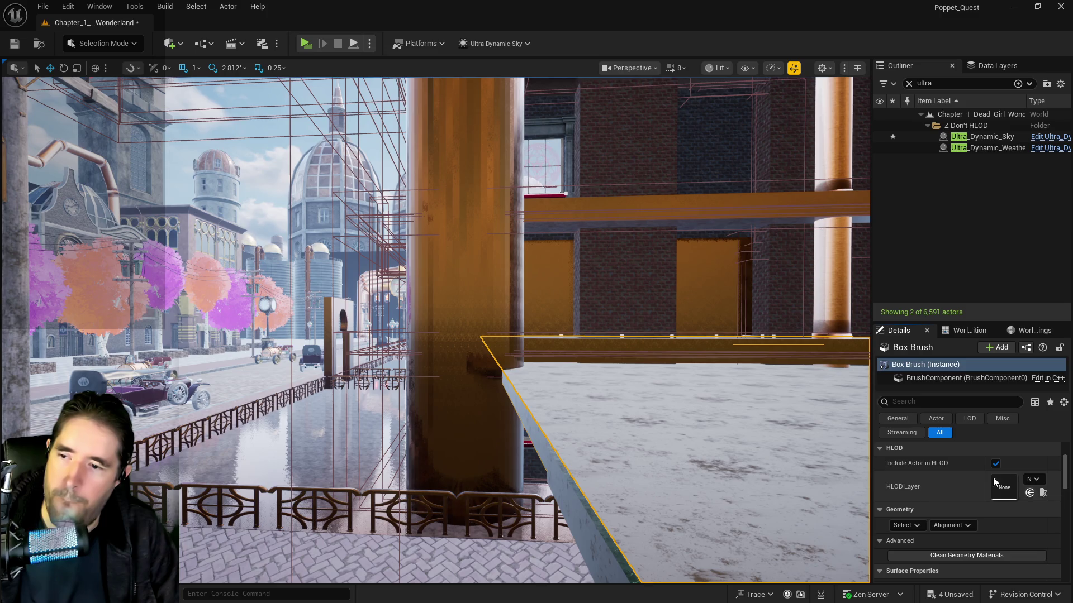
scroll(1031, 493, "up", 3)
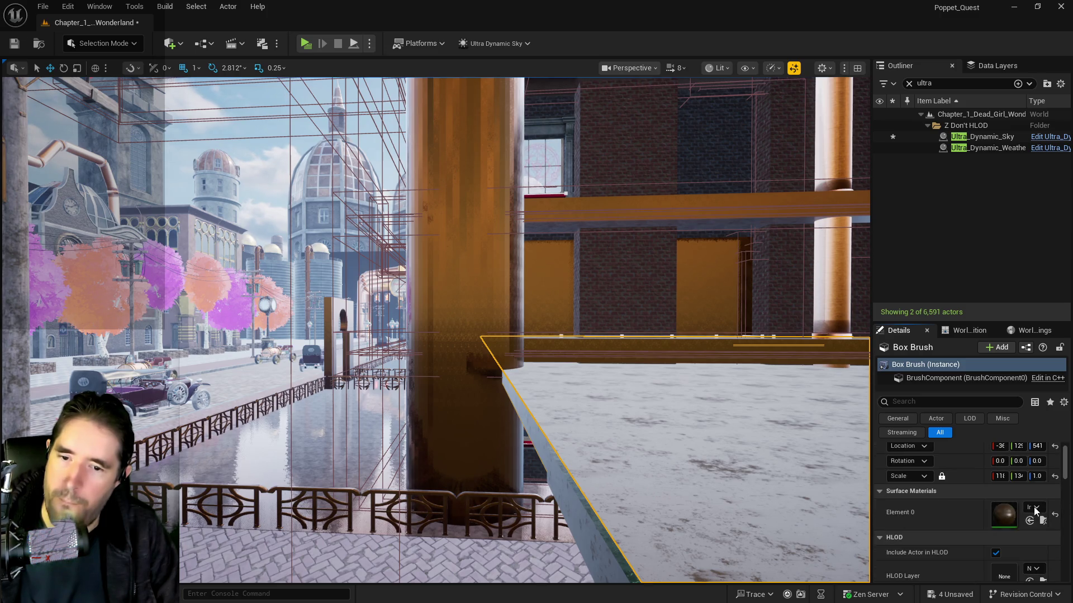
left_click(1030, 521)
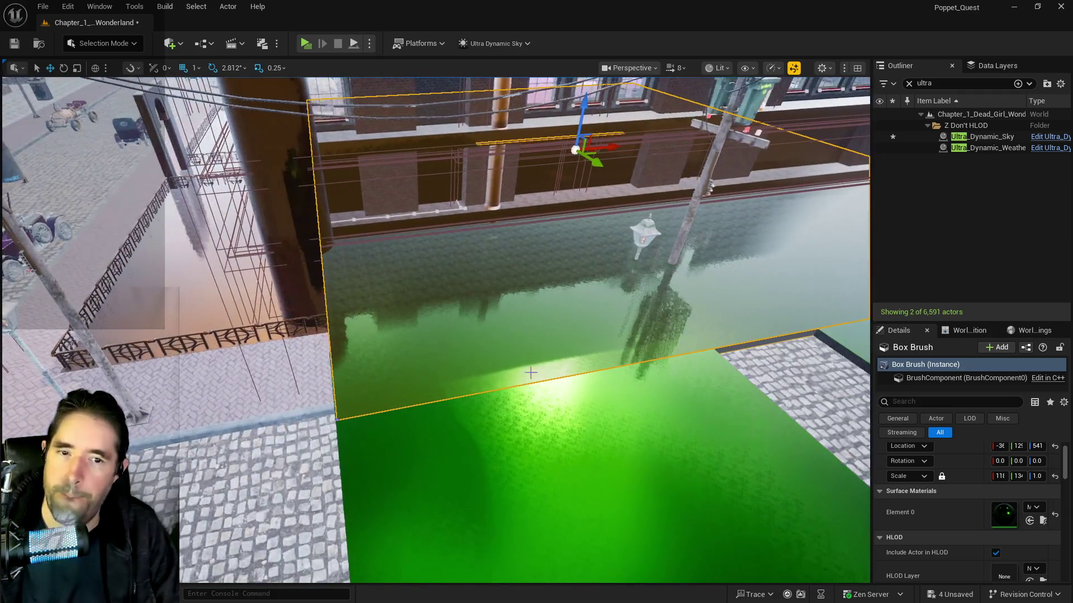
left_click_drag(531, 372, 520, 372)
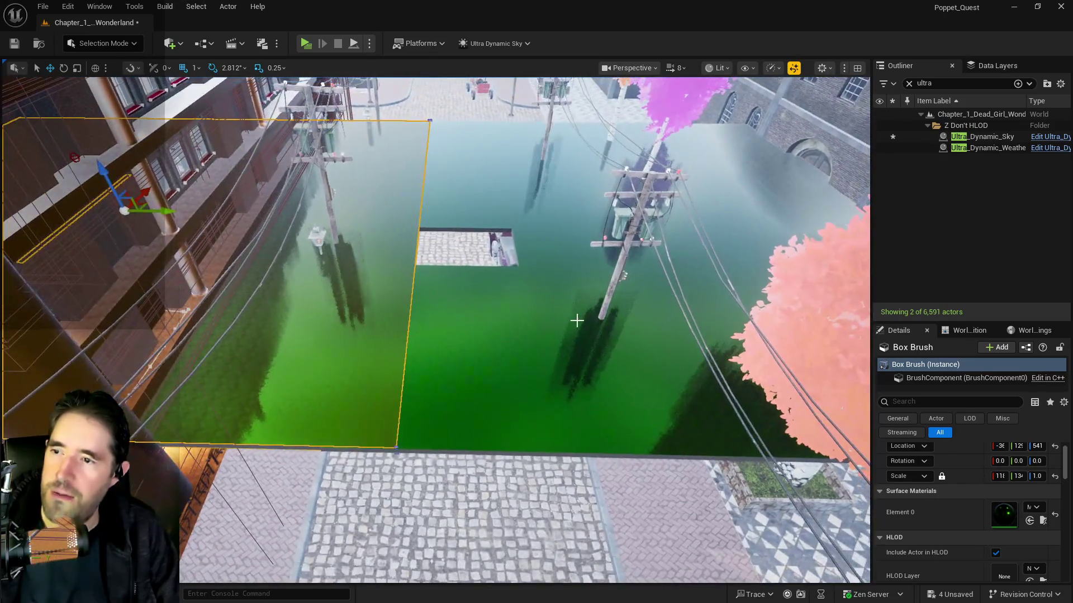
Delete the SM_3rd_Floor slab and shift the box brush along Y toward the building.
left_click(377, 246)
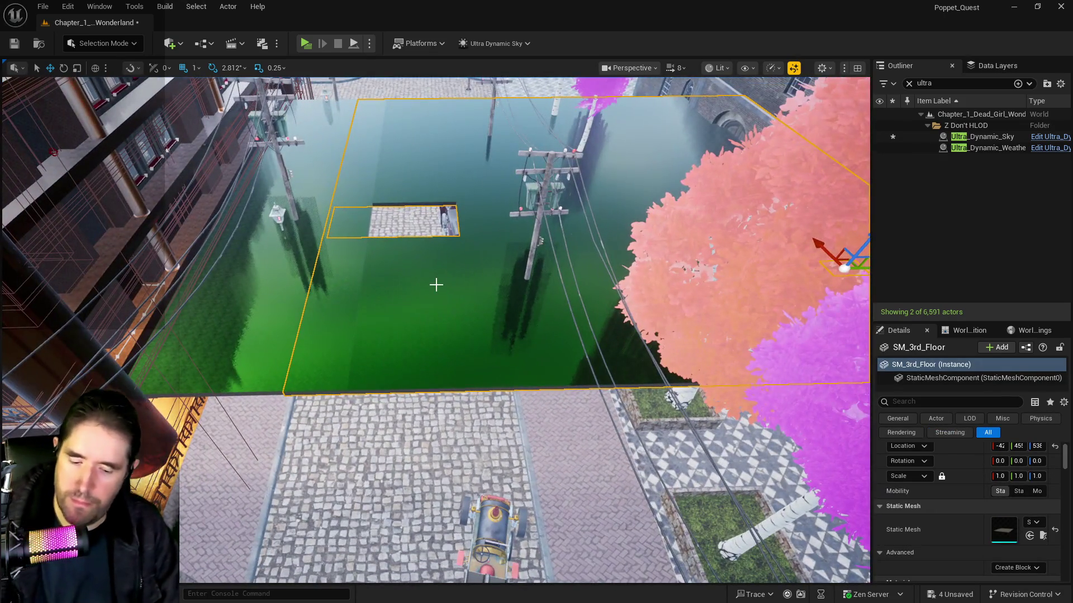
key("Delete")
left_click(296, 241)
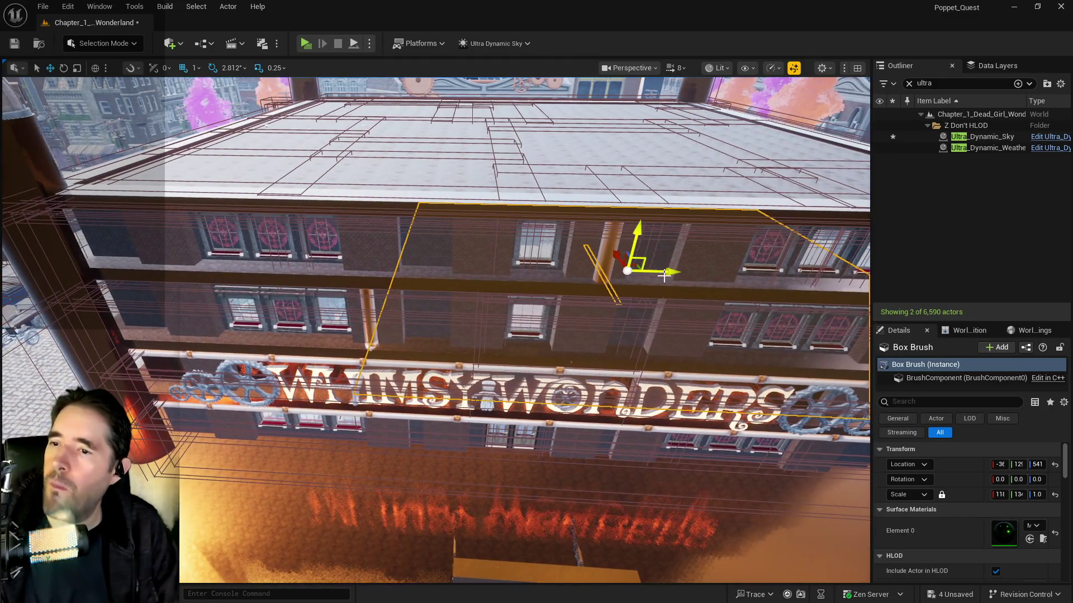
left_click_drag(553, 271, 518, 278)
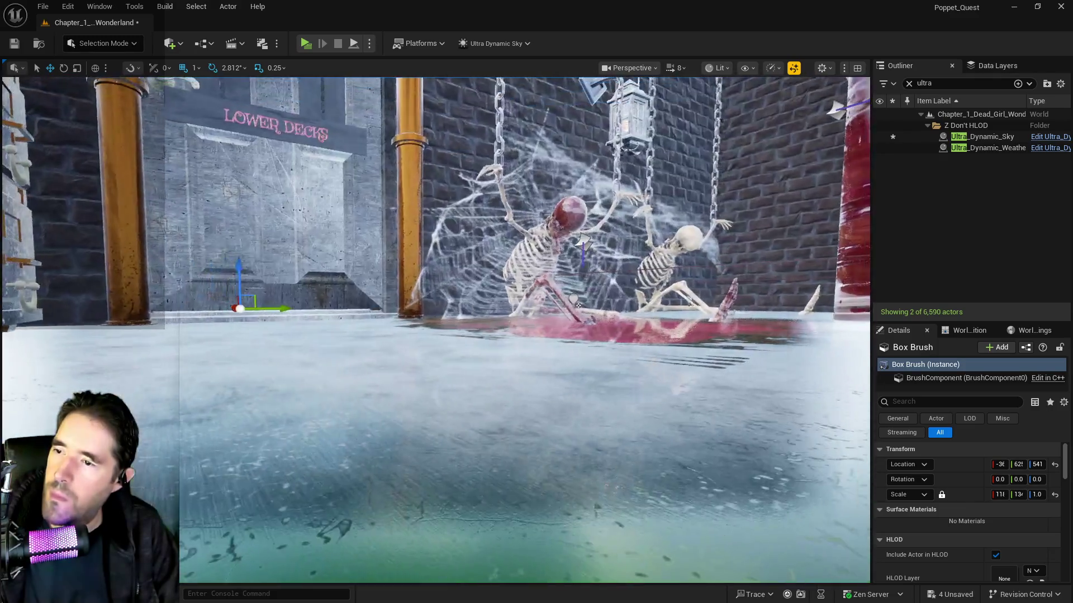
left_click_drag(577, 305, 577, 304)
Reduce the box brush scale to roughly 118.05 × 134.00 × 0.994.
left_click_drag(1016, 494, 1016, 494)
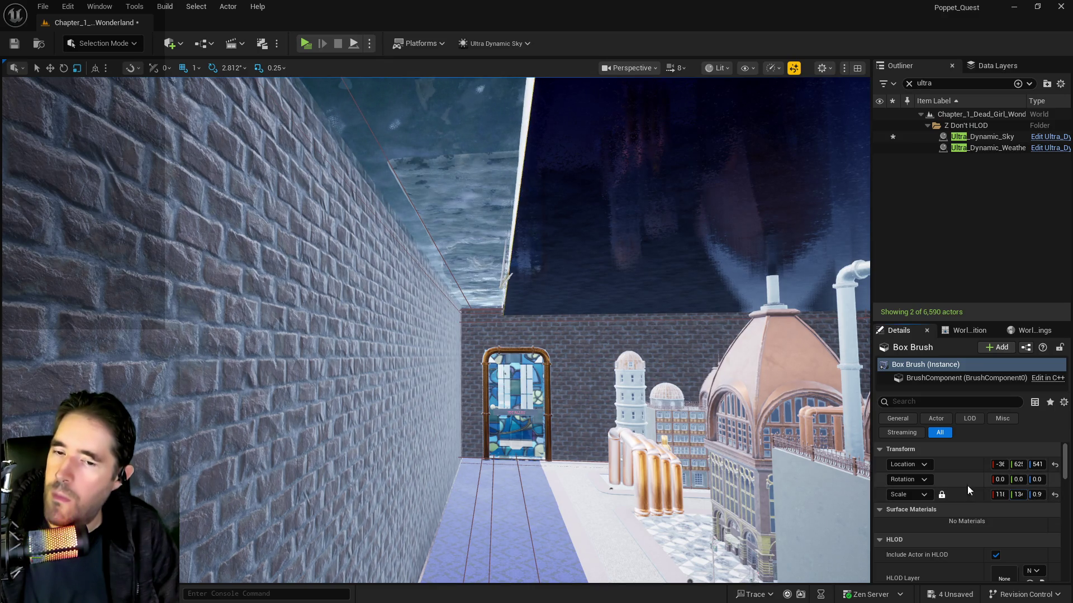
left_click_drag(871, 478, 717, 478)
left_click_drag(987, 480, 987, 481)
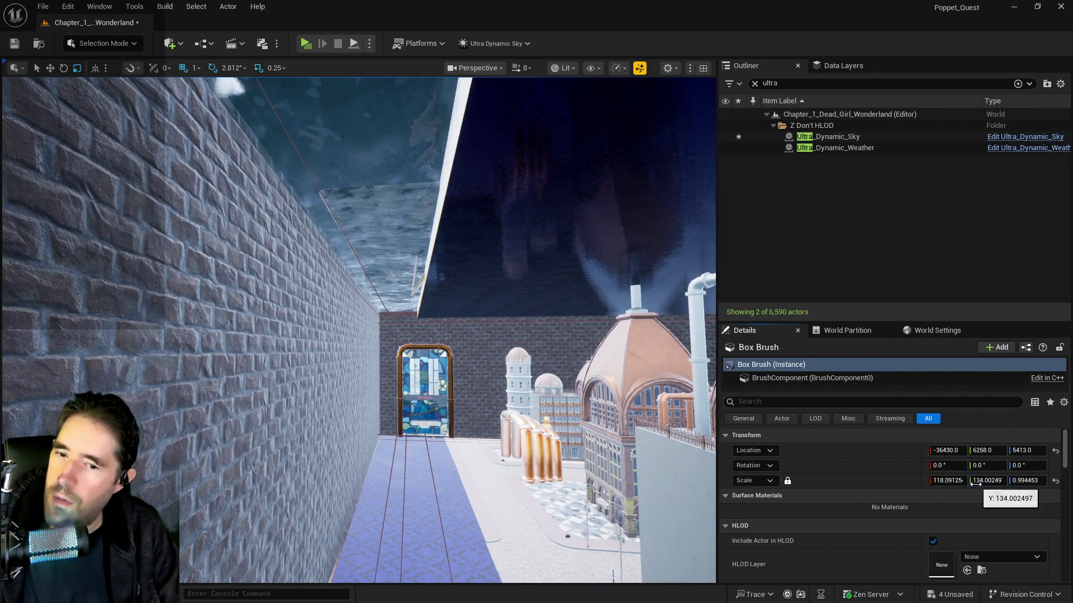
Undo the last scale change and set the box brush's Scale Z to 1.0.
key("ctrl+z")
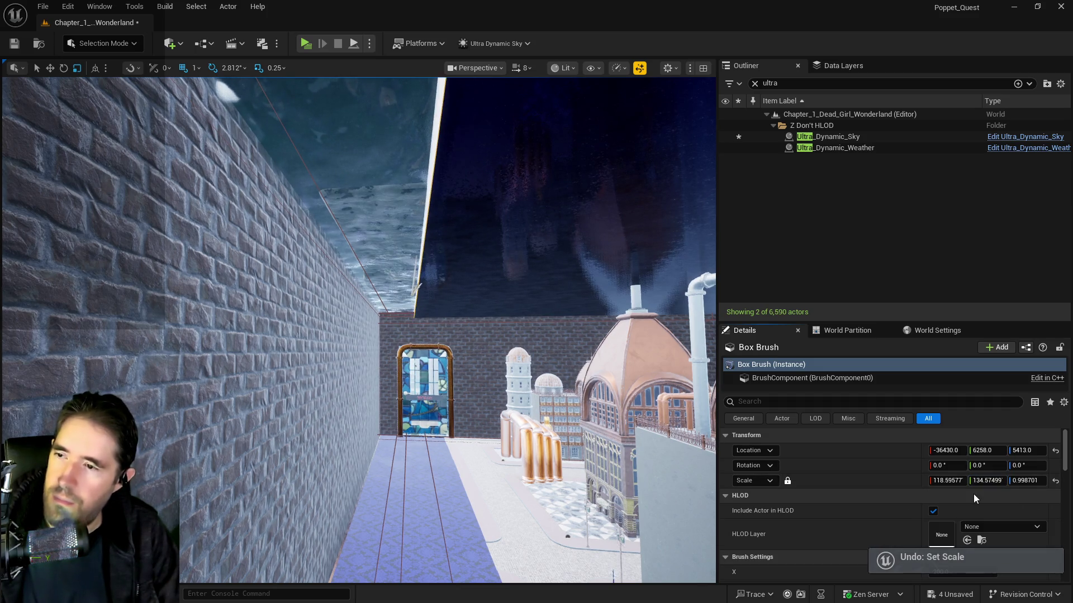
key("Tab")
type("1")
key("Return")
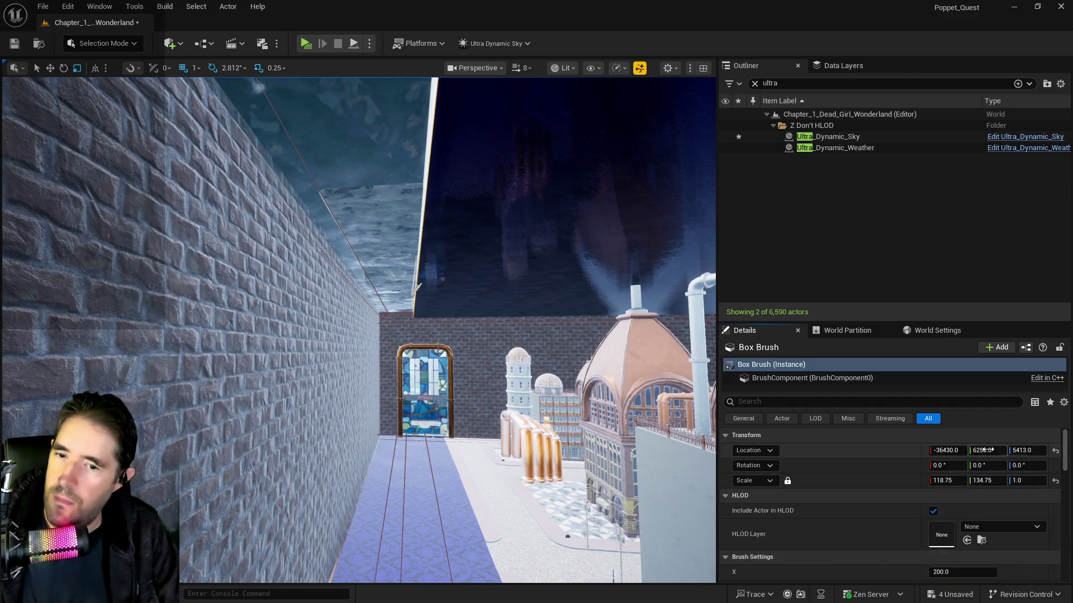
Slide the box brush along Y from about 5760 down to roughly 5379.
left_click_drag(987, 450, 944, 451)
mouse_move(414, 287)
left_mouse_down()
mouse_move(50, 257)
mouse_move(50, 335)
left_mouse_up()
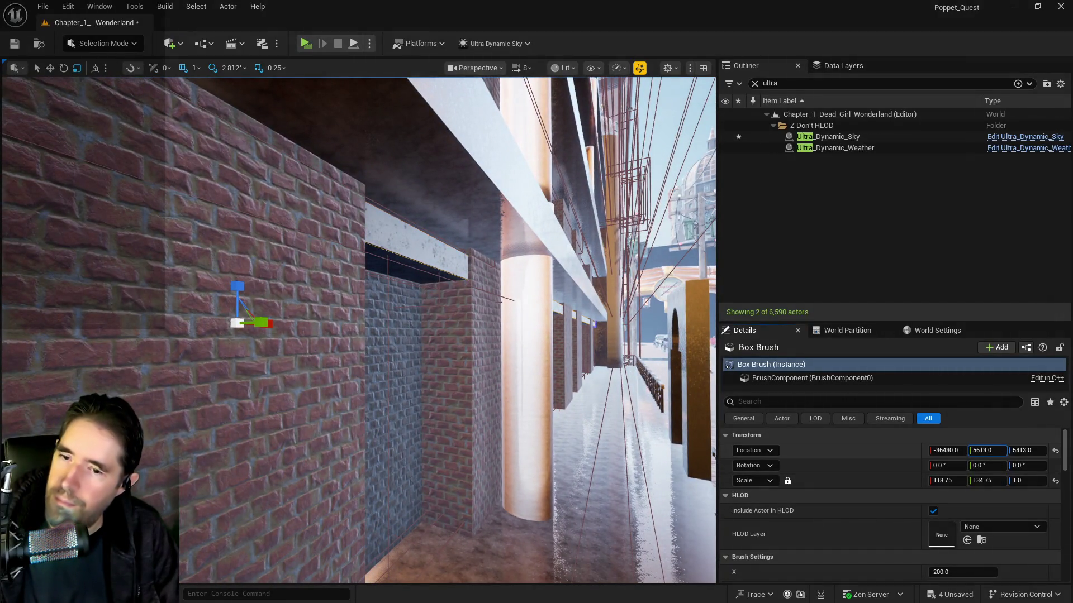
left_click_drag(988, 450, 977, 450)
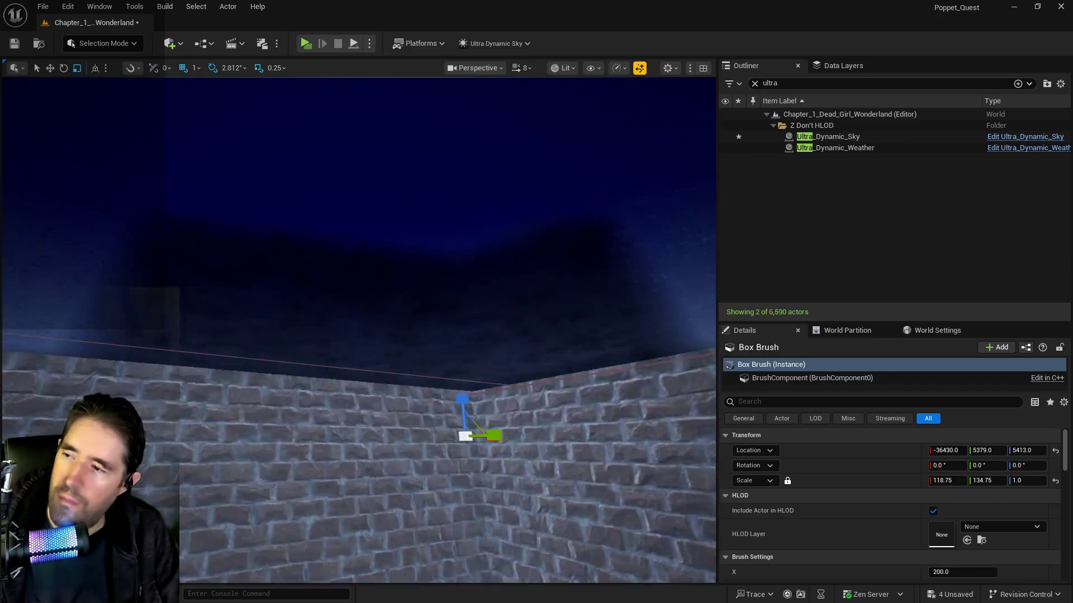
left_click_drag(391, 335, 335, 335)
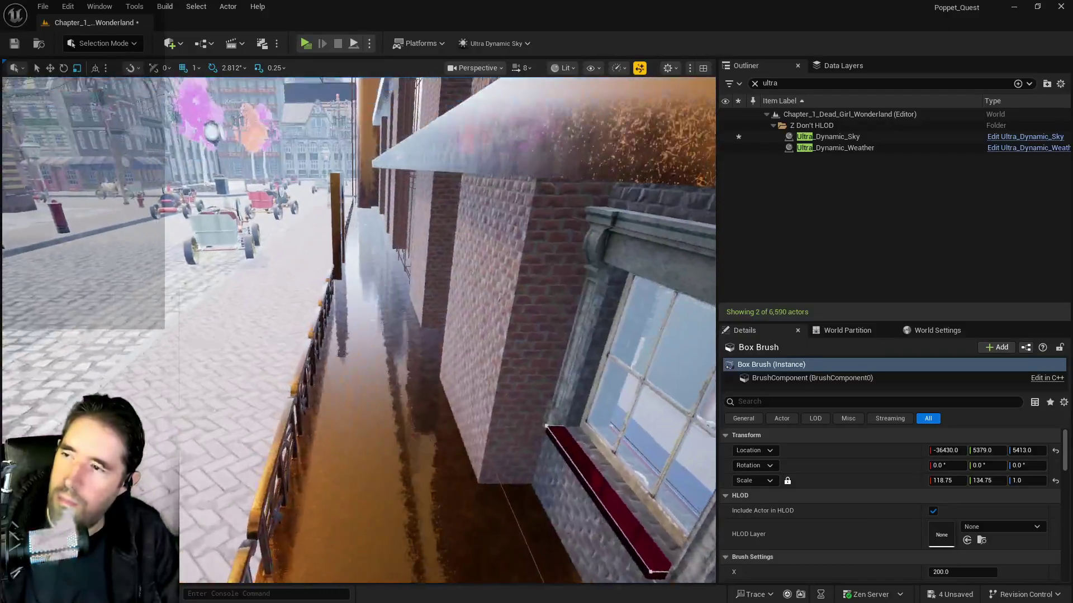
Fly down the brick corridor and street up close to the alley box brush.
key("w")
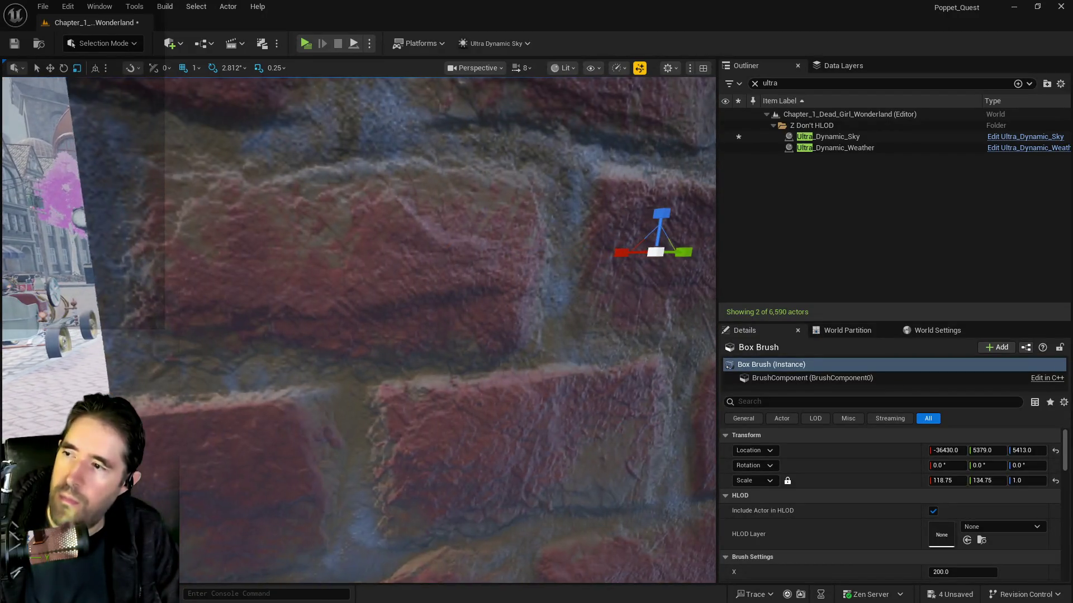
key("w")
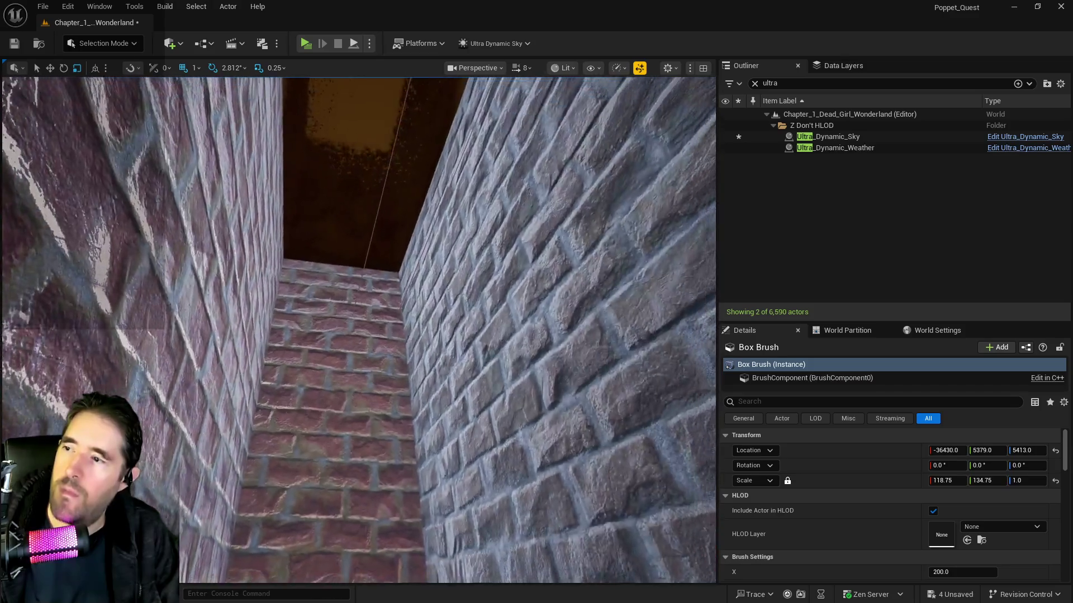
key("w")
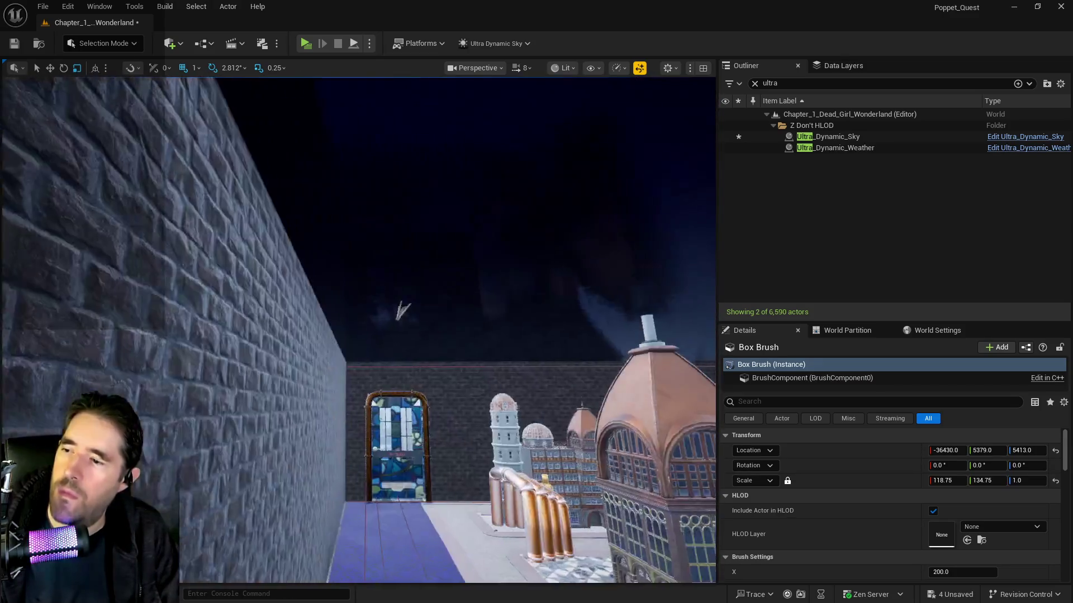
key("w")
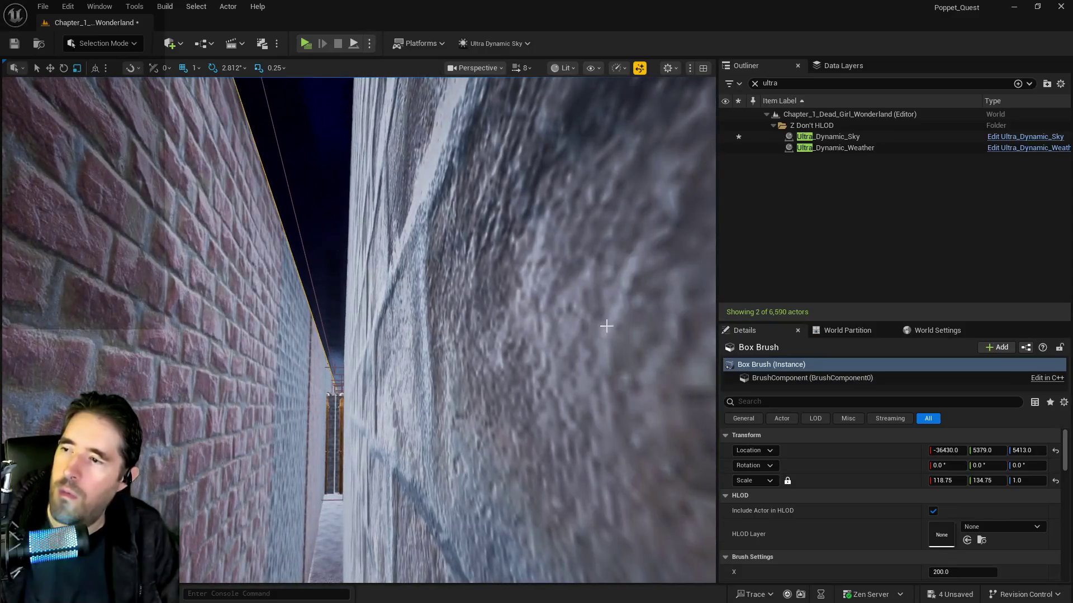
key("w")
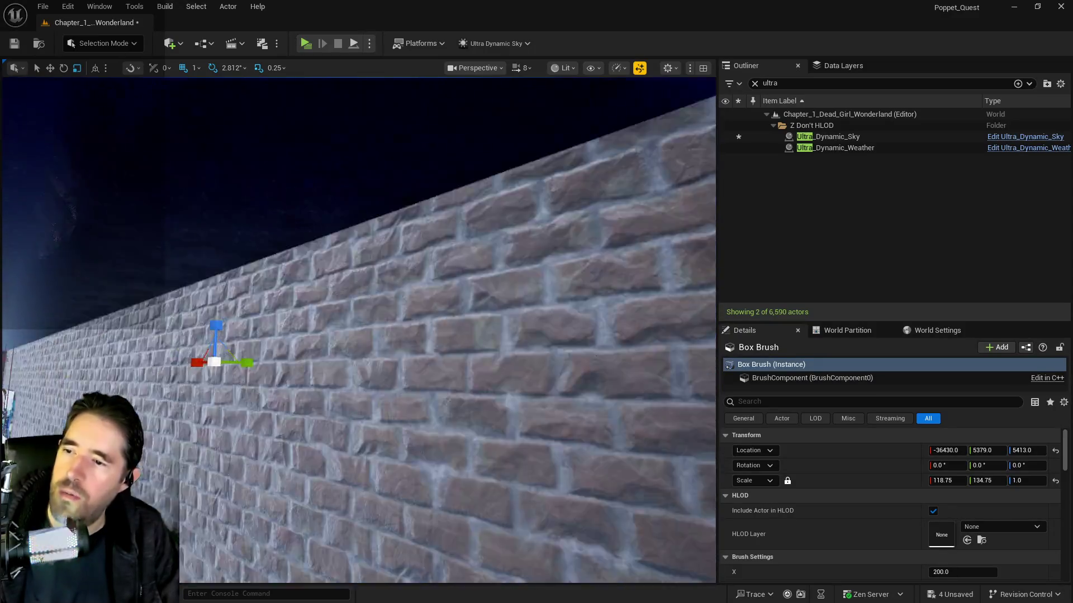
key("w")
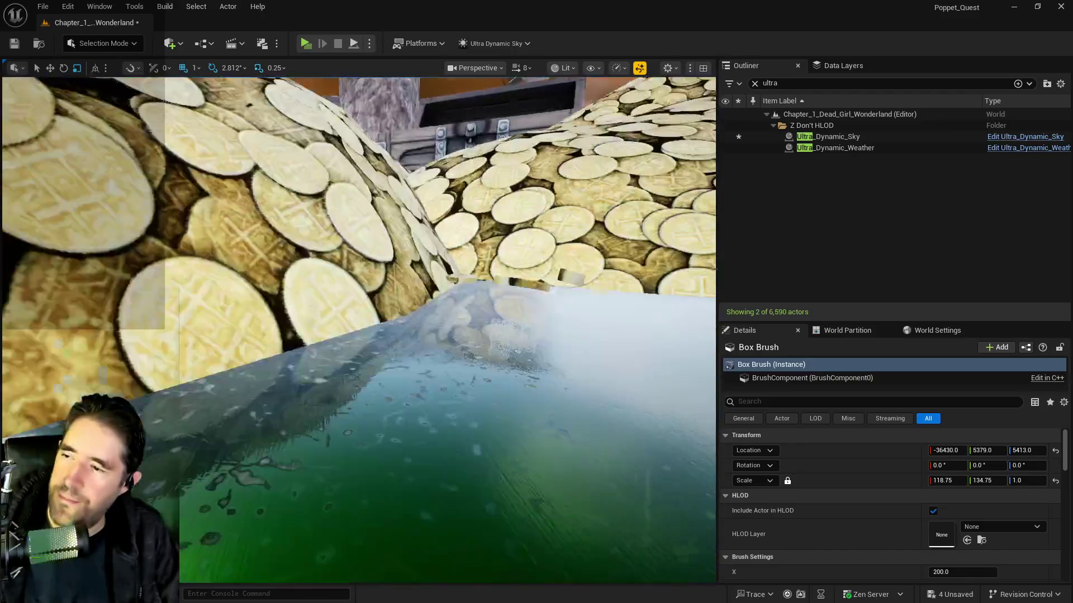
key("w")
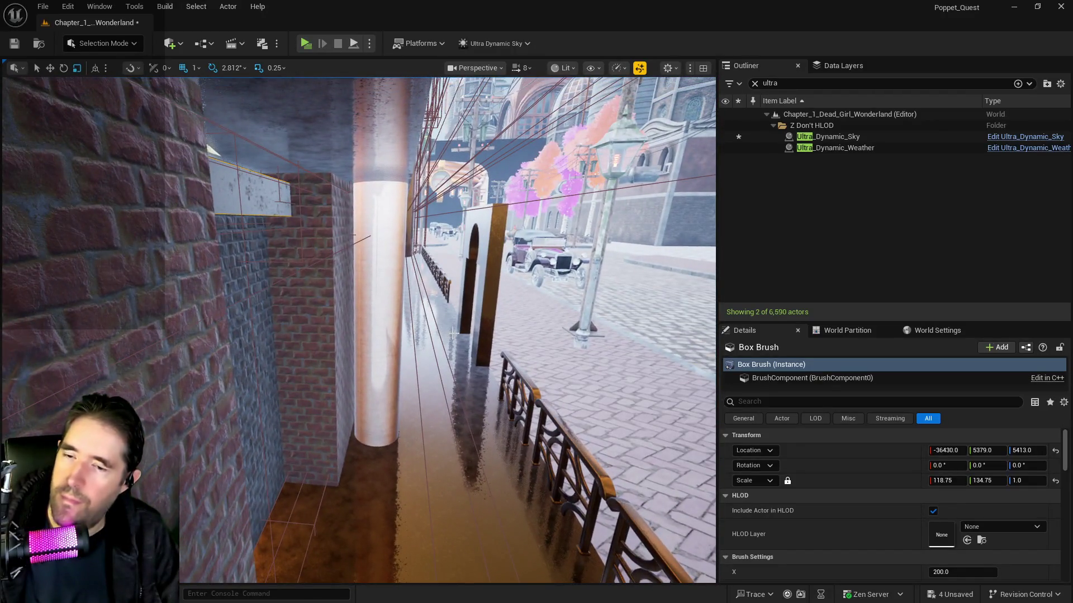
key("w")
Unlock independent scale axes and set the brush's Y scale to 133.
left_click(788, 480)
left_click(1003, 480)
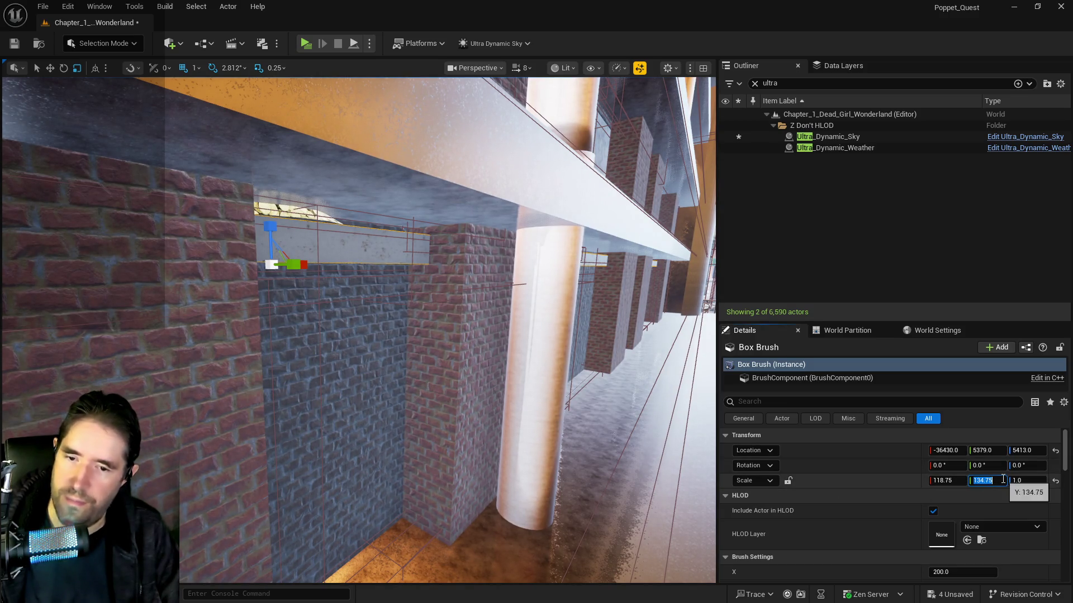
type("134")
key("Return")
type("133")
key("Return")
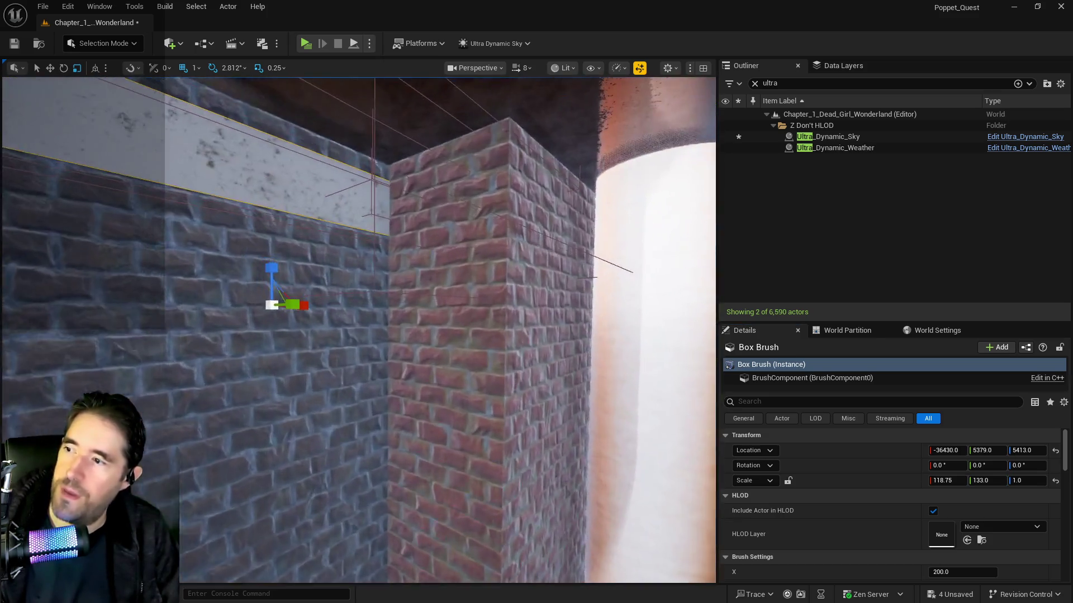
Nudge the brush along Y and reduce its Y scale to 132.
key("e")
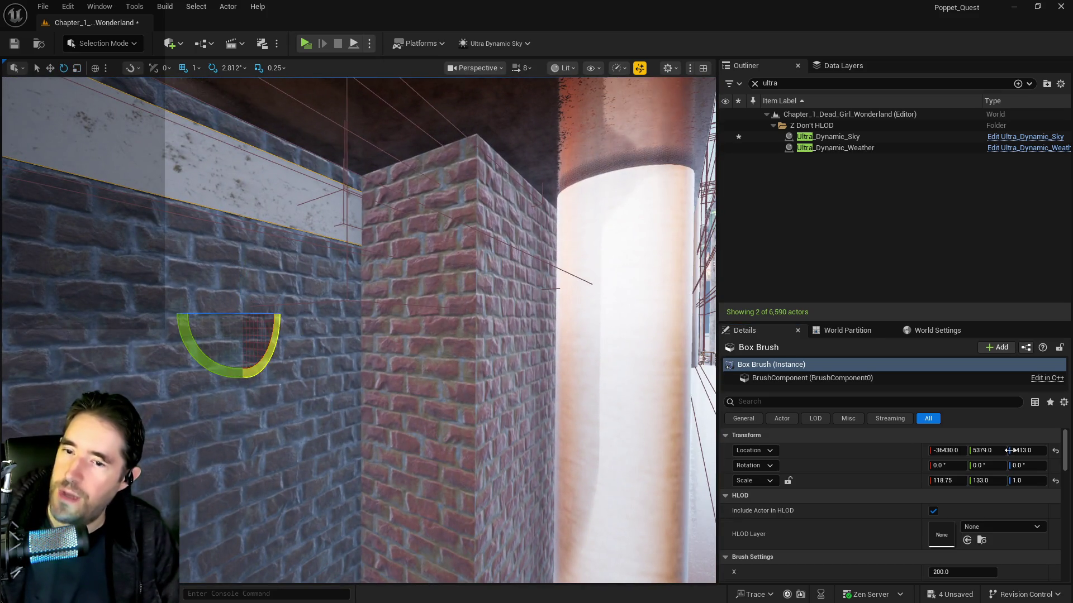
key("r")
left_click_drag(1009, 451, 995, 450)
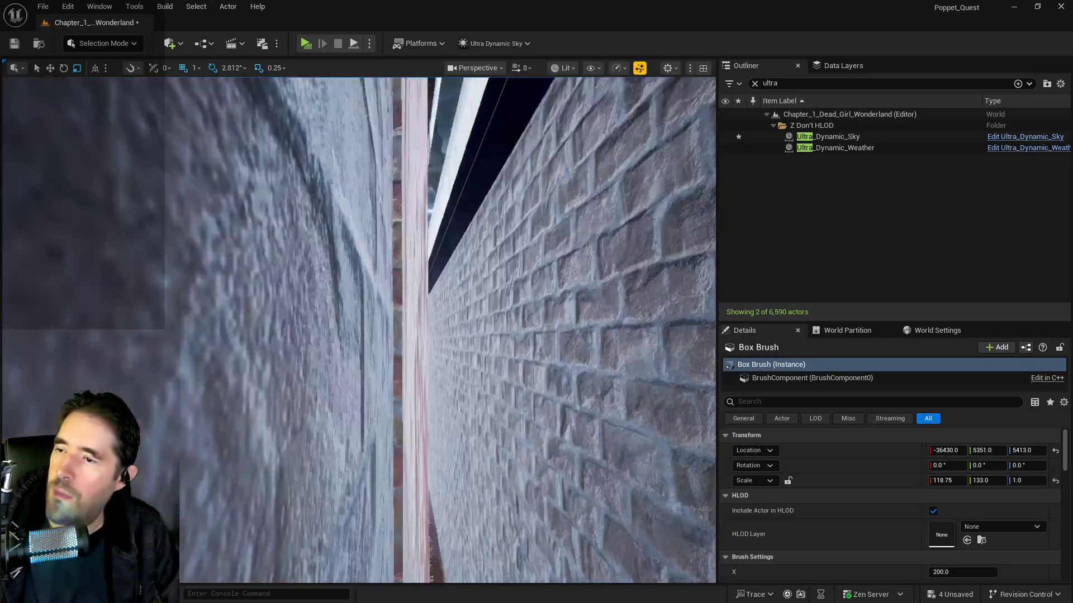
left_click(1008, 480)
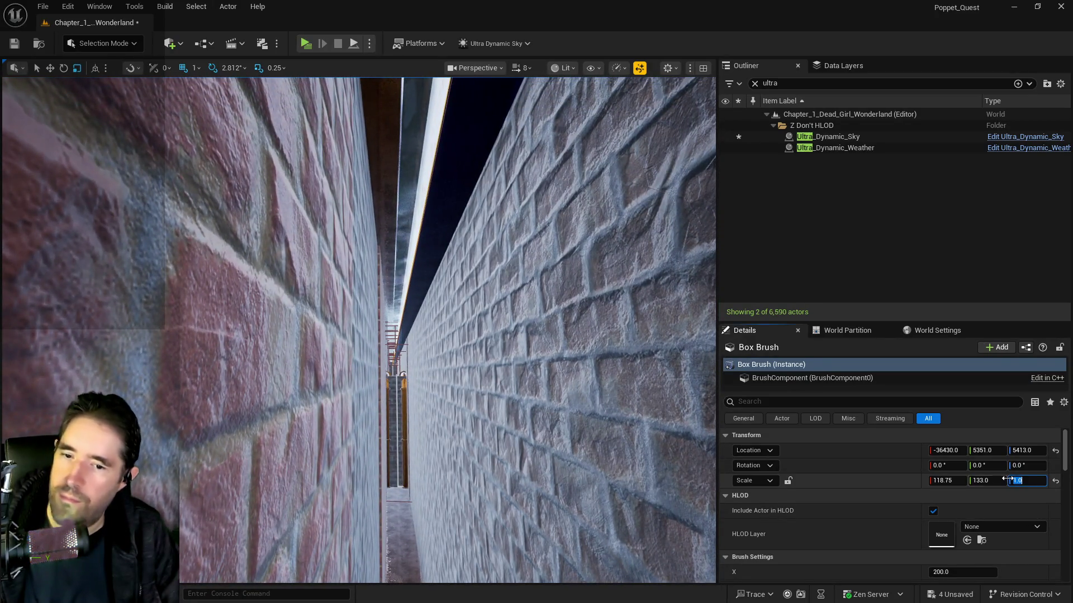
left_click(1003, 481)
type("13")
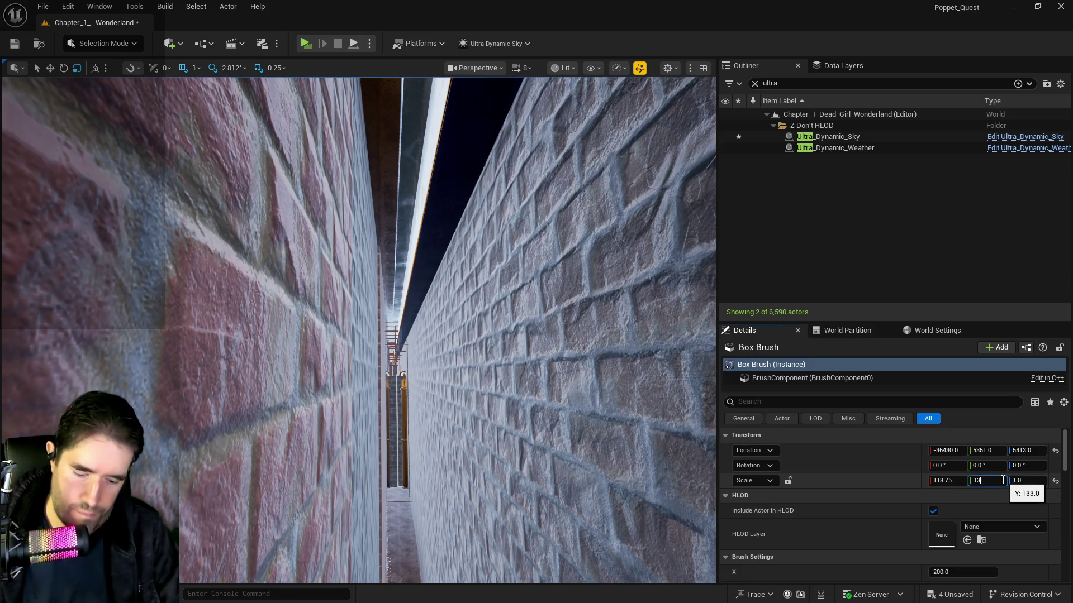
type("2")
key("Return")
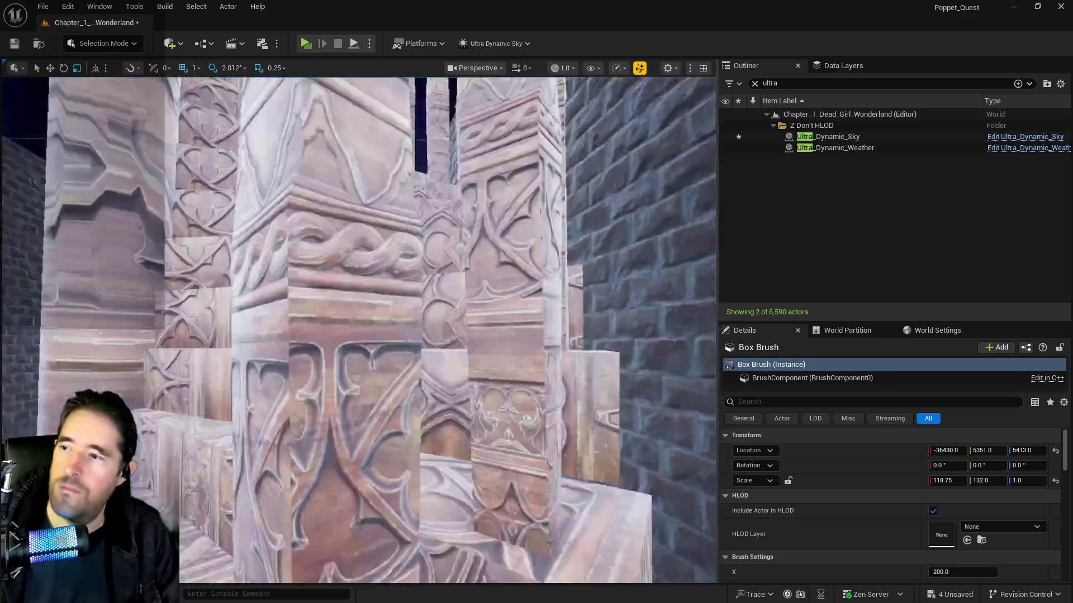
Slide the box brush along Y to 5282 and check its fit from the corridor and street.
key("f")
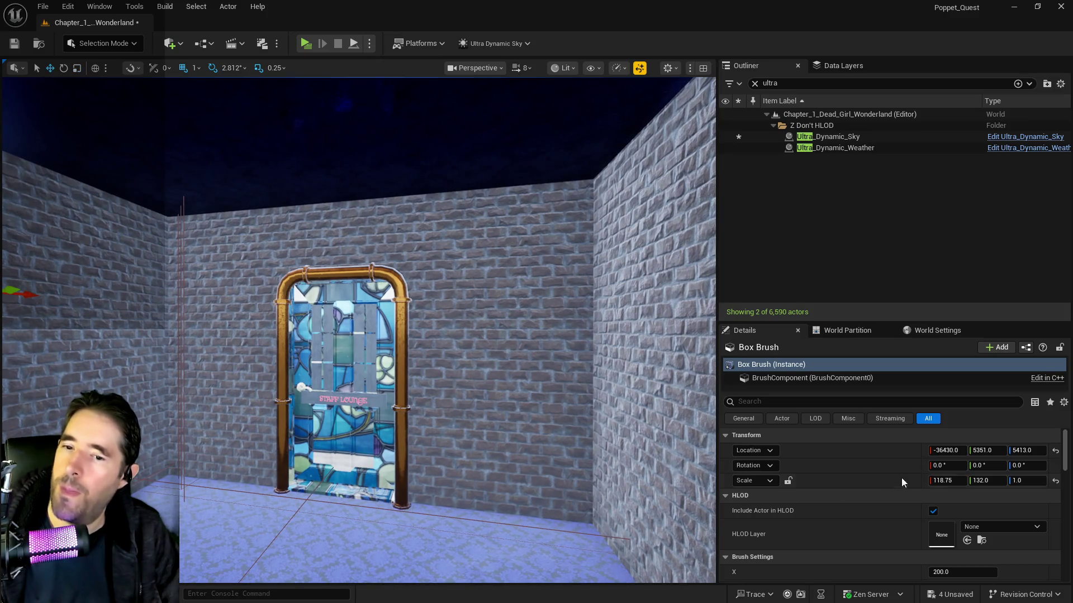
left_click_drag(988, 450, 983, 450)
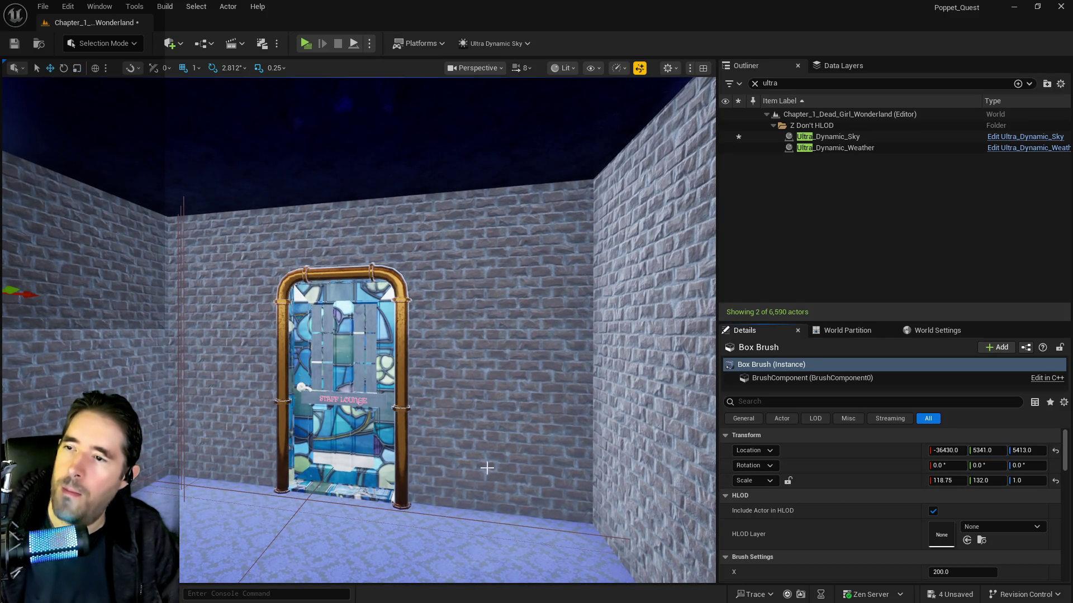
left_click(358, 140)
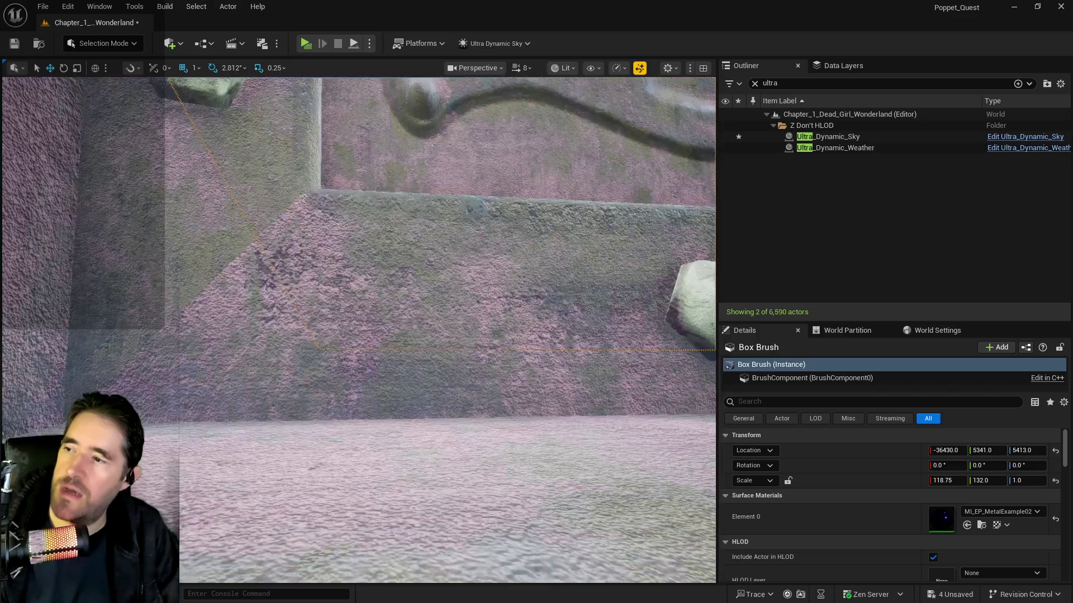
left_click_drag(357, 330, 313, 330)
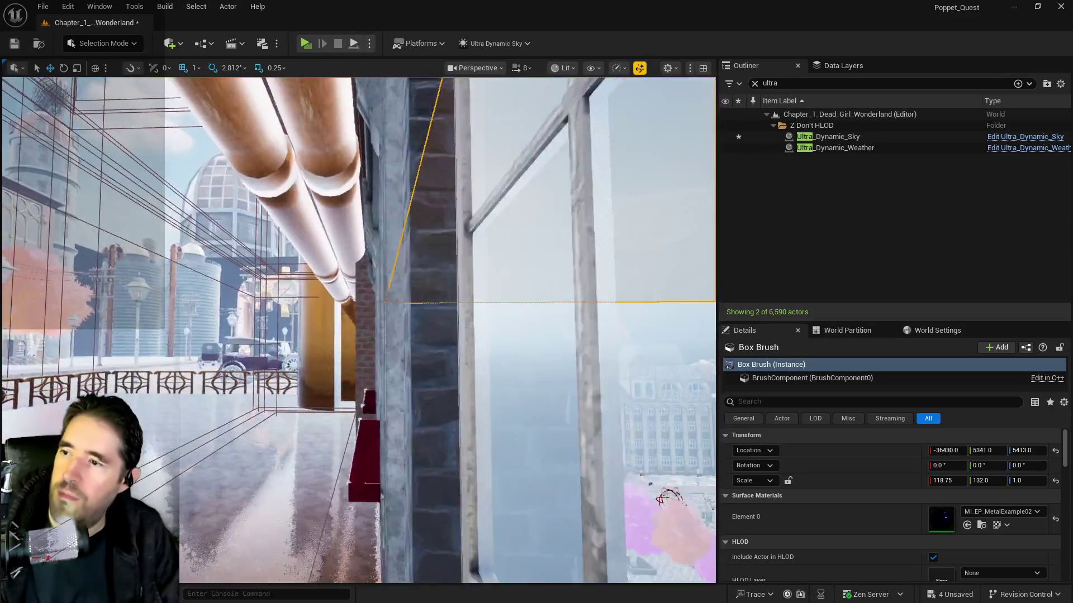
left_click_drag(357, 330, 335, 330)
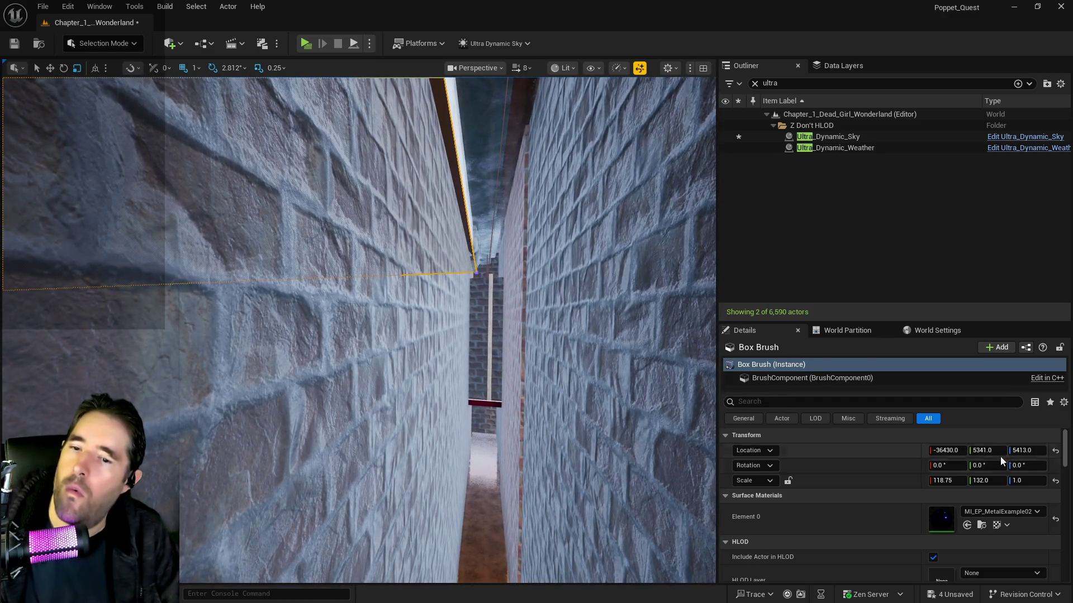
left_click(987, 451)
mouse_move(988, 450)
left_mouse_down()
mouse_move(973, 450)
mouse_move(988, 450)
left_mouse_up()
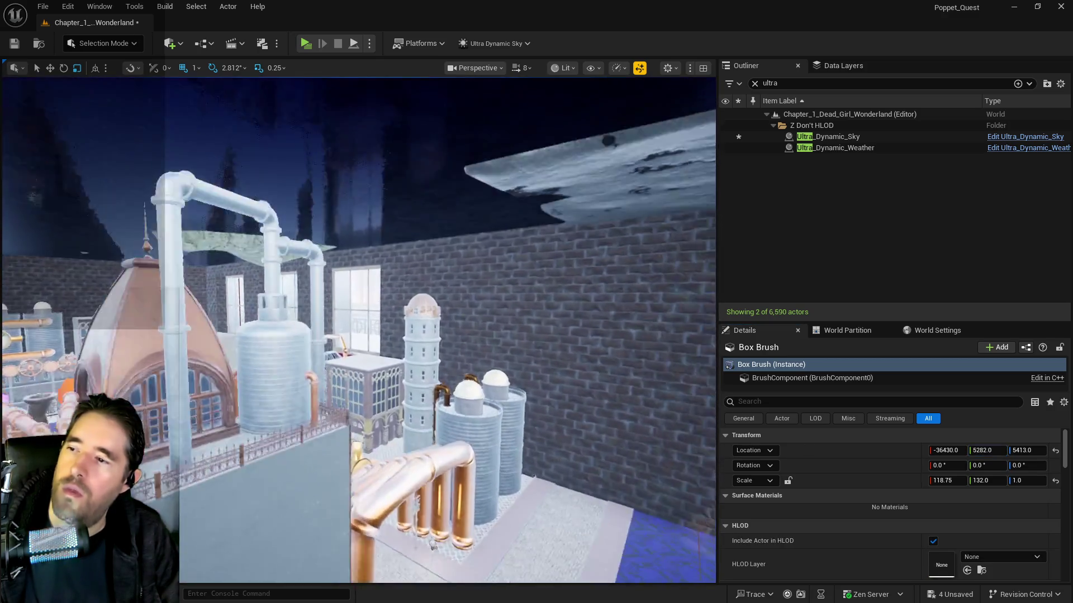
scroll(430, 246, "down", 5)
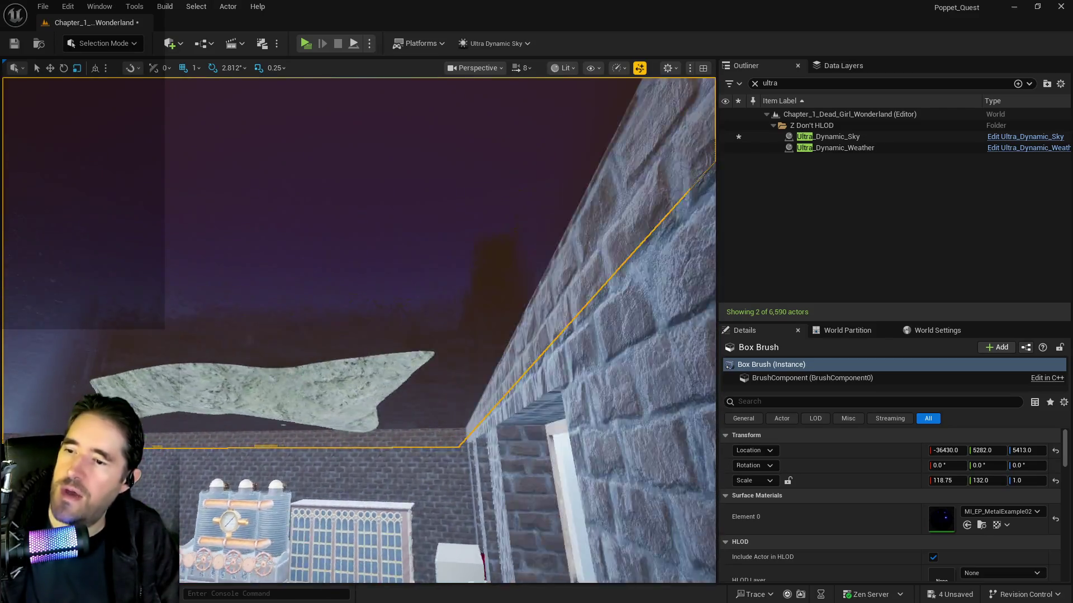
mouse_move(430, 246)
left_mouse_down()
mouse_move(380, 263)
mouse_move(391, 274)
left_mouse_up()
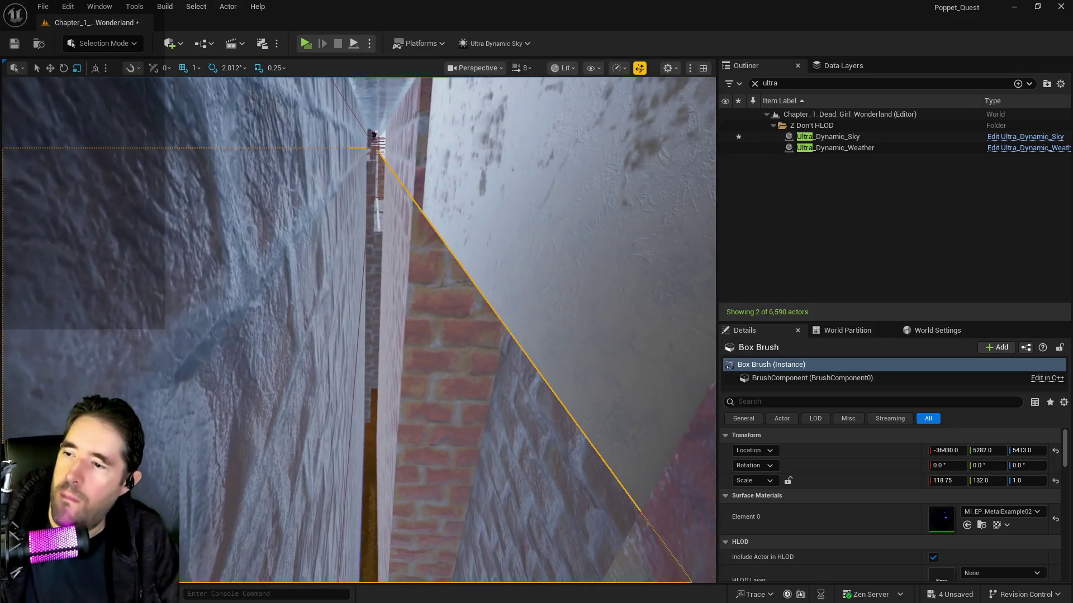
left_click_drag(391, 274, 439, 321)
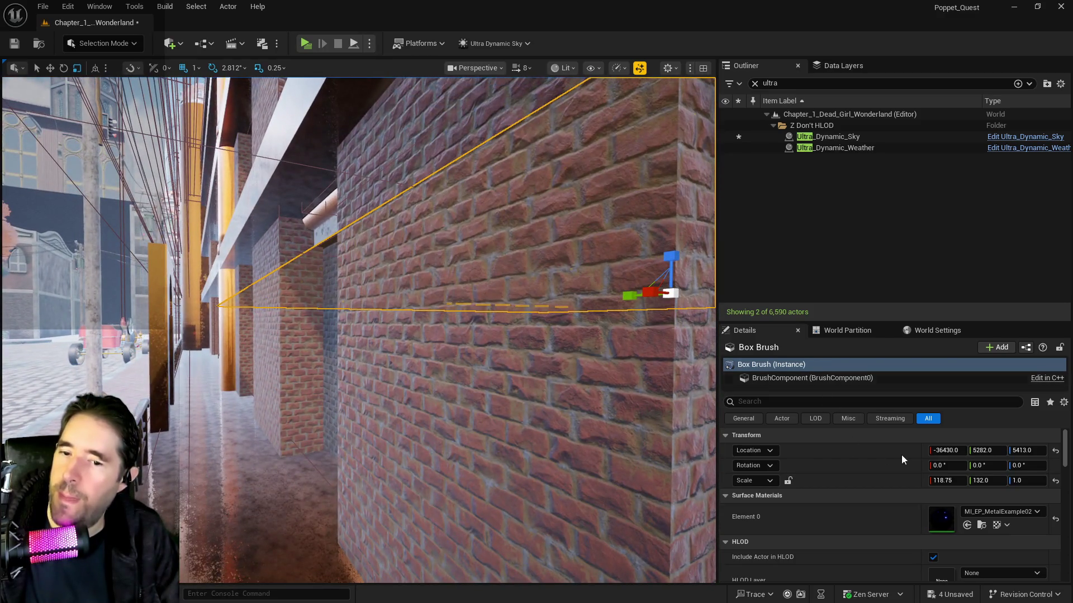
left_click(962, 479)
Reduce the box brush's X scale from 118.75 to 117 and frame it.
type("11")
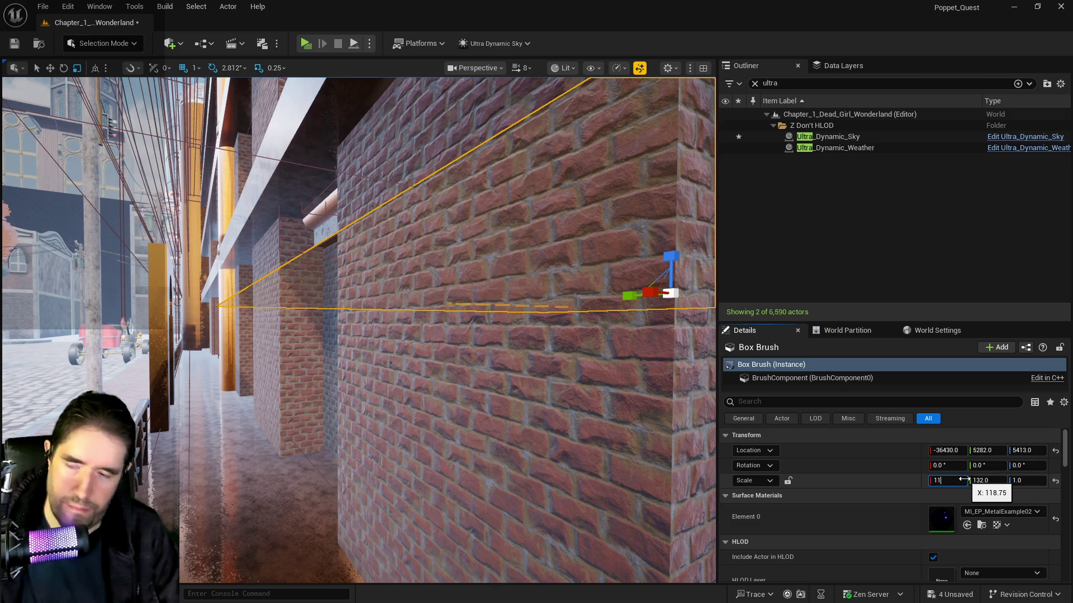
key("Return")
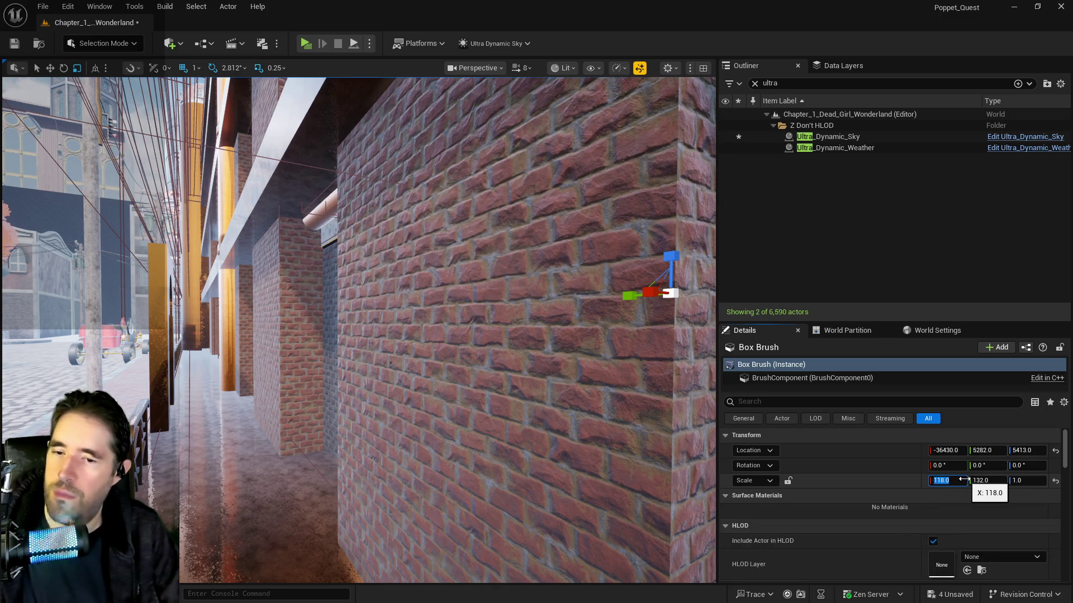
type("1")
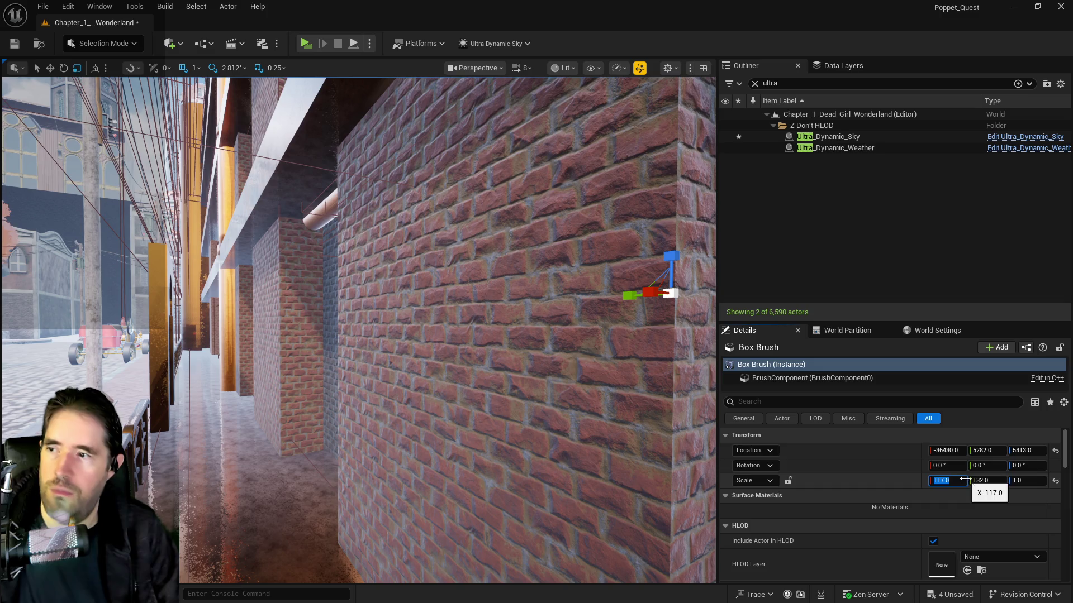
key("Return")
key("f")
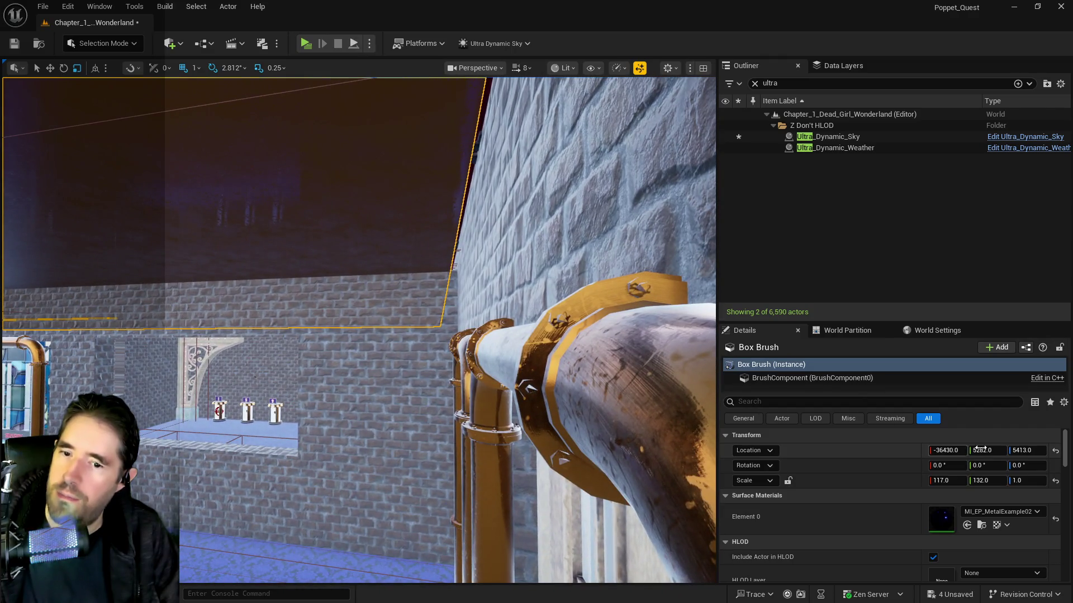
Slide the brush along X to -36591 and save the level.
left_click_drag(948, 450, 939, 451)
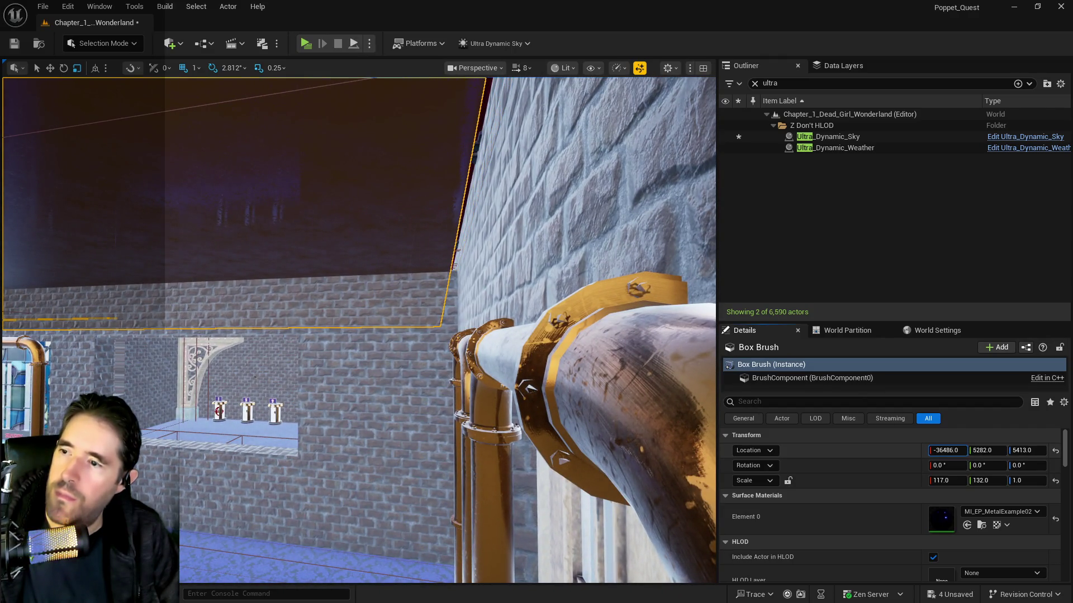
key("w")
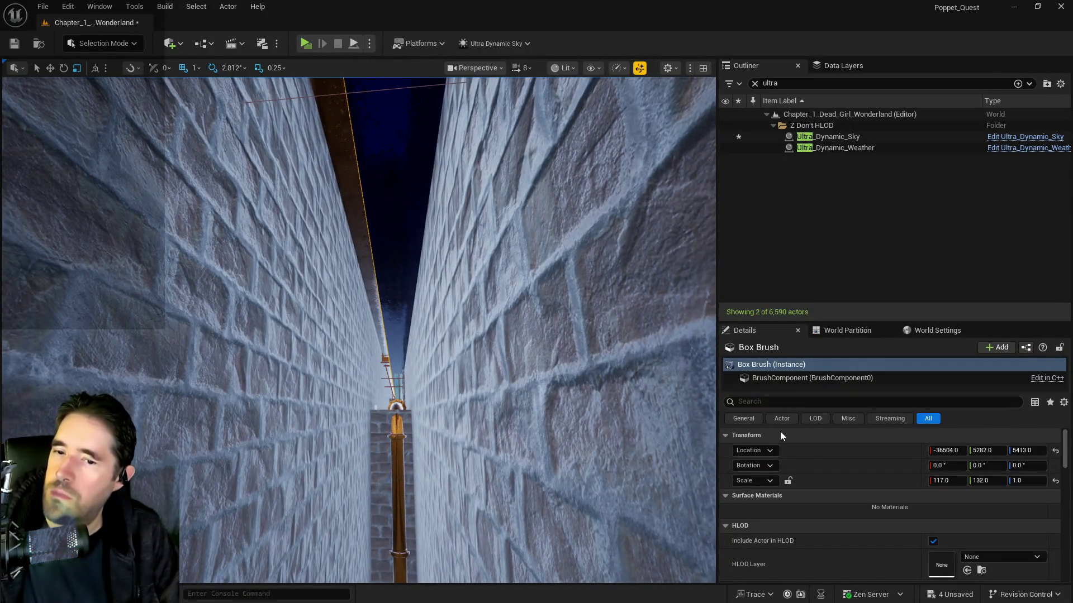
left_click_drag(947, 451, 884, 466)
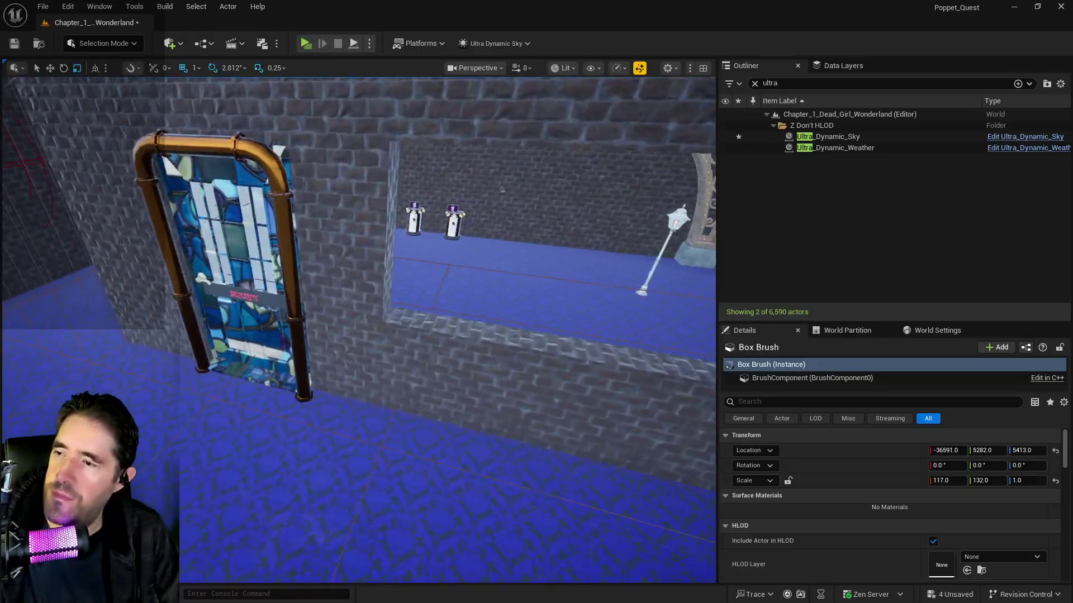
key("ctrl+s")
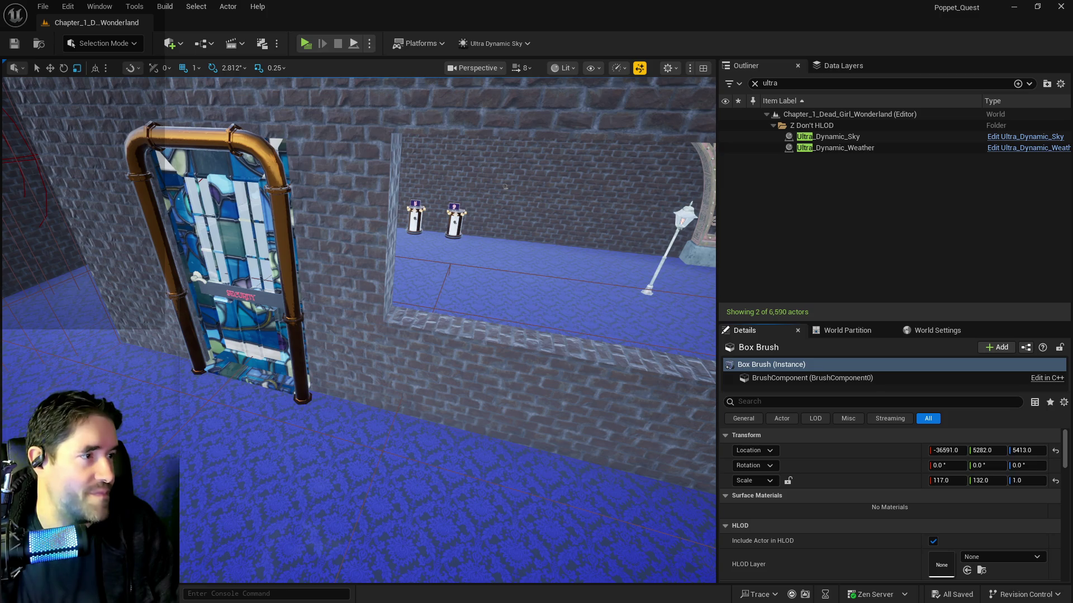
Clear the Outliner filter, select the ceiling box brush, and scroll Details to Surface Properties.
mouse_move(491, 328)
left_mouse_down()
mouse_move(279, 329)
mouse_move(558, 319)
left_mouse_up()
left_click(754, 84)
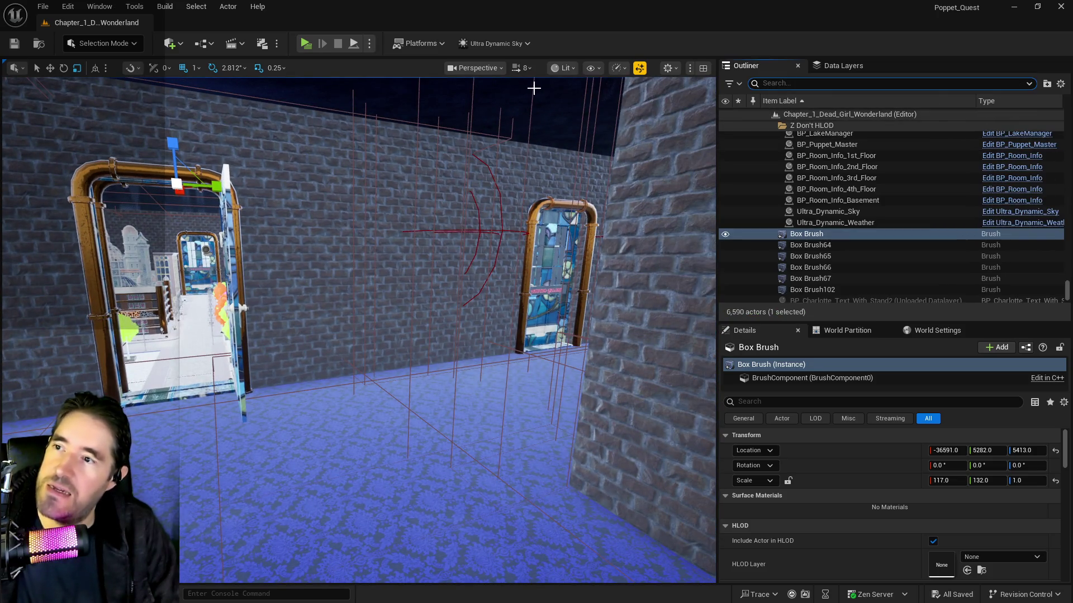
mouse_move(546, 92)
left_mouse_down()
mouse_move(480, 106)
mouse_move(520, 128)
left_mouse_up()
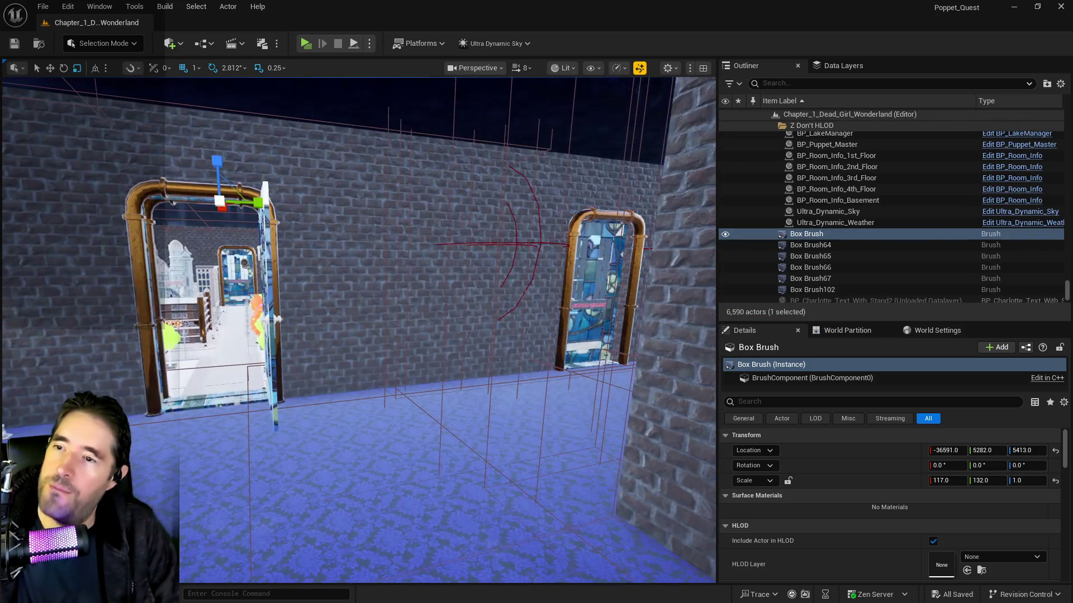
left_click(598, 105)
scroll(780, 516, "down", 2)
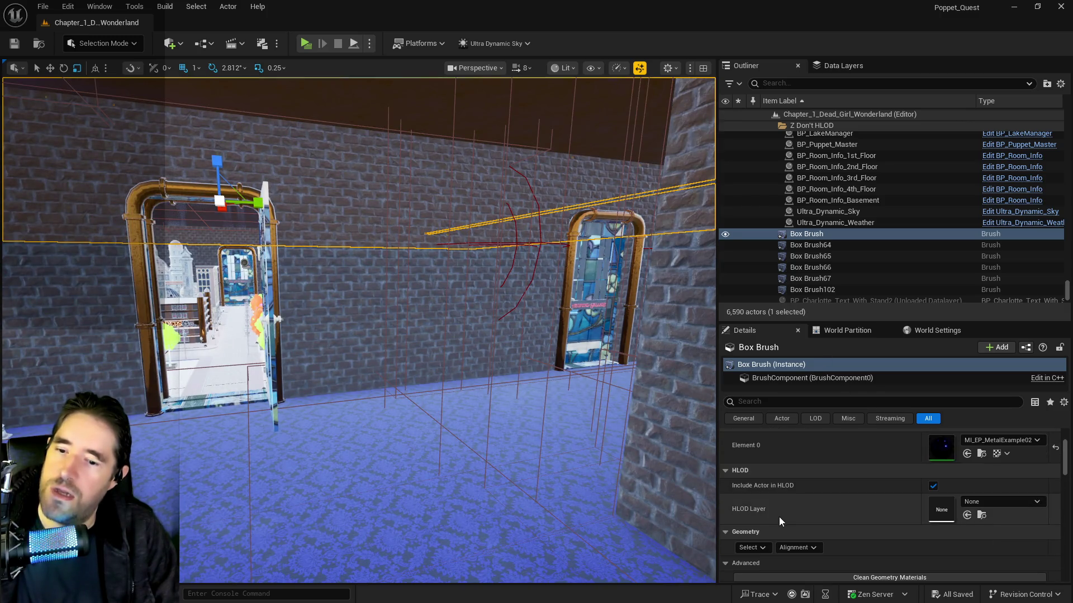
left_click(766, 547)
left_click(779, 428)
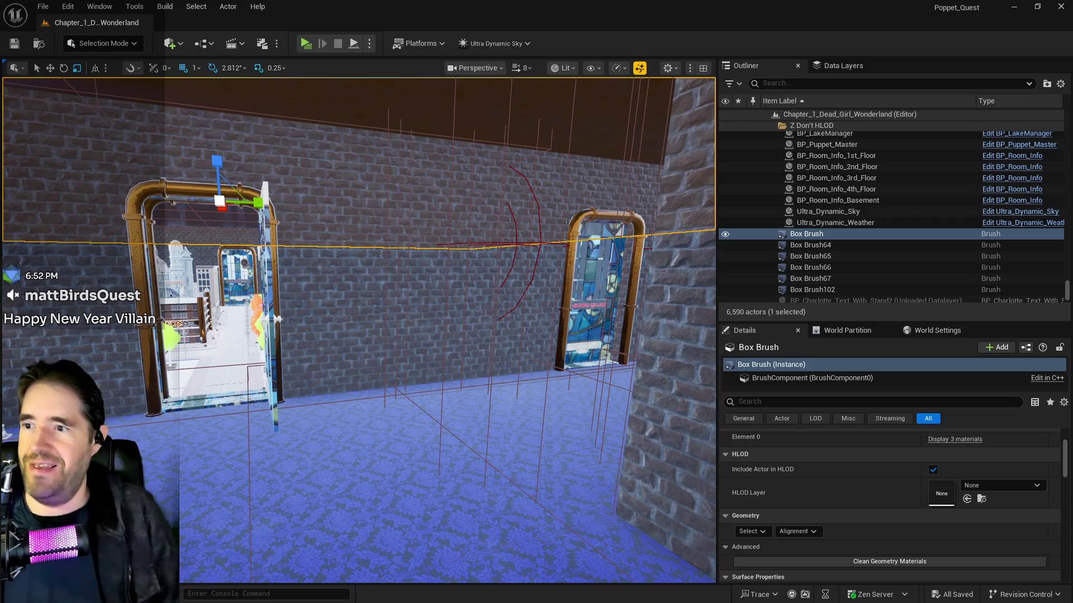
scroll(830, 508, "down", 2)
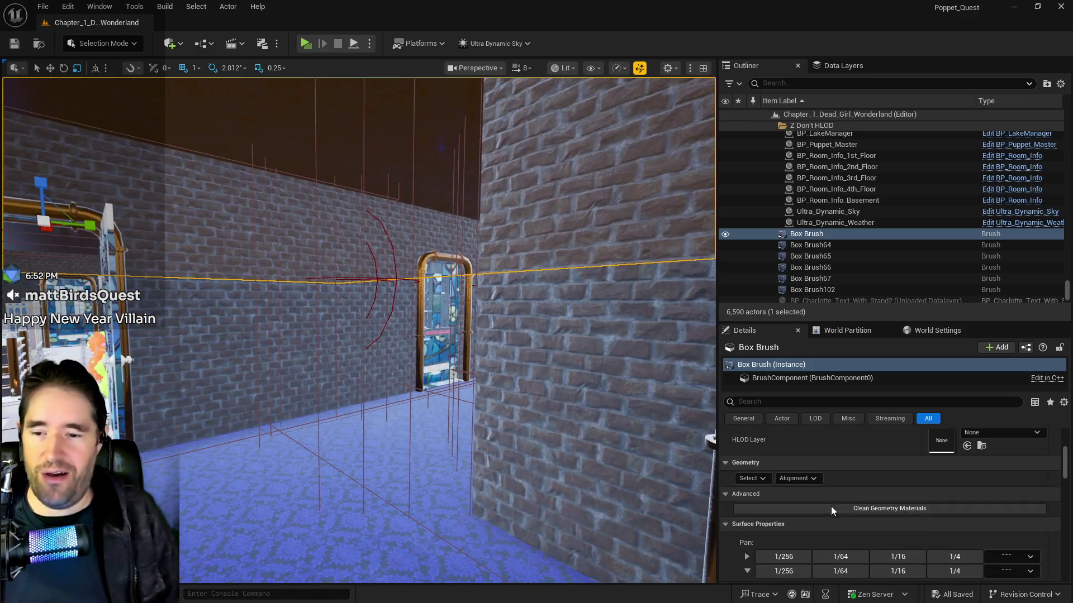
Set the ceiling brush surface's U texture scale to 10 to match V.
scroll(833, 508, "down", 3)
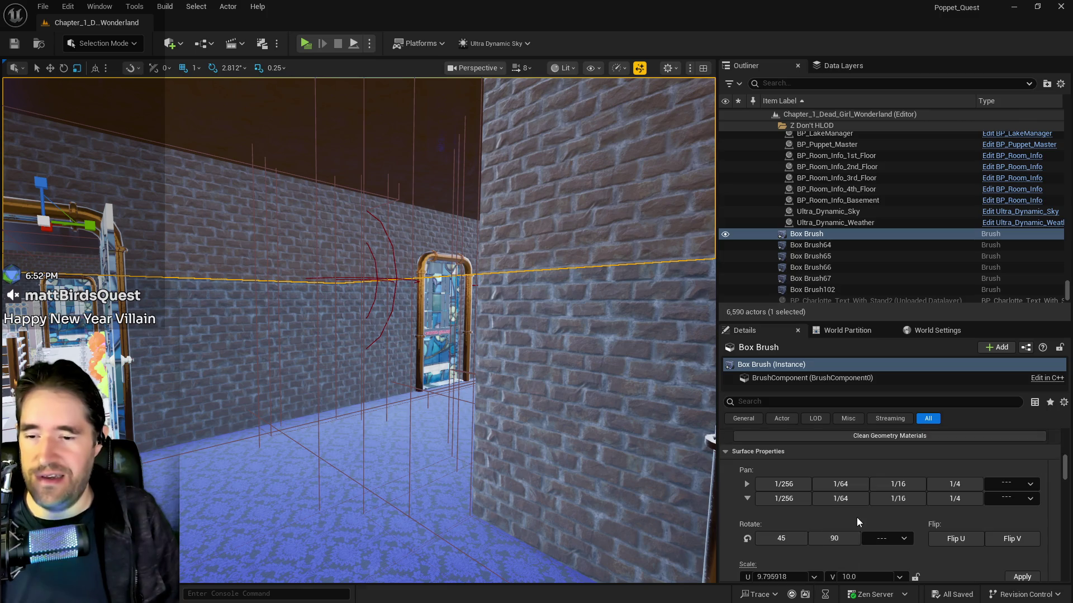
scroll(856, 518, "up", 5)
scroll(888, 496, "down", 5)
left_click(792, 527)
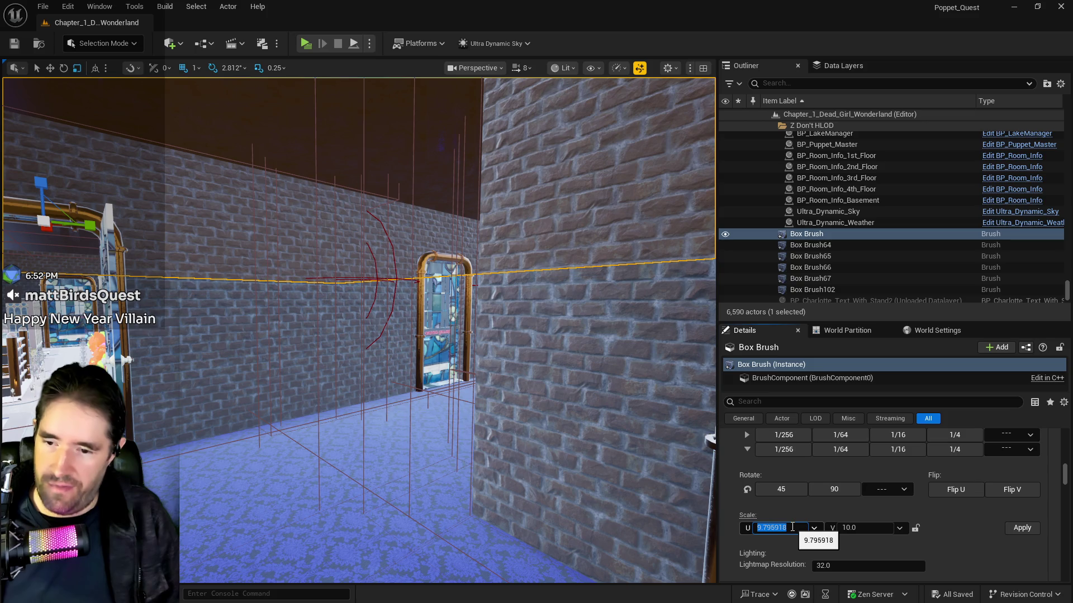
type("10")
key("Return")
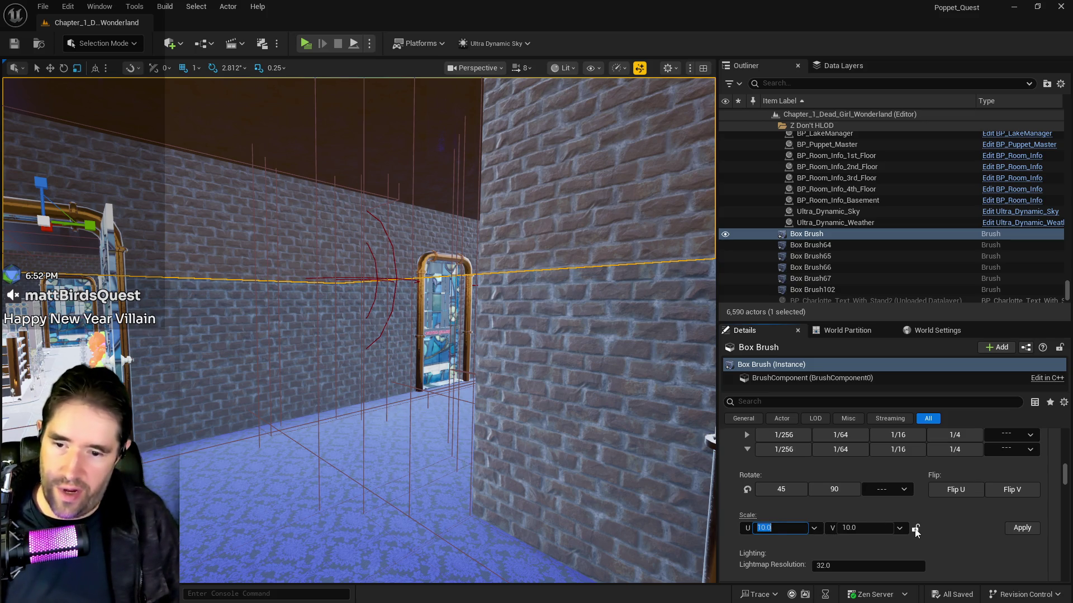
mouse_move(641, 528)
left_mouse_down()
mouse_move(587, 474)
mouse_move(525, 444)
left_mouse_up()
scroll(887, 501, "up", 5)
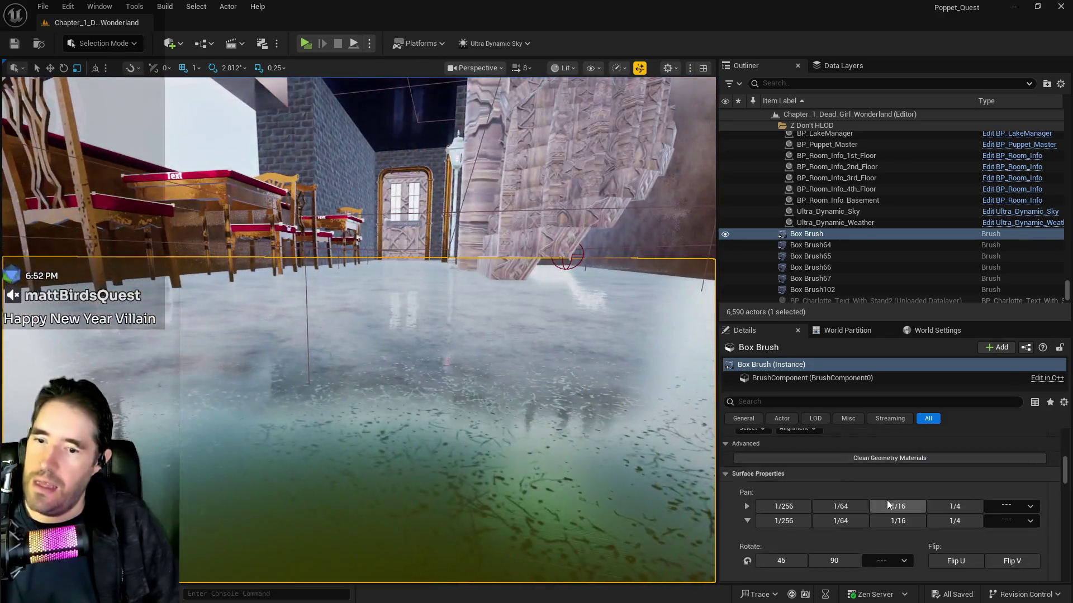
scroll(889, 501, "up", 3)
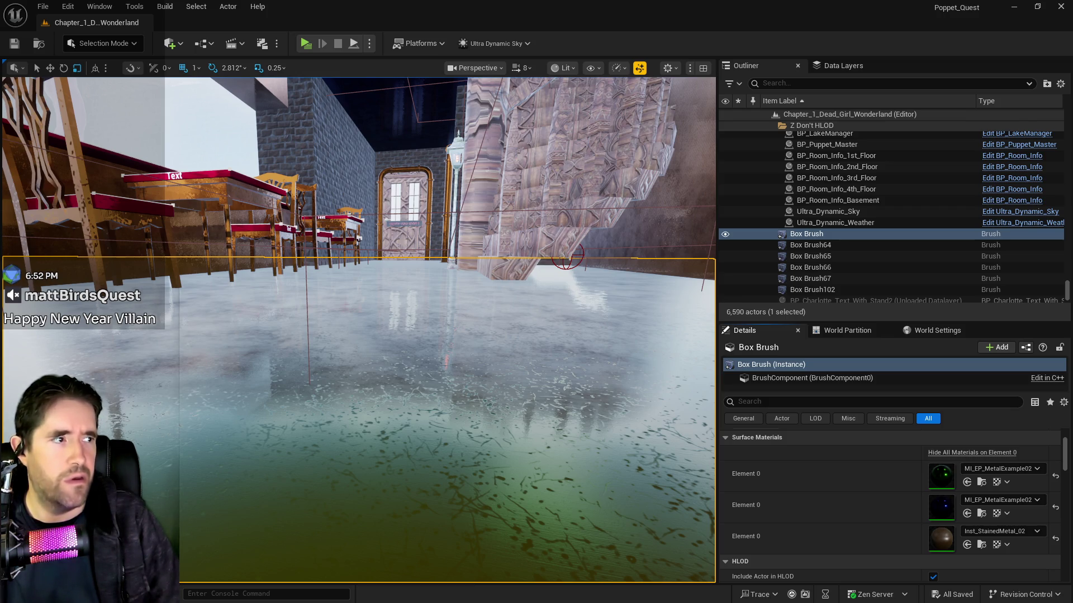
Place Box Brush2 from Quick Add > Geometry > Box beside the cafe tables.
left_click_drag(357, 330, 408, 317)
left_click(170, 43)
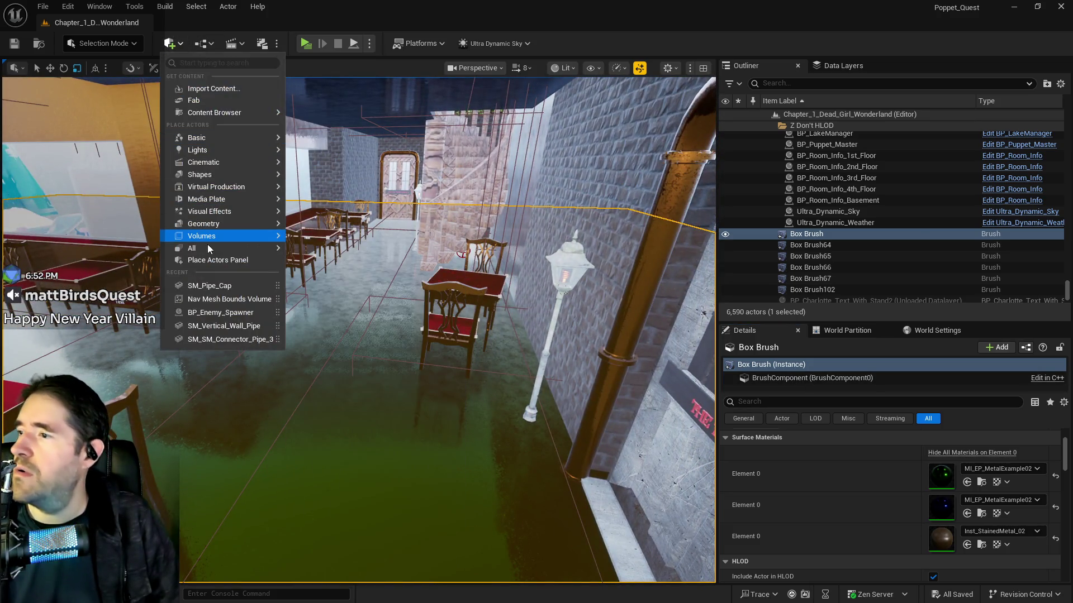
mouse_move(211, 242)
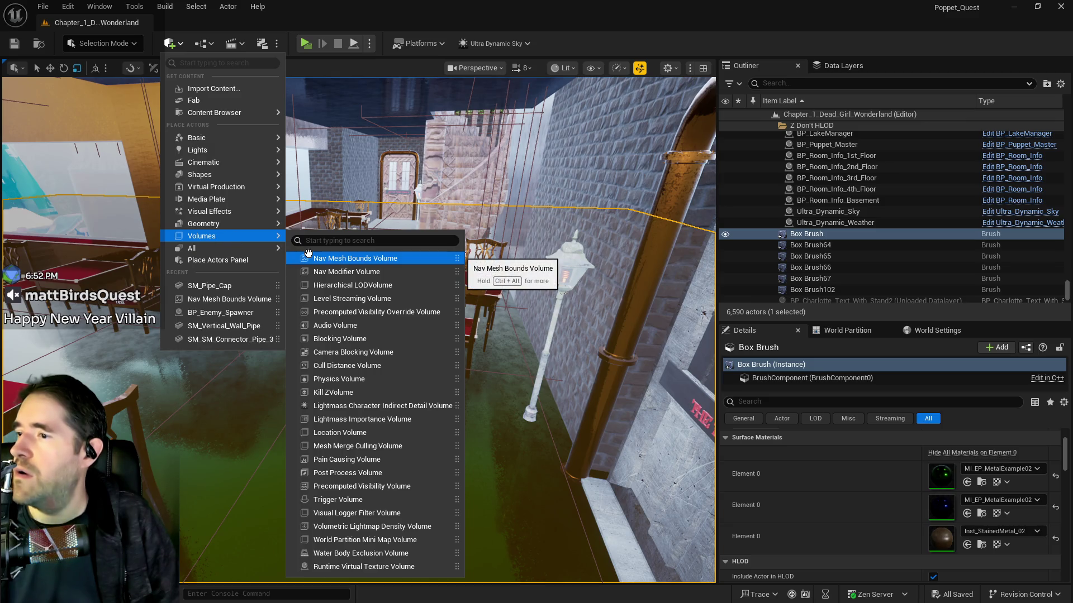
mouse_move(247, 220)
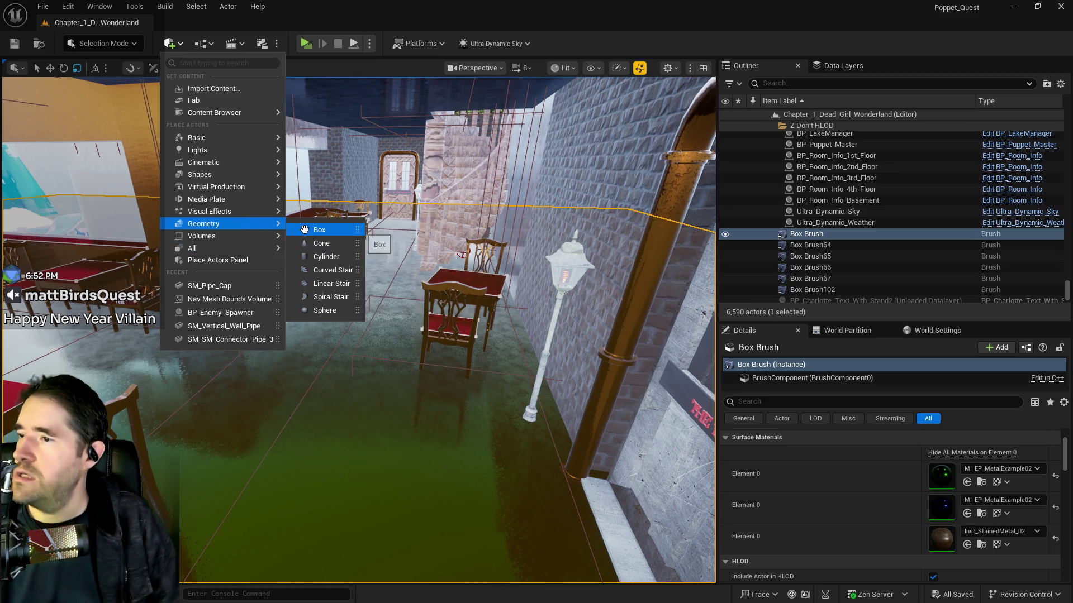
left_click(327, 230)
left_click_drag(452, 264, 463, 285)
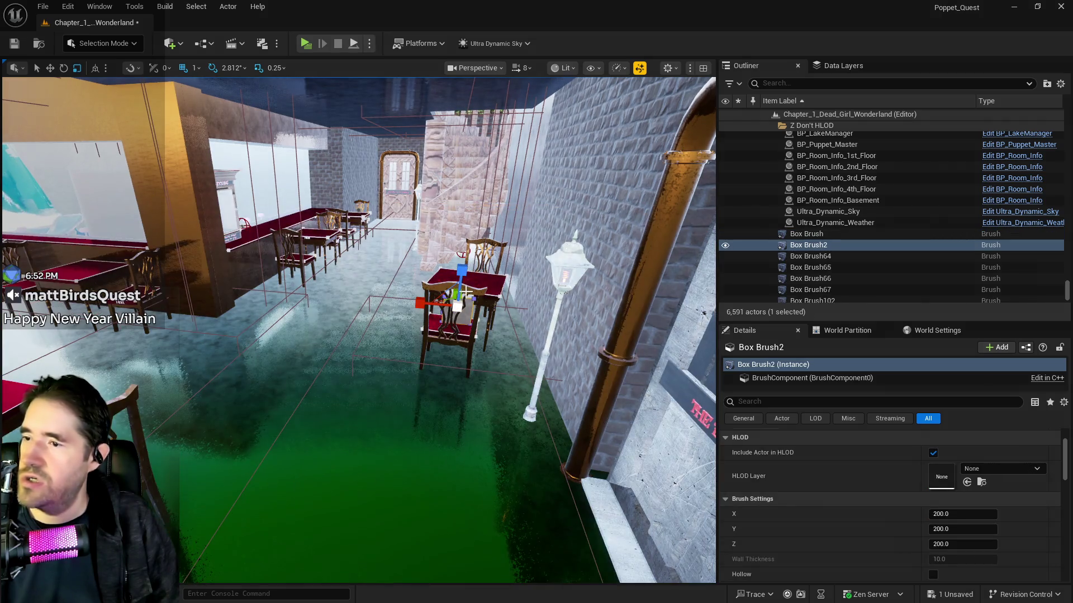
key("w")
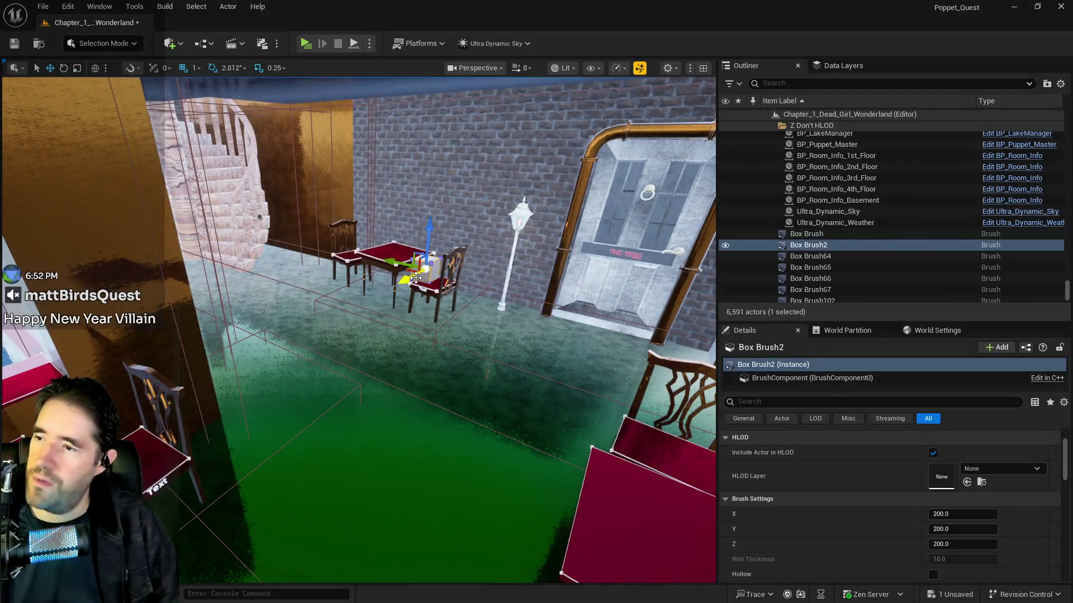
mouse_move(415, 278)
left_mouse_down()
mouse_move(362, 329)
mouse_move(358, 312)
mouse_move(352, 336)
mouse_move(211, 306)
mouse_move(335, 293)
left_mouse_up()
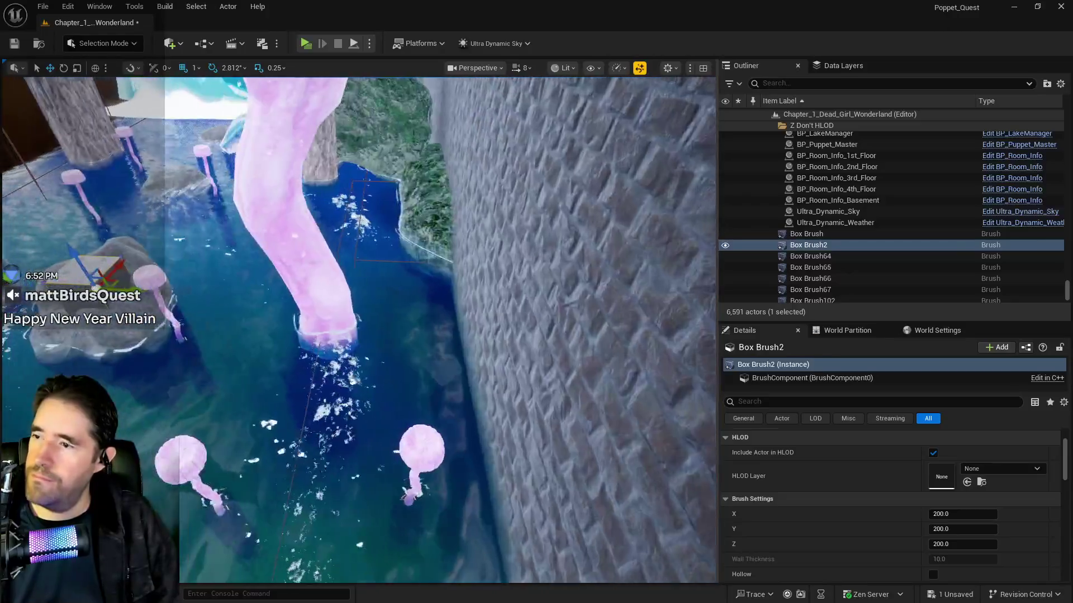
Frame Box Brush2 and lower it into the grotto pool.
key("f")
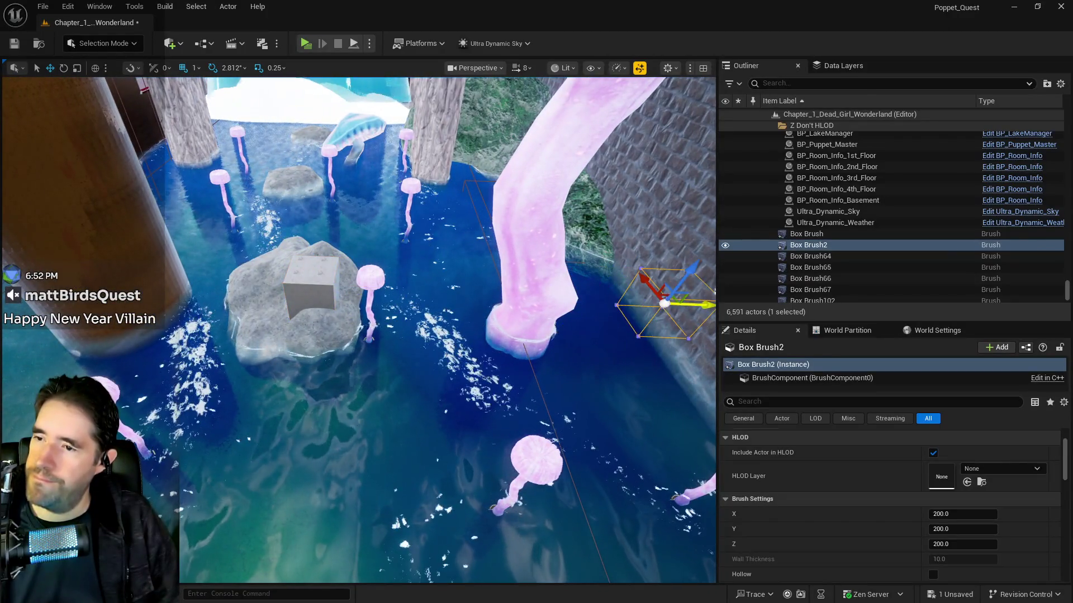
key("f")
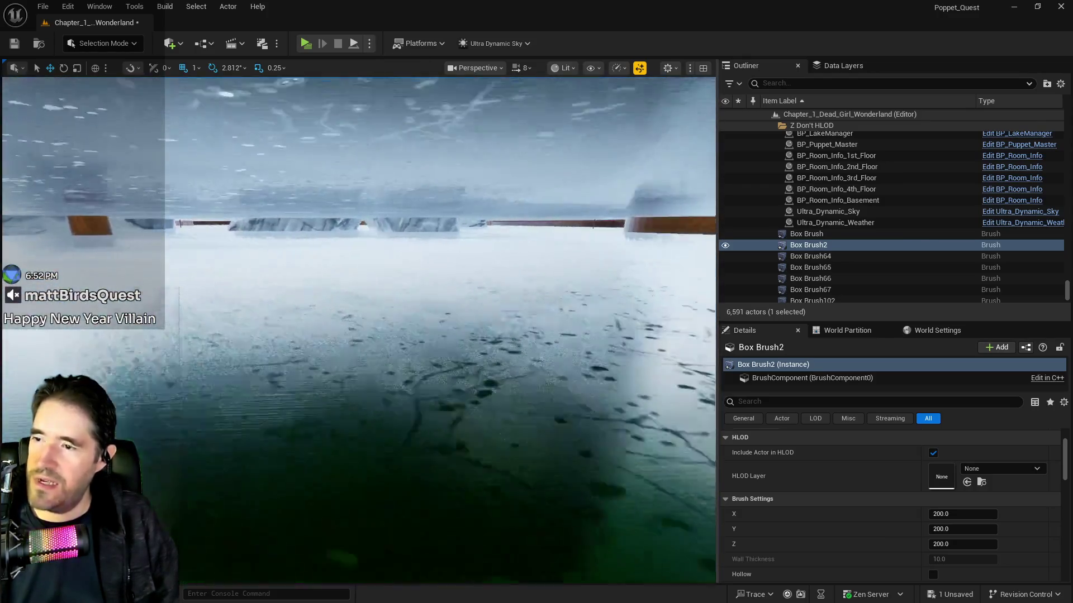
scroll(379, 280, "up", 2)
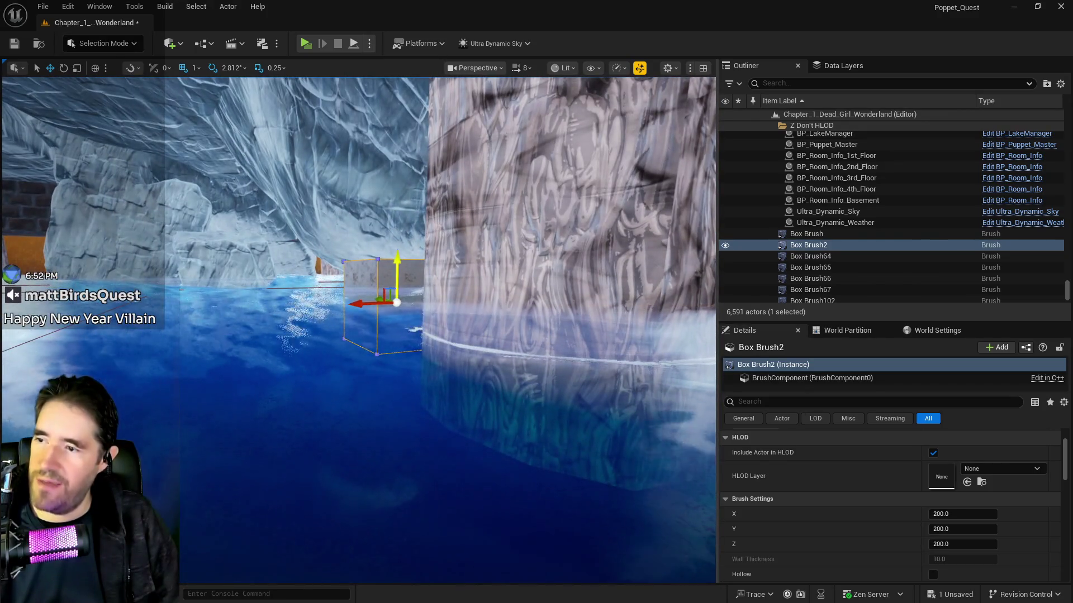
scroll(384, 365, "down", 5)
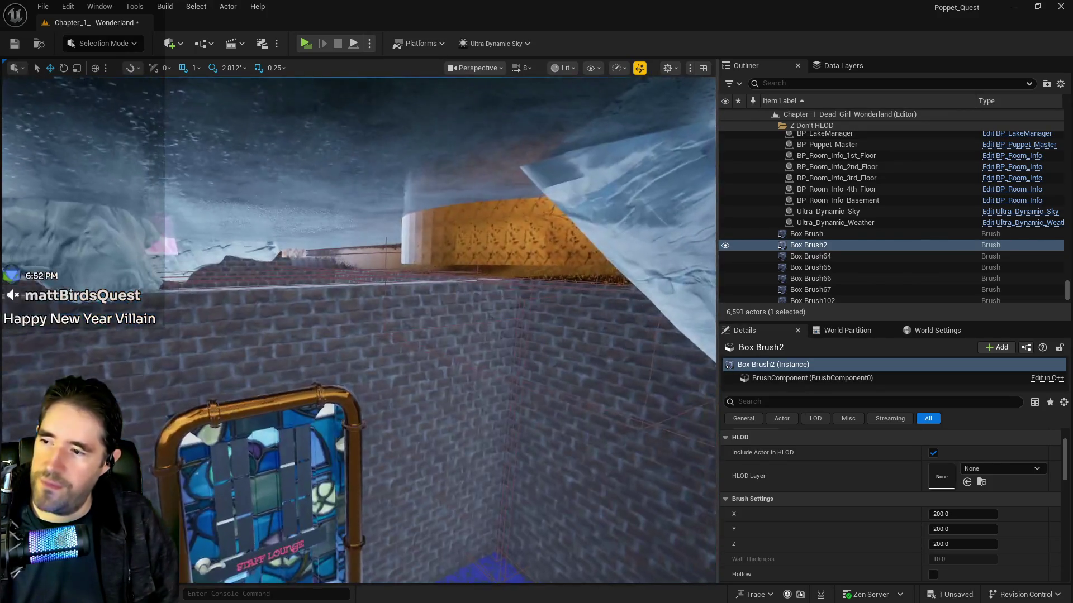
scroll(384, 341, "down", 2)
scroll(372, 313, "up", 1)
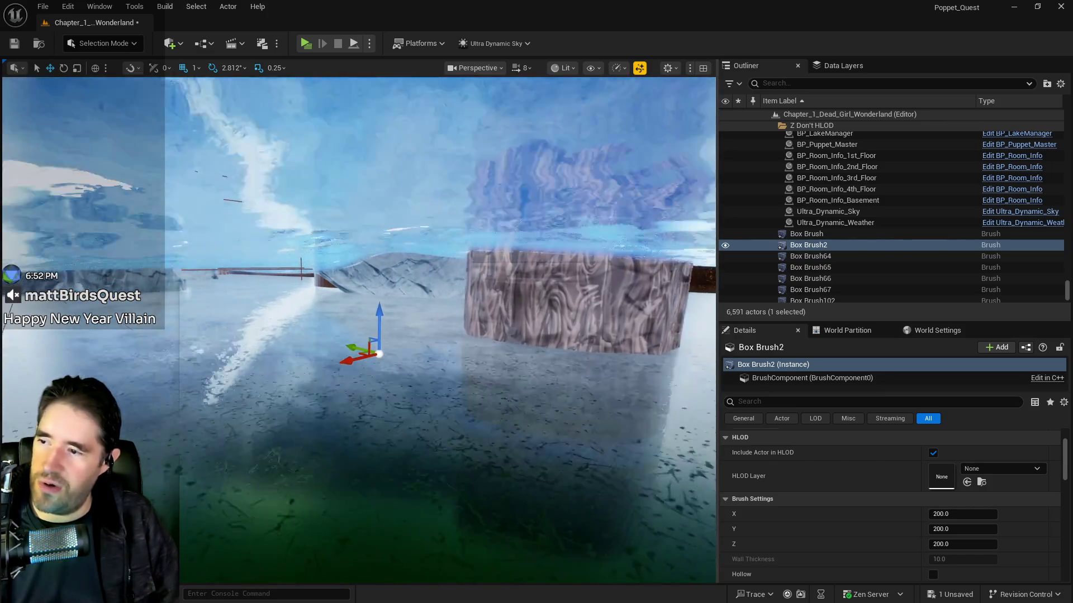
mouse_move(376, 315)
left_mouse_down()
mouse_move(376, 306)
mouse_move(373, 327)
left_mouse_up()
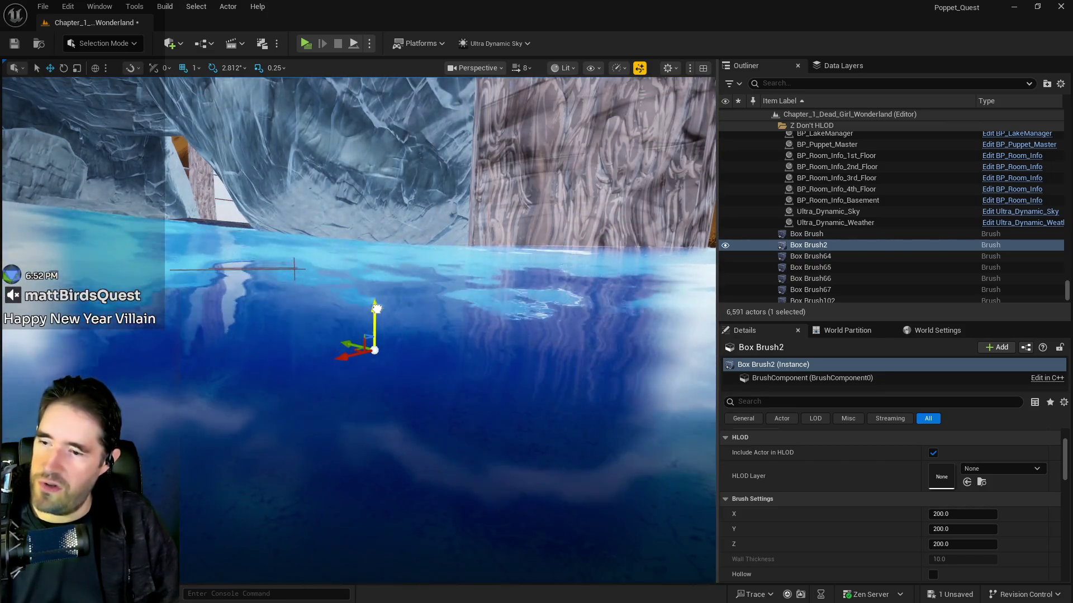
scroll(829, 500, "up", 2)
mouse_move(551, 462)
left_mouse_down()
mouse_move(545, 402)
mouse_move(488, 403)
left_mouse_up()
scroll(969, 531, "down", 3)
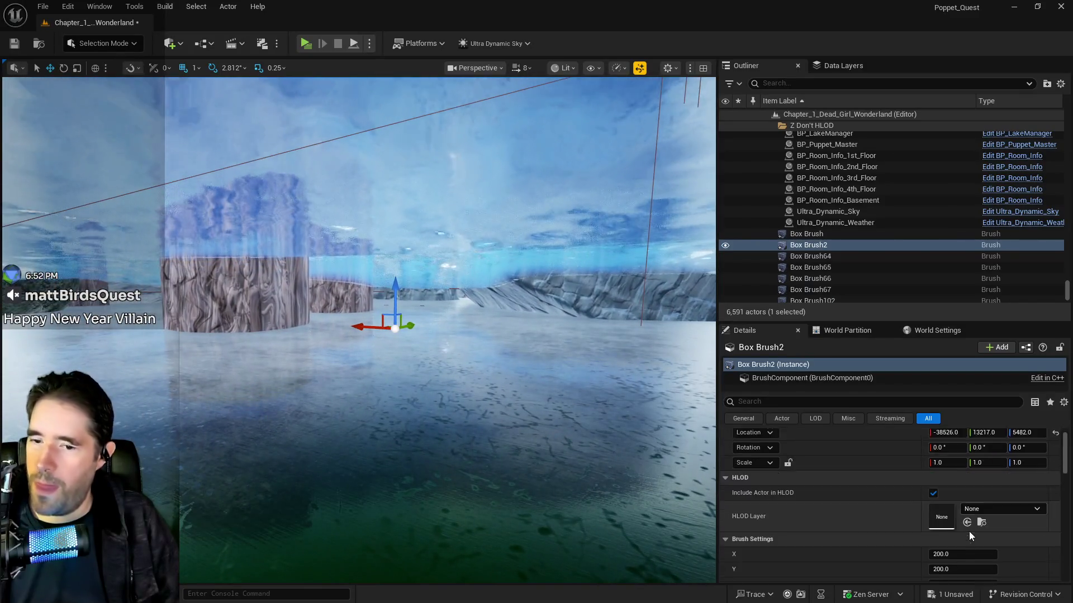
Set Box Brush2's type to Subtractive and nudge it along X to -38526.
left_click(963, 521)
left_click(955, 535)
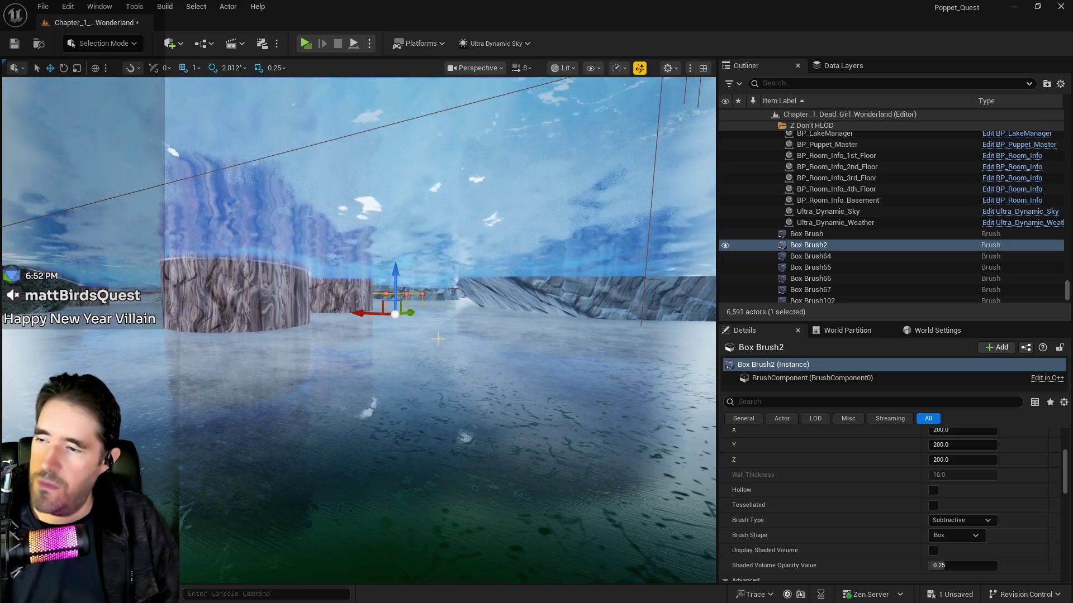
left_click_drag(386, 312, 408, 312)
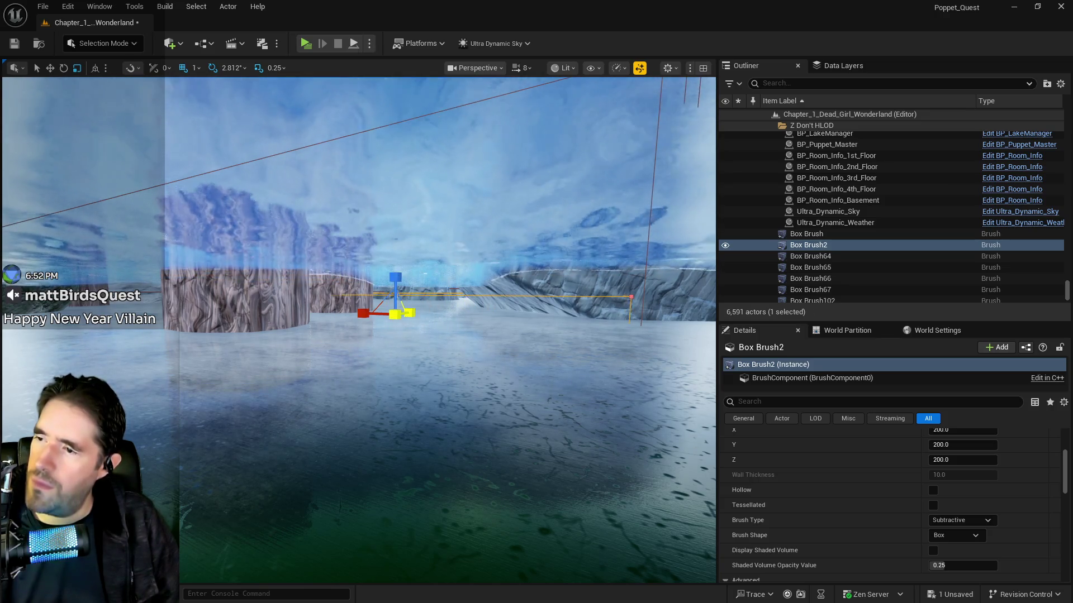
left_click(406, 412)
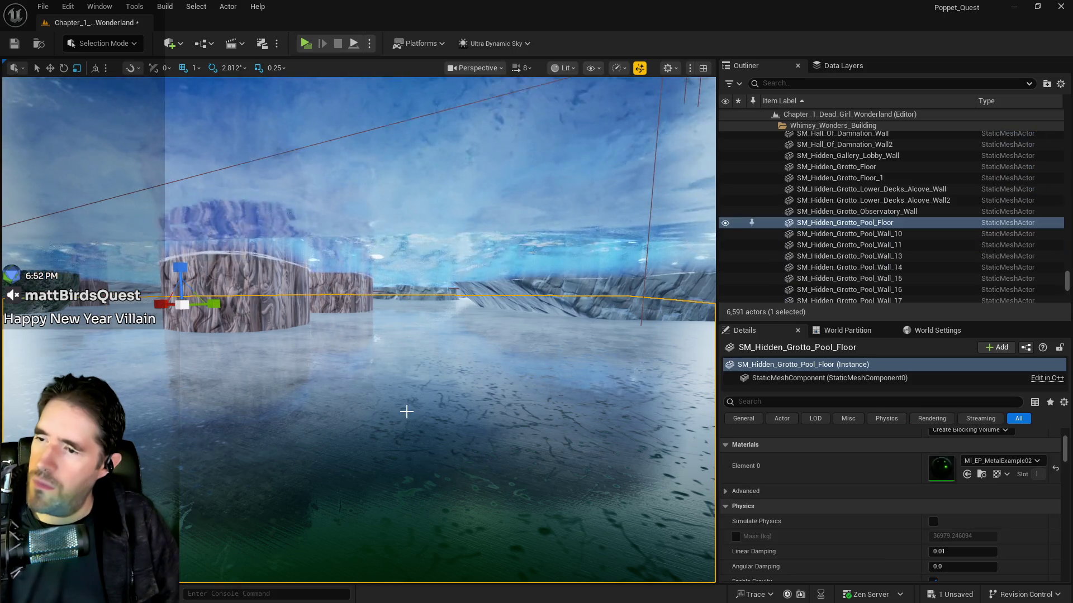
Frame SM_Hidden_Grotto_Pool_Floor and turn the view toward the rock walls and pool.
key("f")
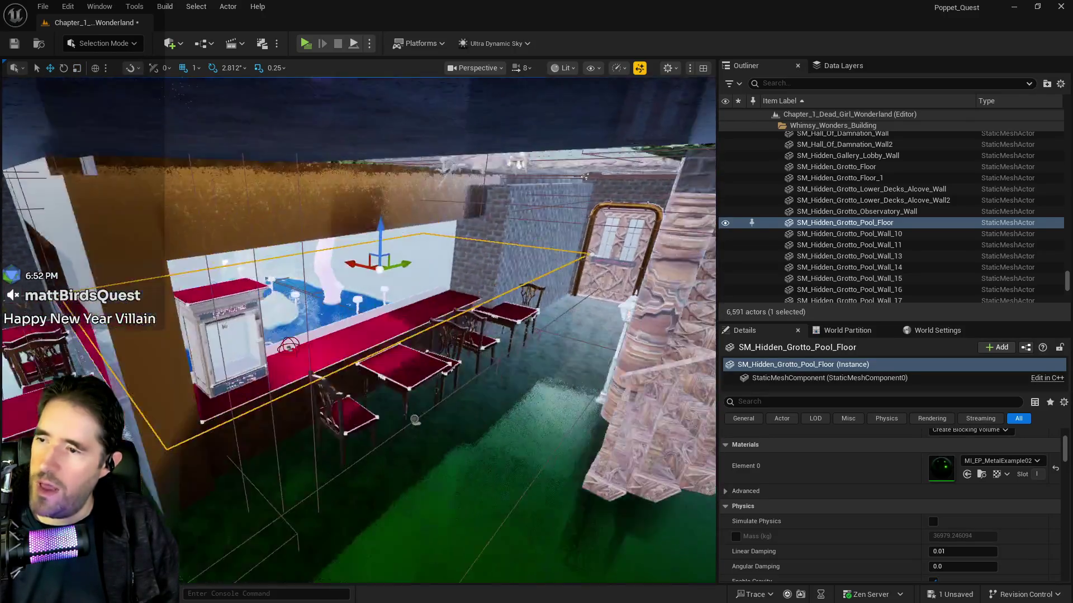
scroll(476, 420, "up", 5)
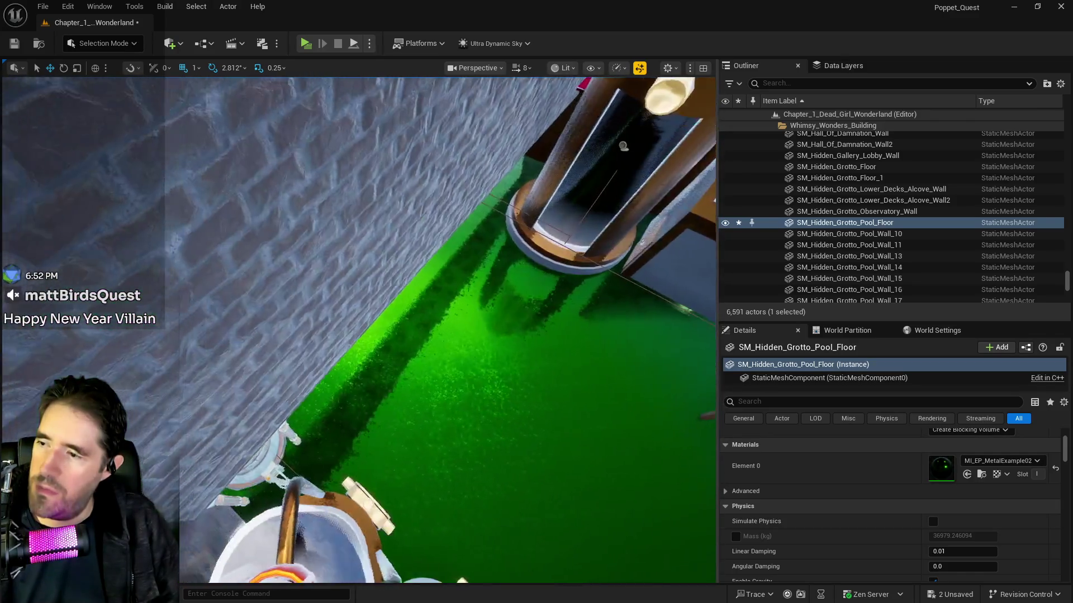
scroll(358, 329, "down", 5)
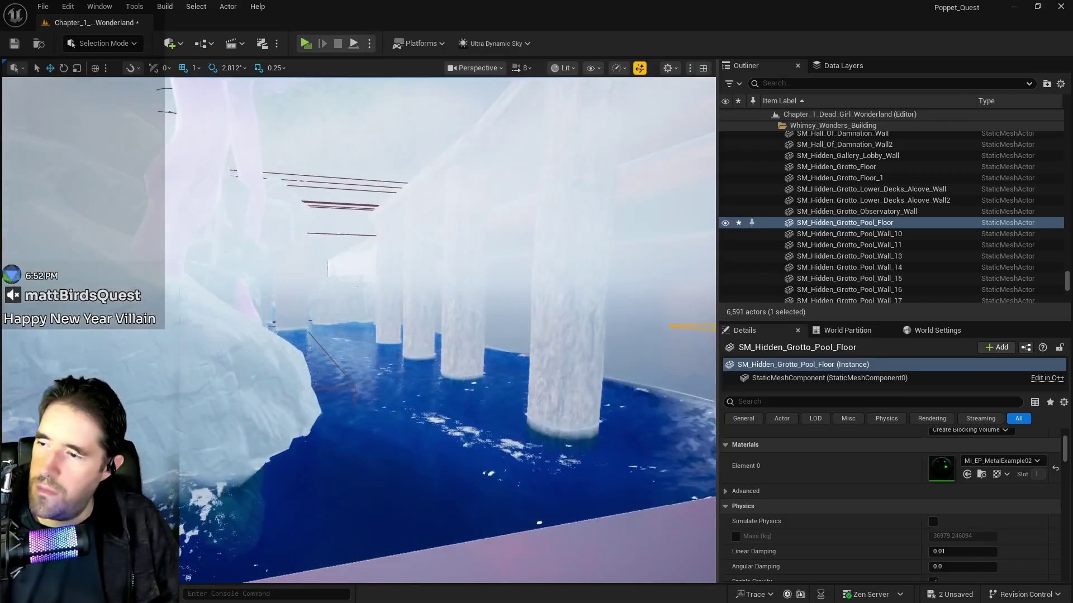
left_click_drag(358, 329, 246, 341)
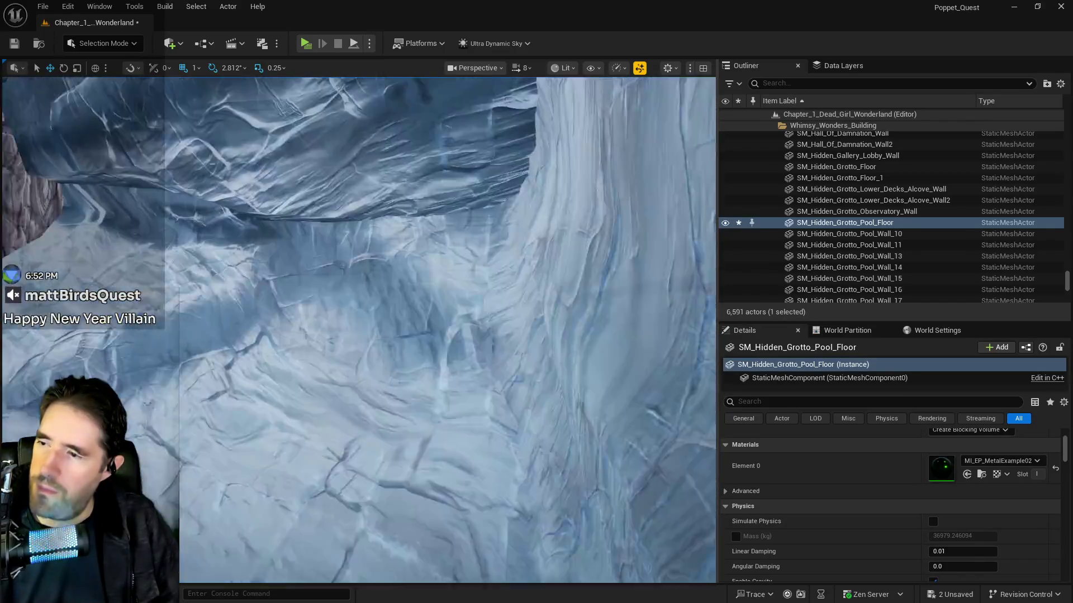